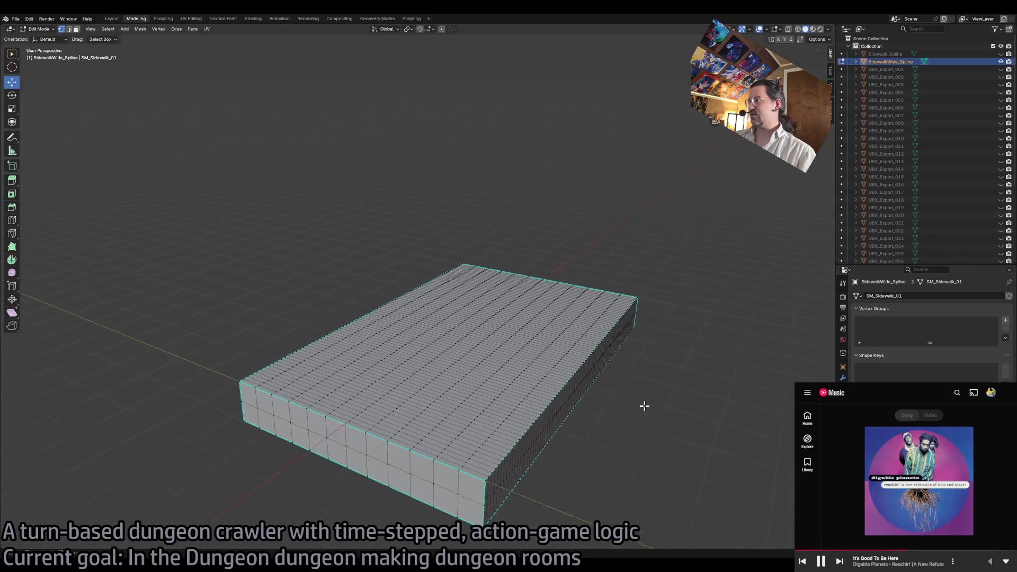
- Select the entire sidewalk mesh and apply Merge by Distance
{"action": "key", "text": "a"}
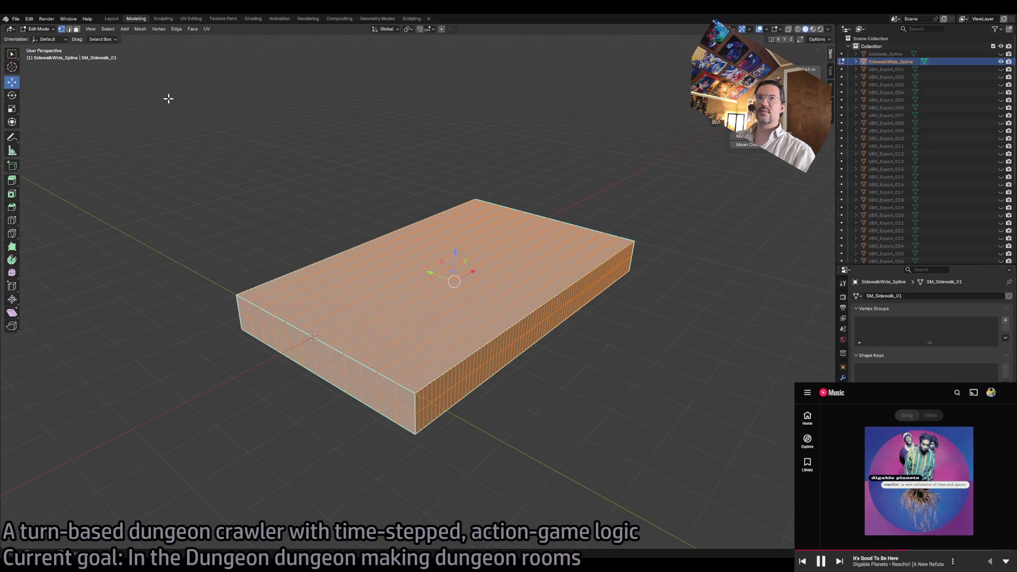
{"action": "key", "text": "m"}
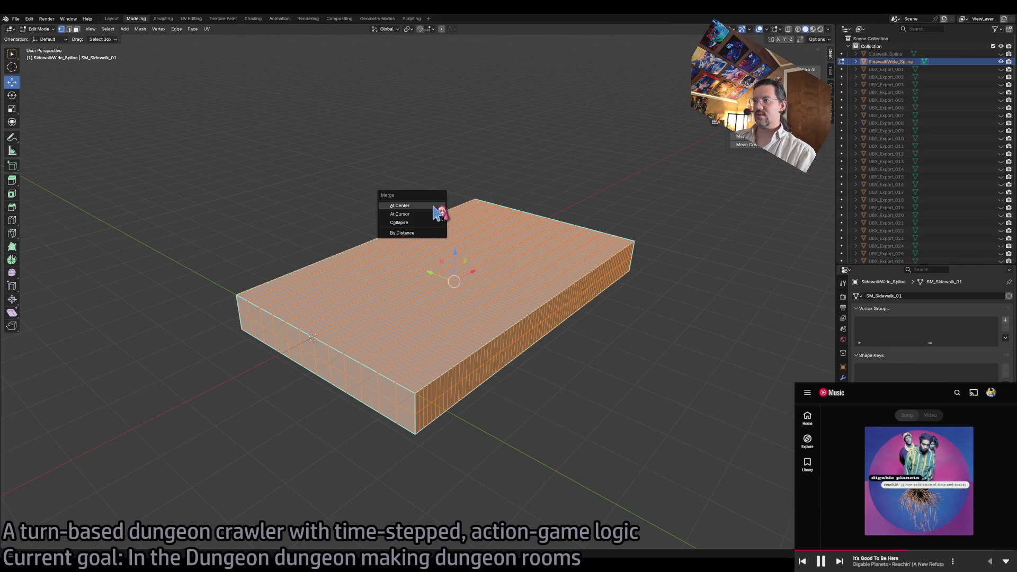
{"action": "left_click", "coordinate": [407, 229]}
{"action": "scroll", "coordinate": [407, 229], "scroll_direction": "left", "scroll_amount": 2}
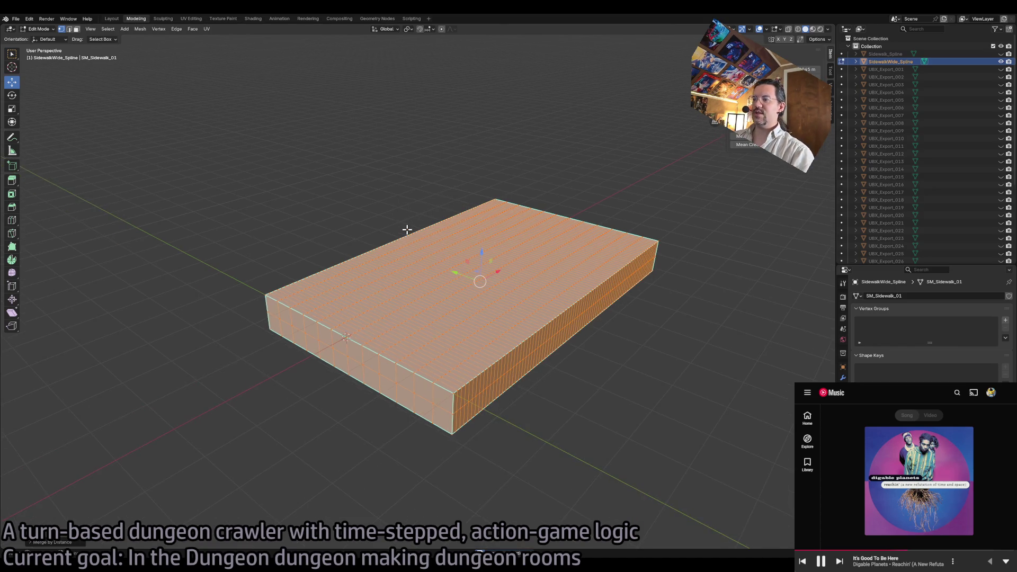
{"action": "left_click", "coordinate": [31, 544]}
- Change the merge distance from 0.01 m to 0.001 m, then deselect the mesh
{"action": "left_click_drag", "start_coordinate": [99, 516], "coordinate": [74, 515]}
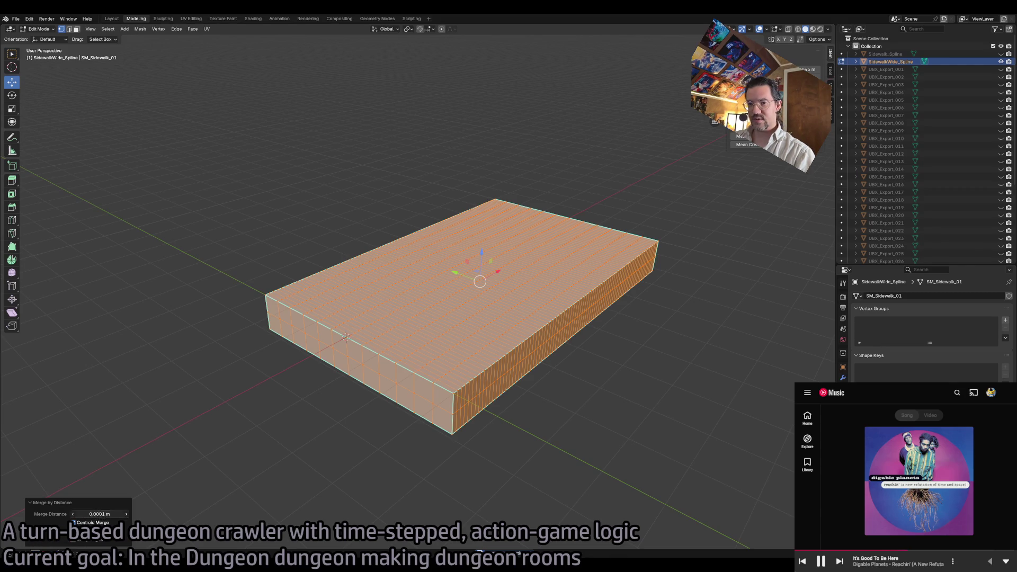
{"action": "key", "text": "Return"}
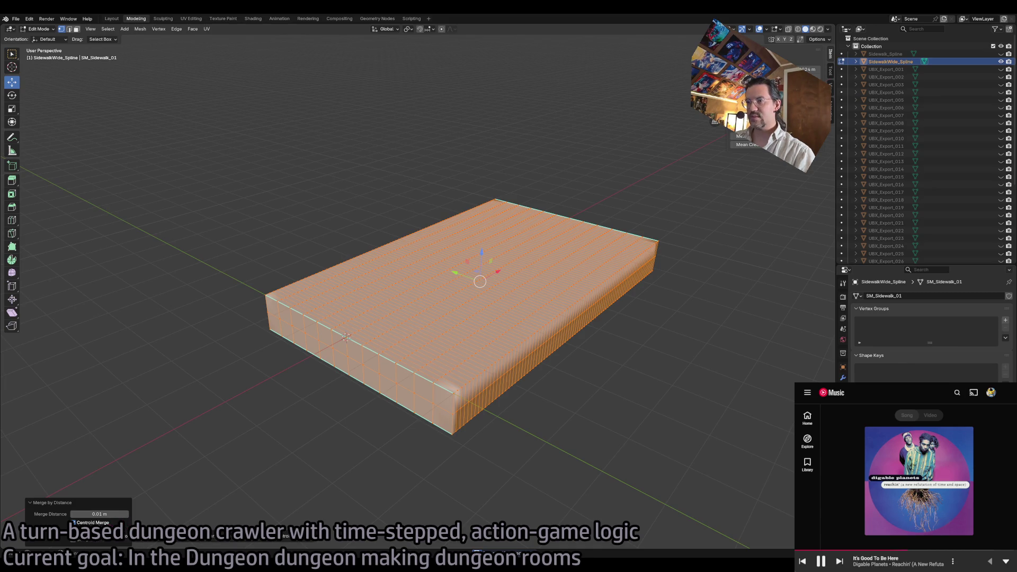
{"action": "left_click", "coordinate": [104, 514]}
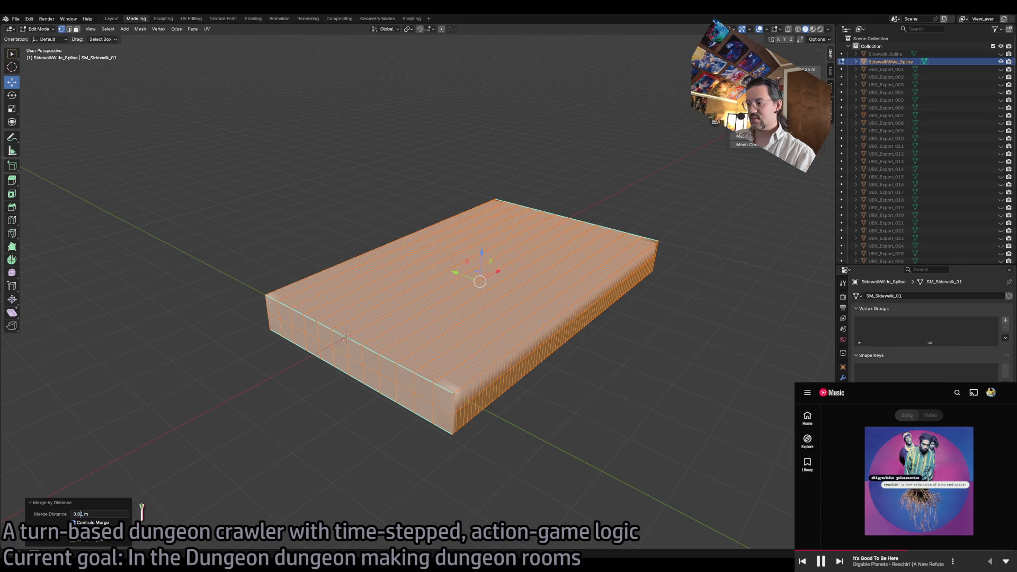
{"action": "type", "text": "0"}
{"action": "key", "text": "Return"}
{"action": "left_click", "coordinate": [203, 463]}
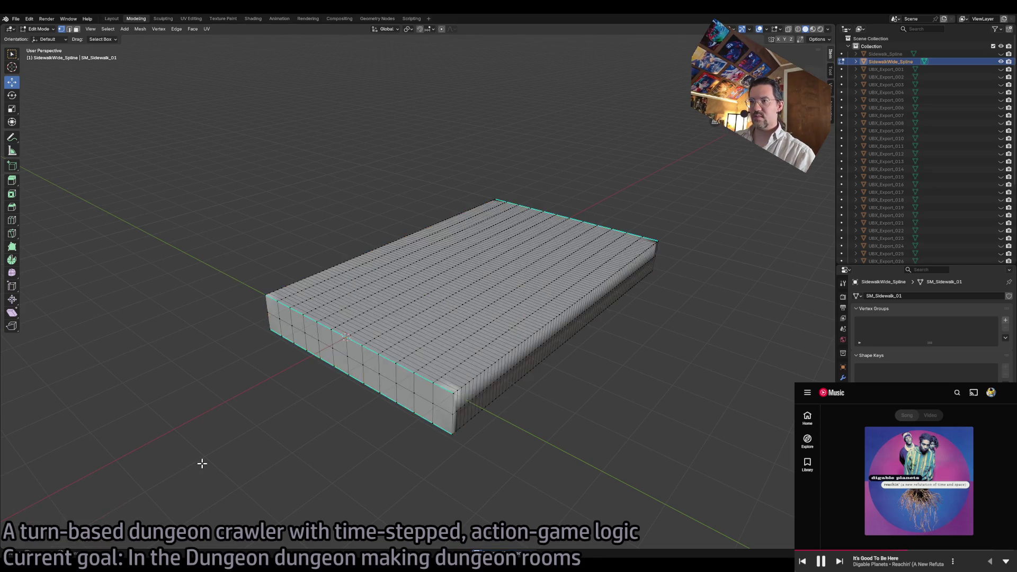
- In Edge select mode, select the slab's top edge path, right vertical edge and bottom front edge
{"action": "key", "text": "Tab"}
{"action": "key", "text": "Tab"}
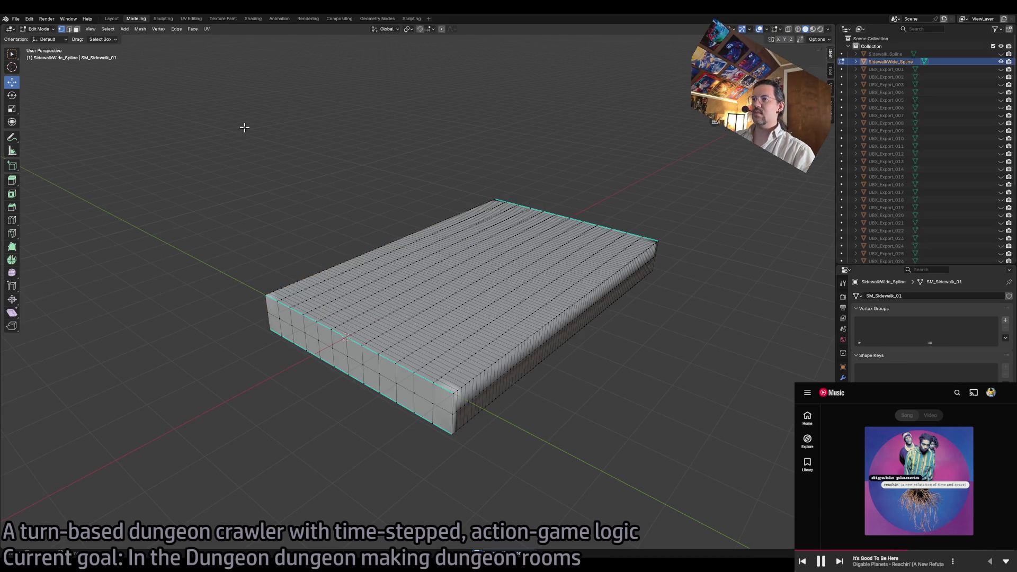
{"action": "left_click", "coordinate": [69, 29]}
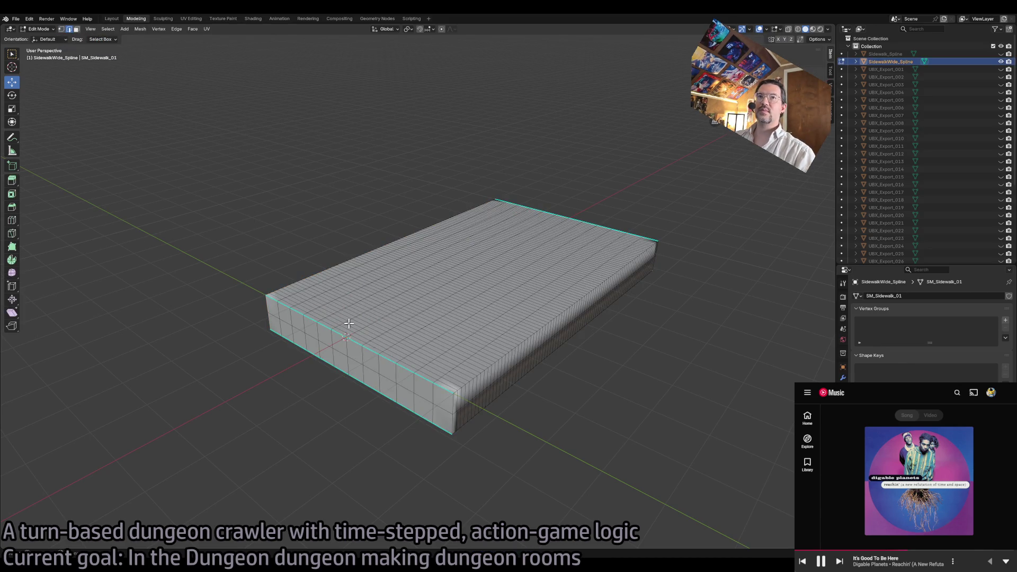
{"action": "left_click", "coordinate": [464, 390], "text": "ctrl"}
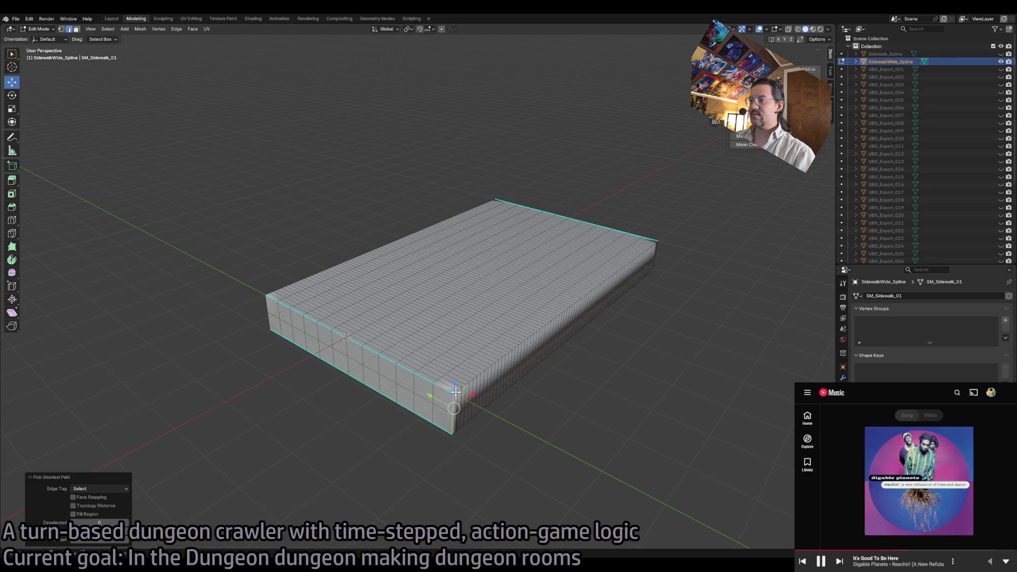
{"action": "left_click", "coordinate": [657, 242], "text": "ctrl"}
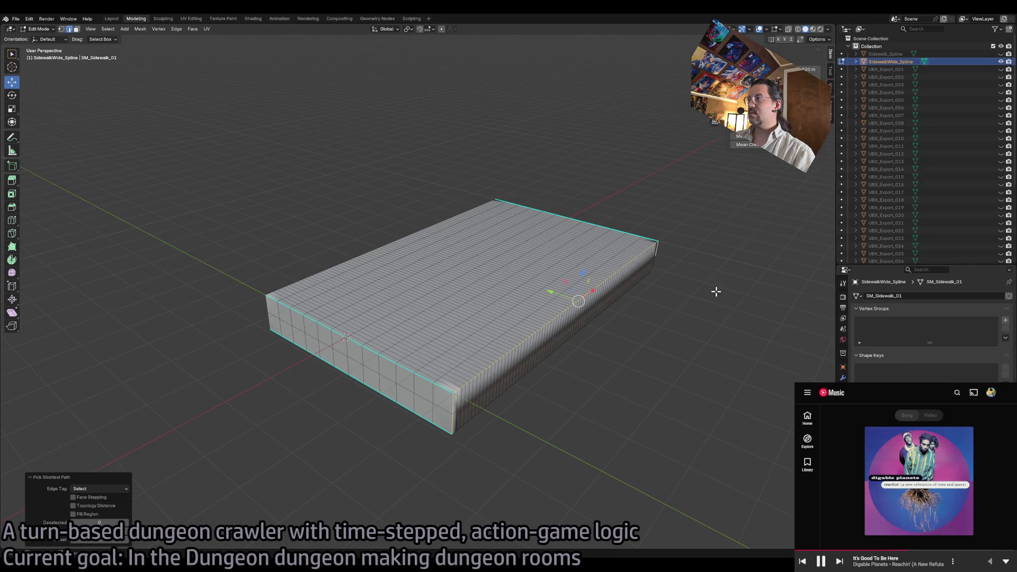
{"action": "scroll", "coordinate": [710, 291], "scroll_direction": "up", "scroll_amount": 5}
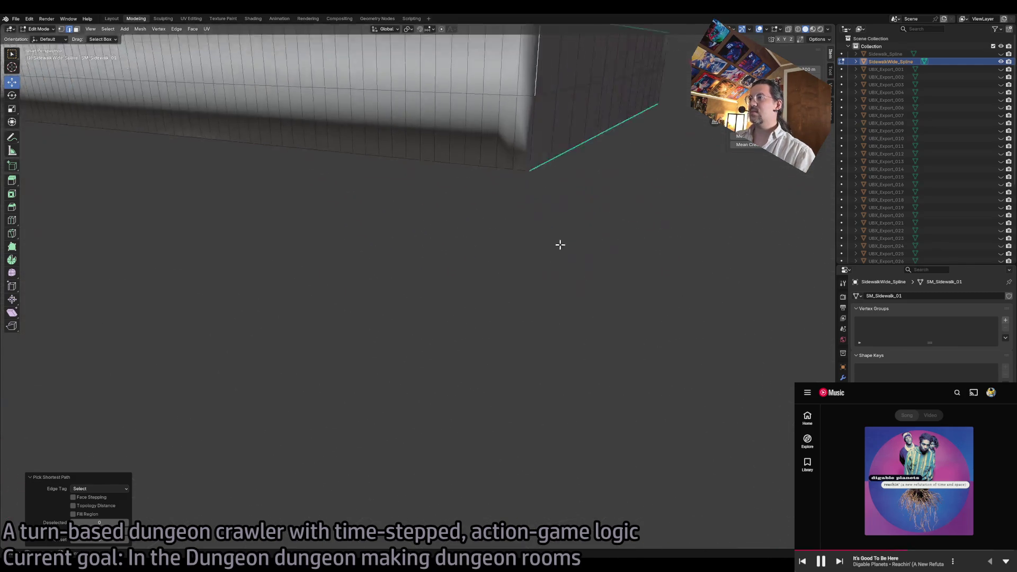
{"action": "left_click", "coordinate": [616, 334], "text": "ctrl"}
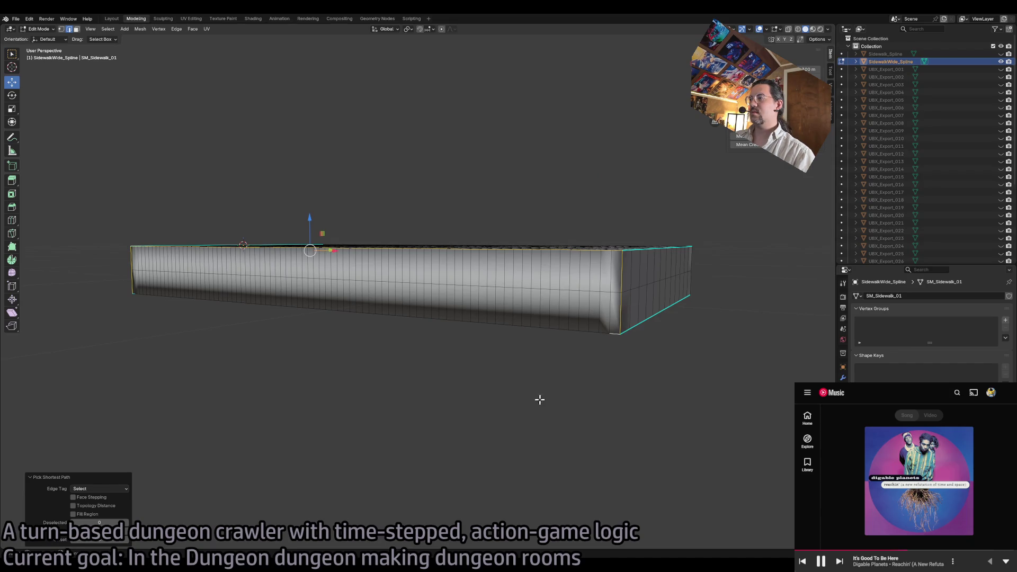
{"action": "left_click", "coordinate": [131, 288], "text": "ctrl"}
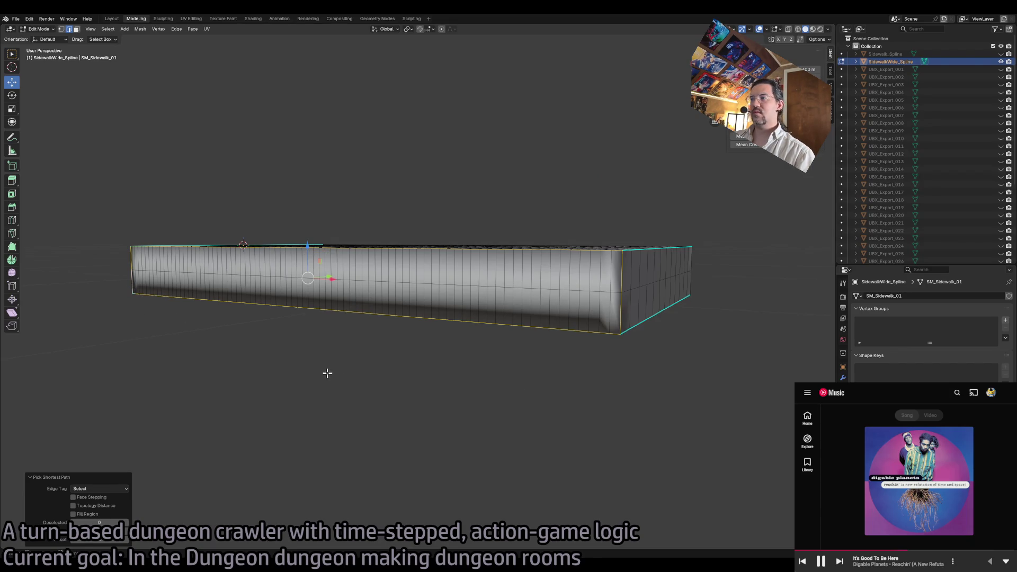
- Add the slab's bottom edge loop and the top front edge to the selection
{"action": "scroll", "coordinate": [334, 373], "scroll_direction": "up", "scroll_amount": 10}
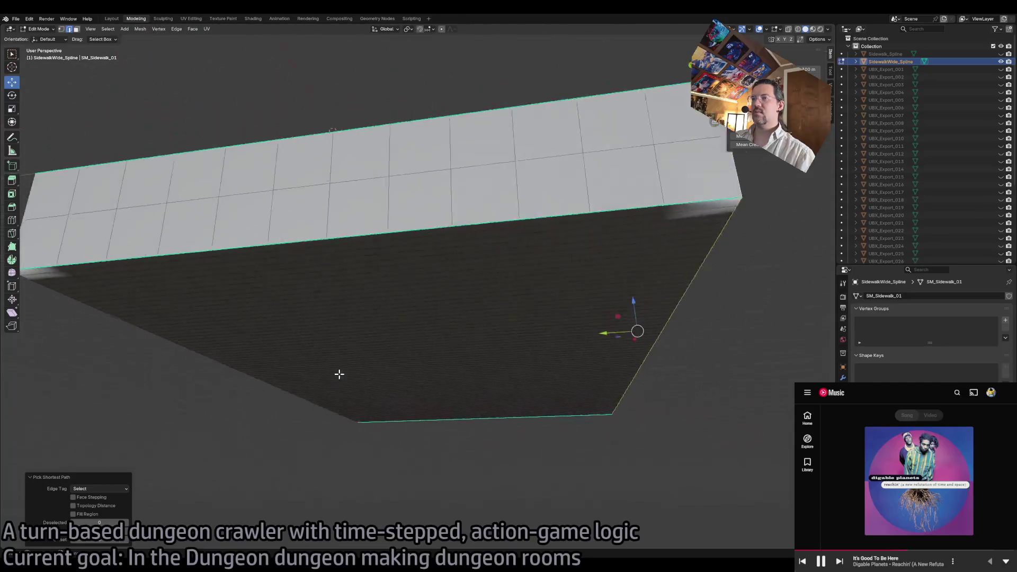
{"action": "scroll", "coordinate": [339, 374], "scroll_direction": "up", "scroll_amount": 10}
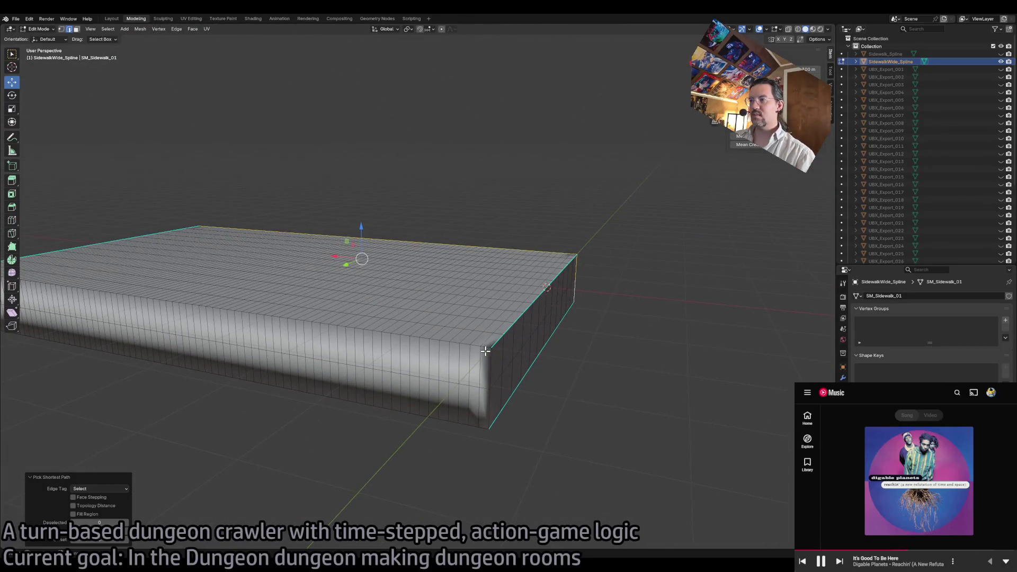
{"action": "left_click", "coordinate": [484, 347]}
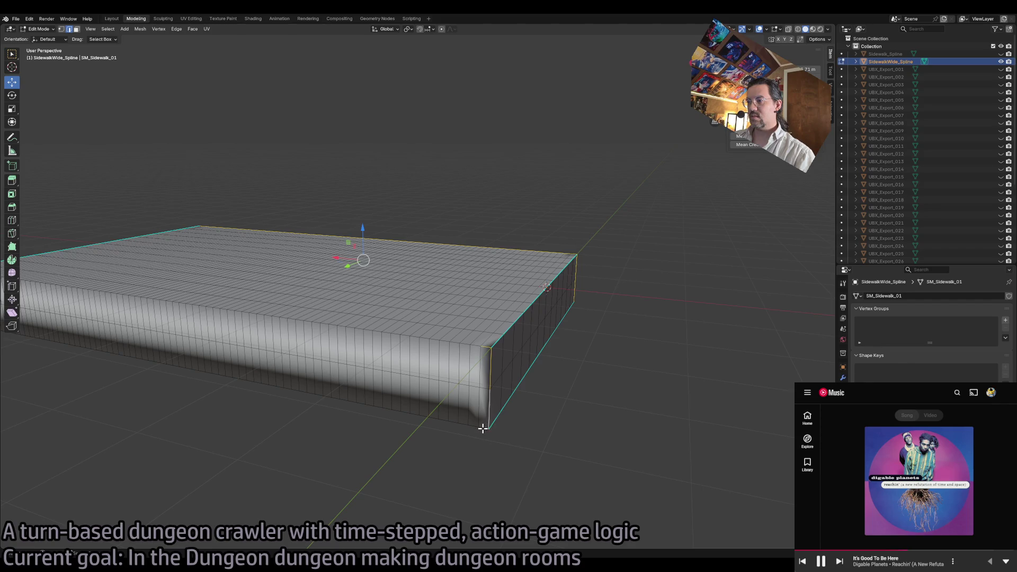
{"action": "scroll", "coordinate": [259, 393], "scroll_direction": "up", "scroll_amount": 5}
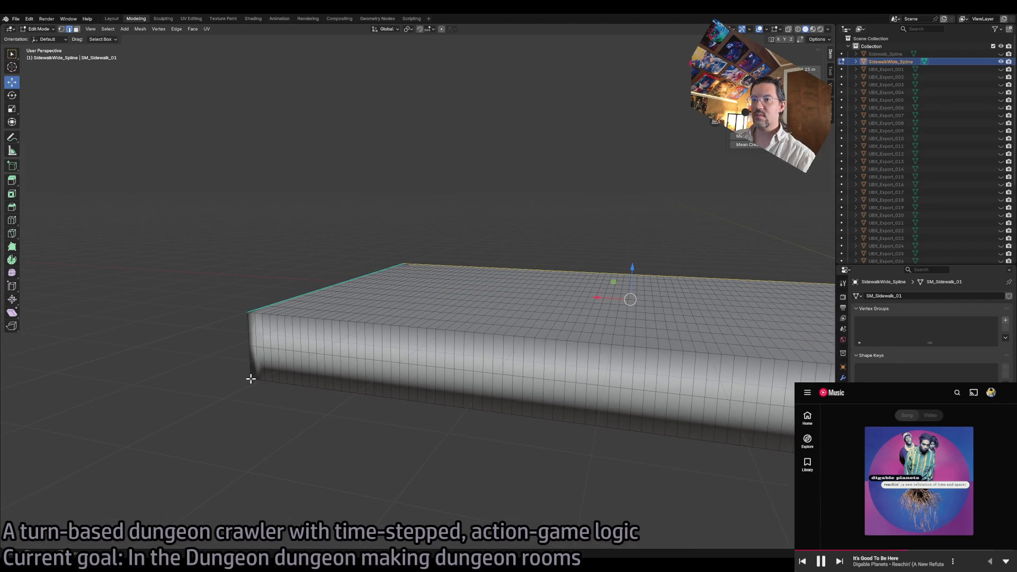
{"action": "left_click", "coordinate": [254, 379], "text": "ctrl"}
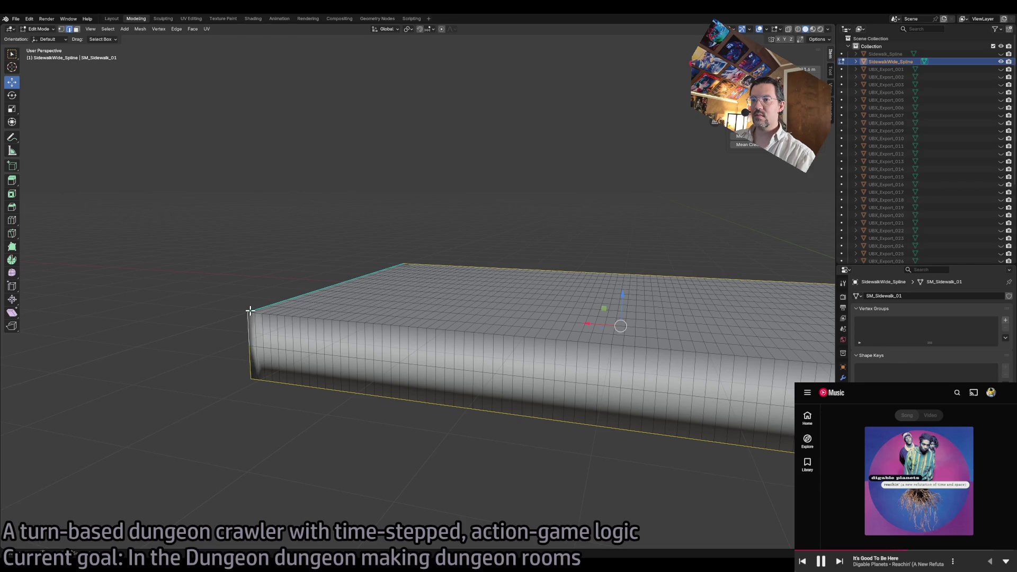
{"action": "scroll", "coordinate": [457, 345], "scroll_direction": "right", "scroll_amount": 5}
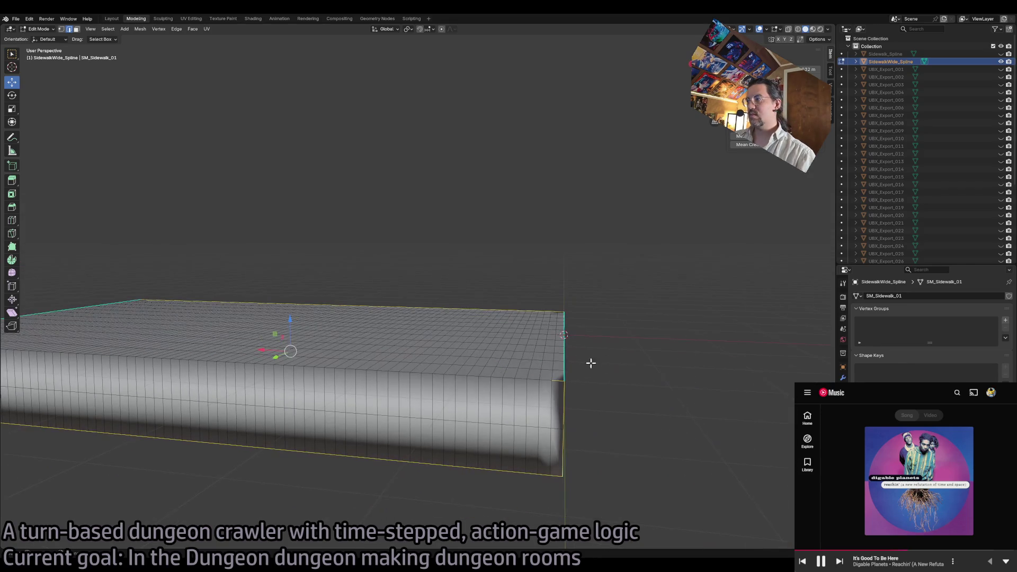
{"action": "left_click", "coordinate": [544, 379], "text": "ctrl"}
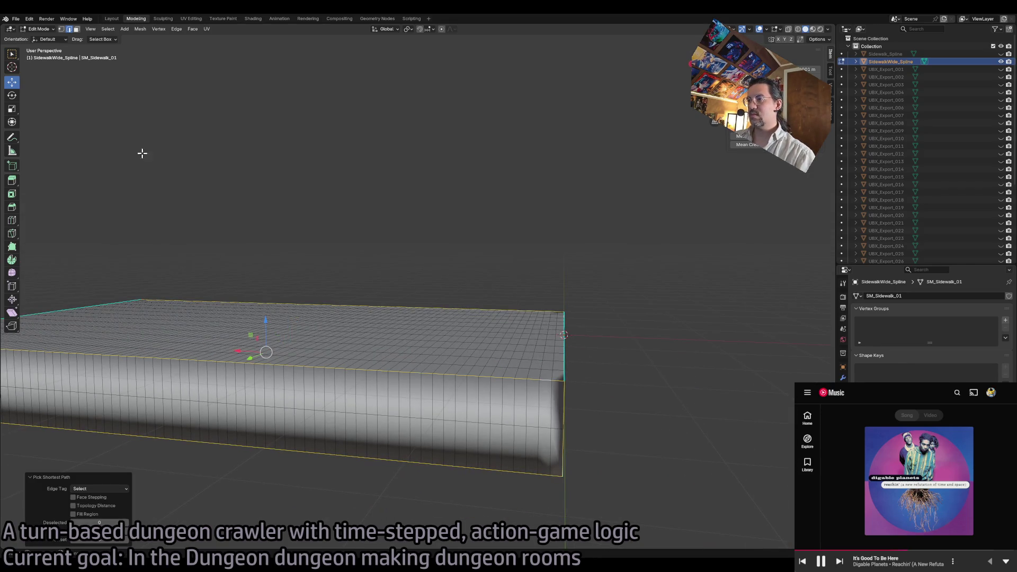
- Mark the selected outline edges as sharp, undoing an accidental Freestyle edge marking first
{"action": "left_click", "coordinate": [177, 29]}
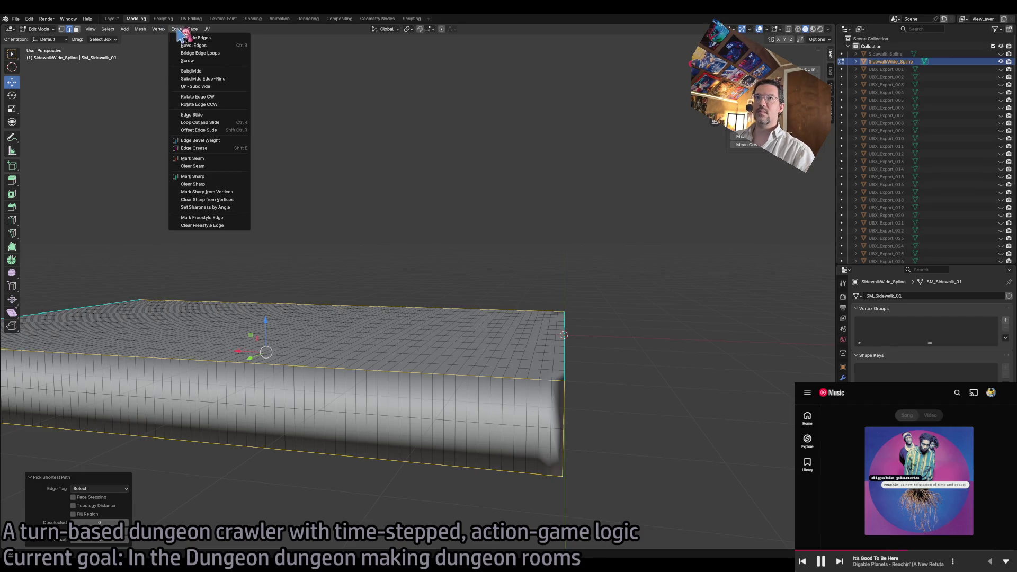
{"action": "left_click", "coordinate": [218, 217]}
{"action": "key", "text": "ctrl+z"}
{"action": "left_click", "coordinate": [177, 29]}
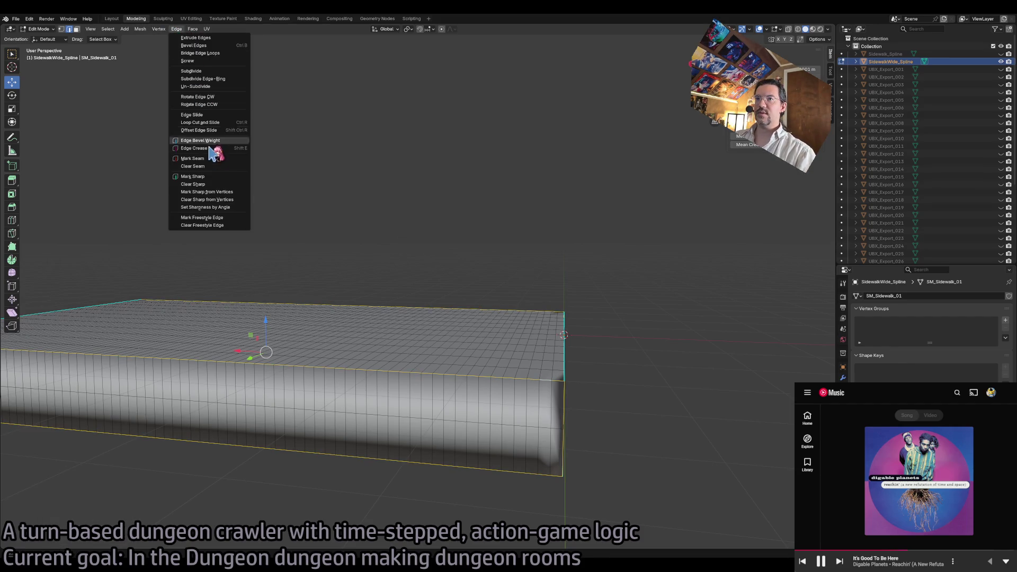
{"action": "left_click", "coordinate": [218, 177]}
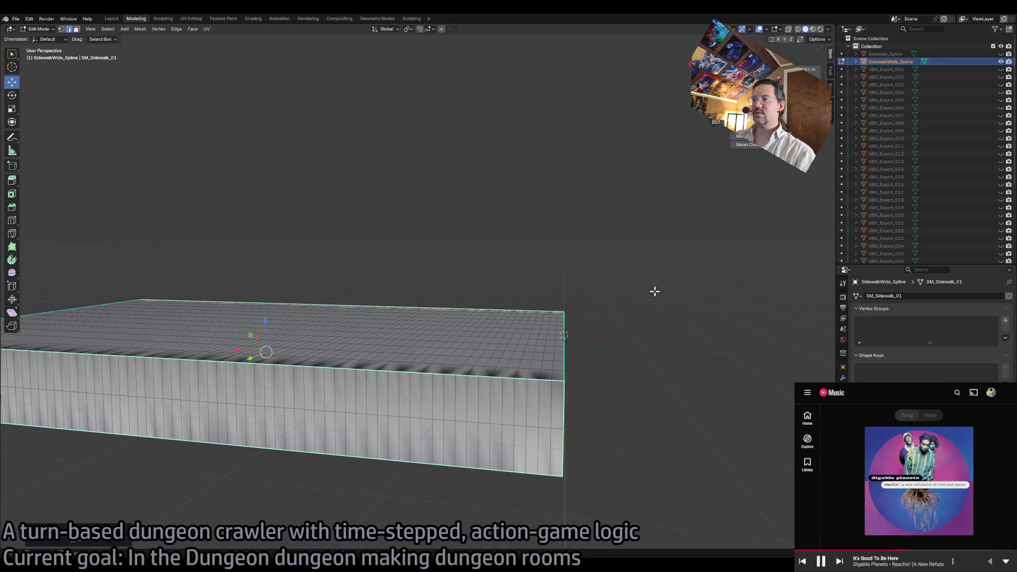
- Switch to Face select mode and select the entire slab
{"action": "scroll", "coordinate": [649, 299], "scroll_direction": "down", "scroll_amount": 10}
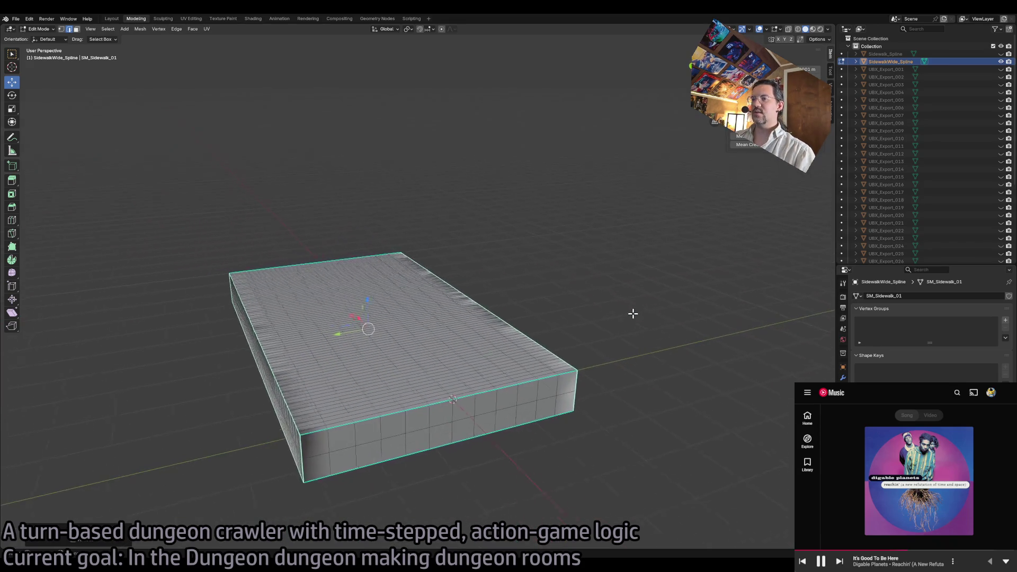
{"action": "scroll", "coordinate": [630, 311], "scroll_direction": "left", "scroll_amount": 3}
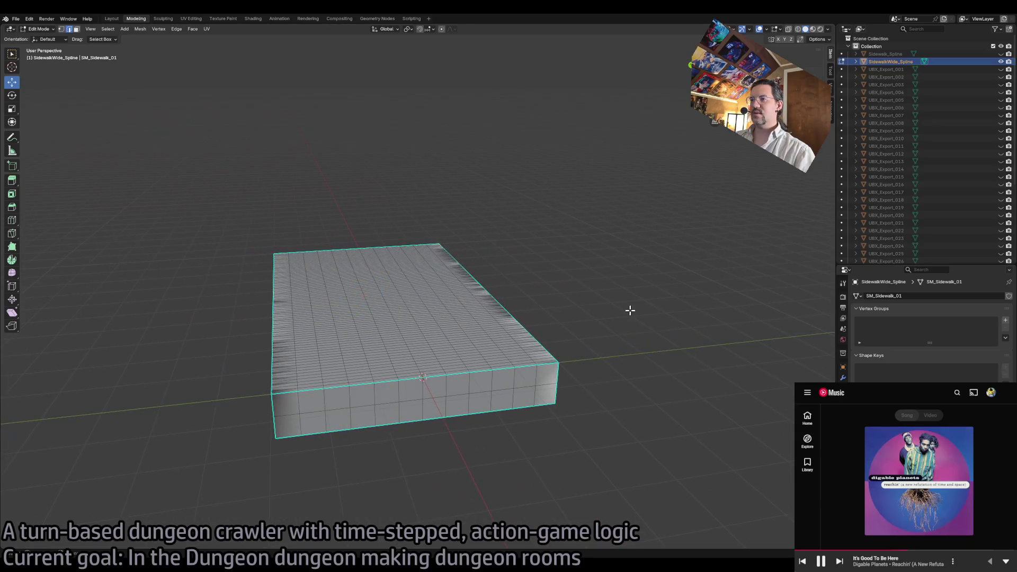
{"action": "left_click", "coordinate": [76, 29]}
{"action": "key", "text": "a"}
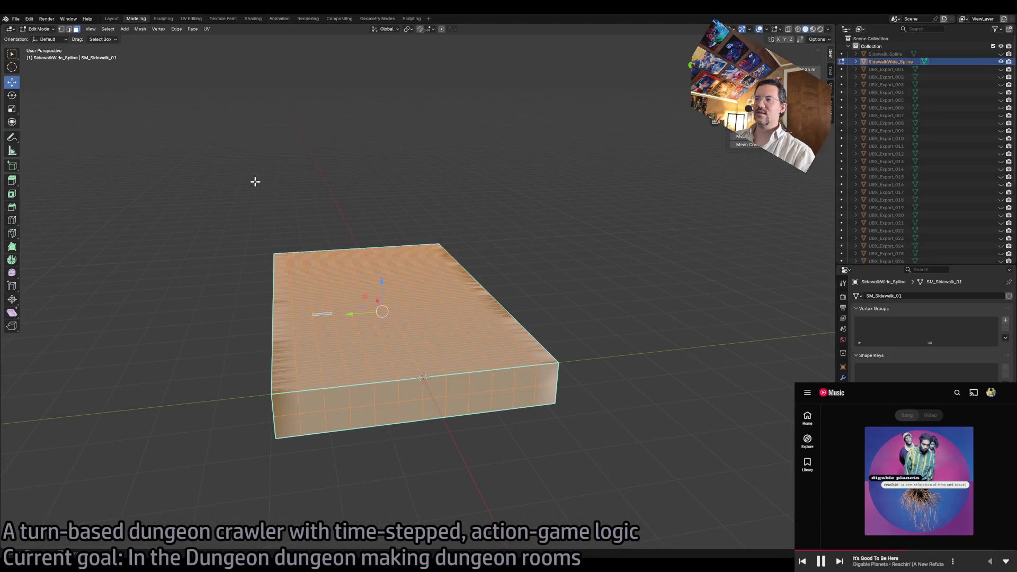
{"action": "left_click", "coordinate": [140, 29]}
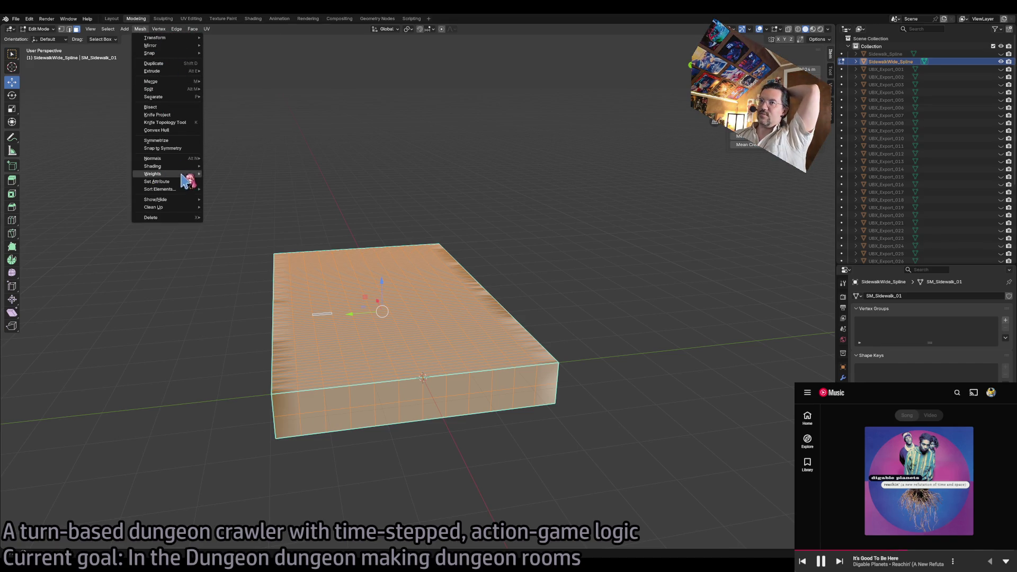
- Recalculate the slab's normals outside, then set the normals from faces and deselect
{"action": "mouse_move", "coordinate": [185, 194]}
{"action": "mouse_move", "coordinate": [183, 160]}
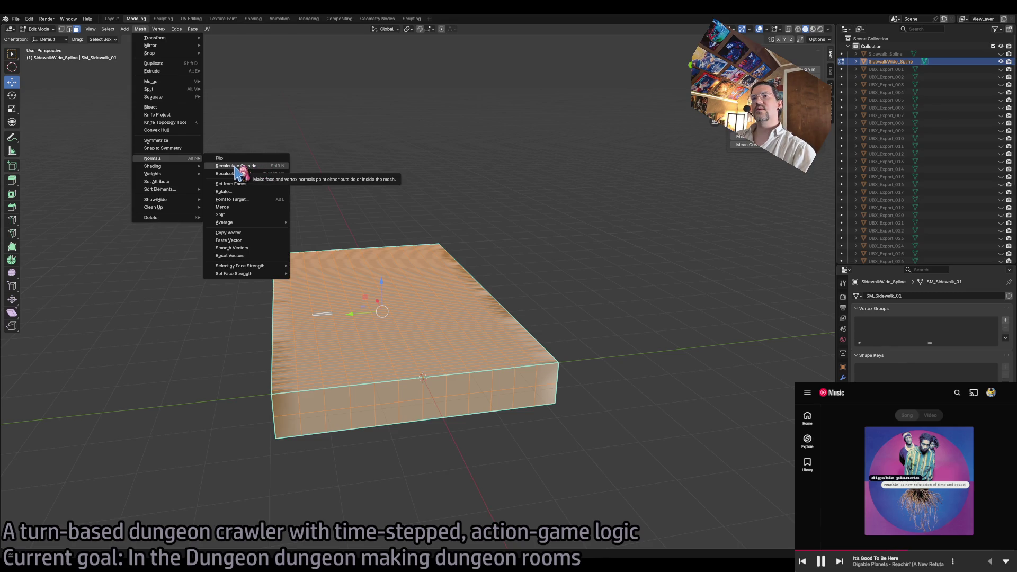
{"action": "left_click", "coordinate": [252, 165]}
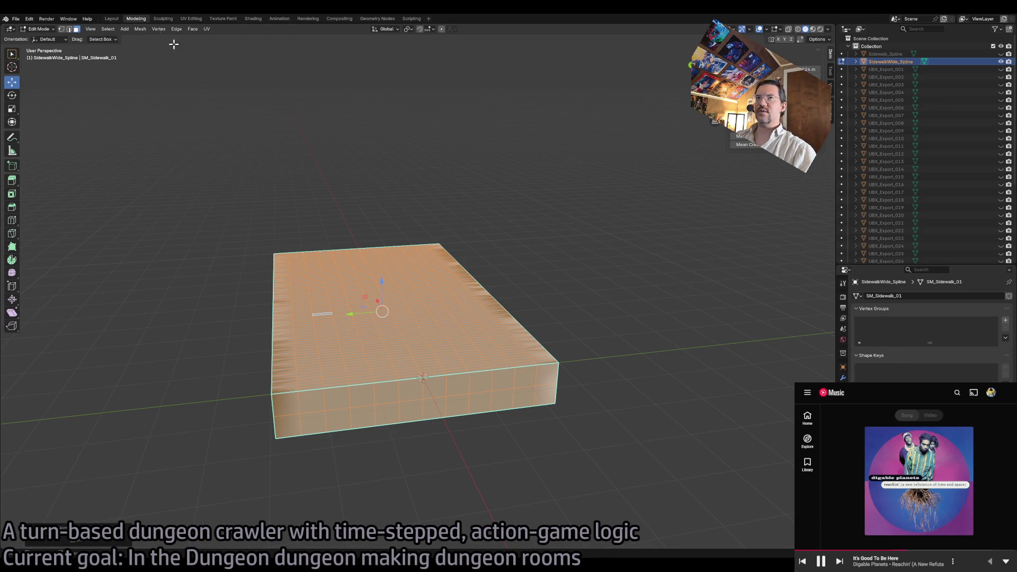
{"action": "left_click", "coordinate": [140, 30]}
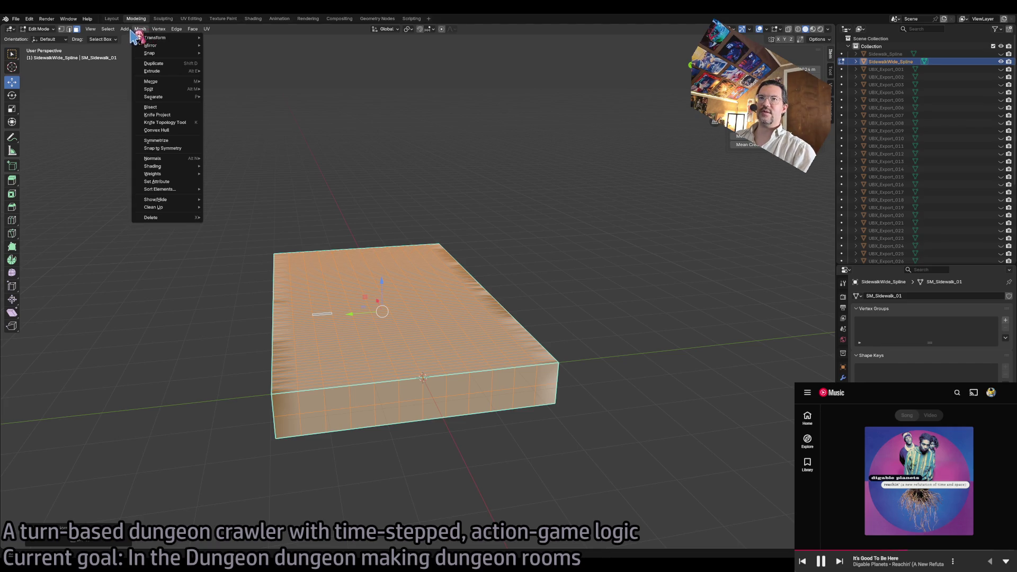
{"action": "left_click", "coordinate": [124, 29]}
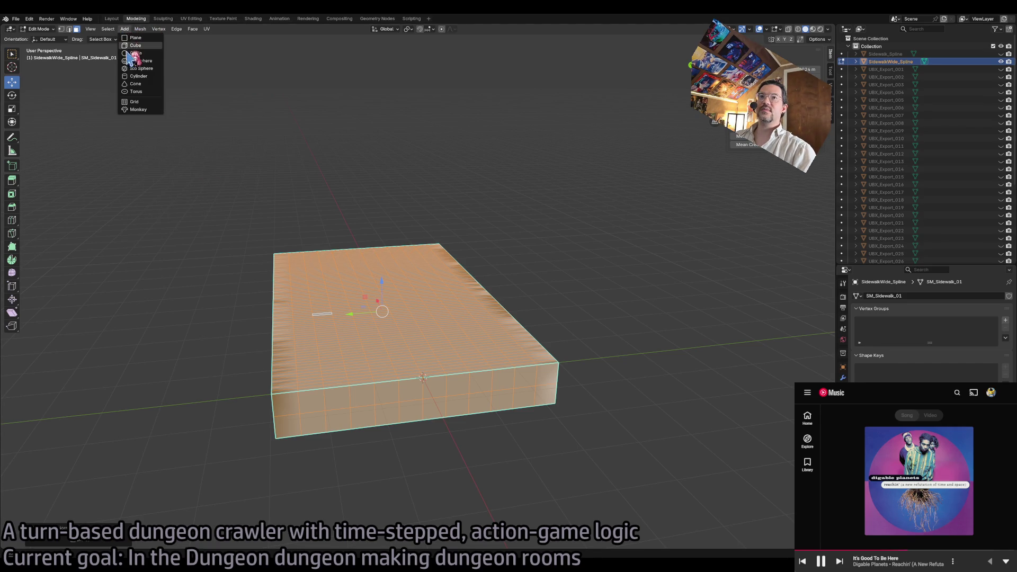
{"action": "mouse_move", "coordinate": [141, 30]}
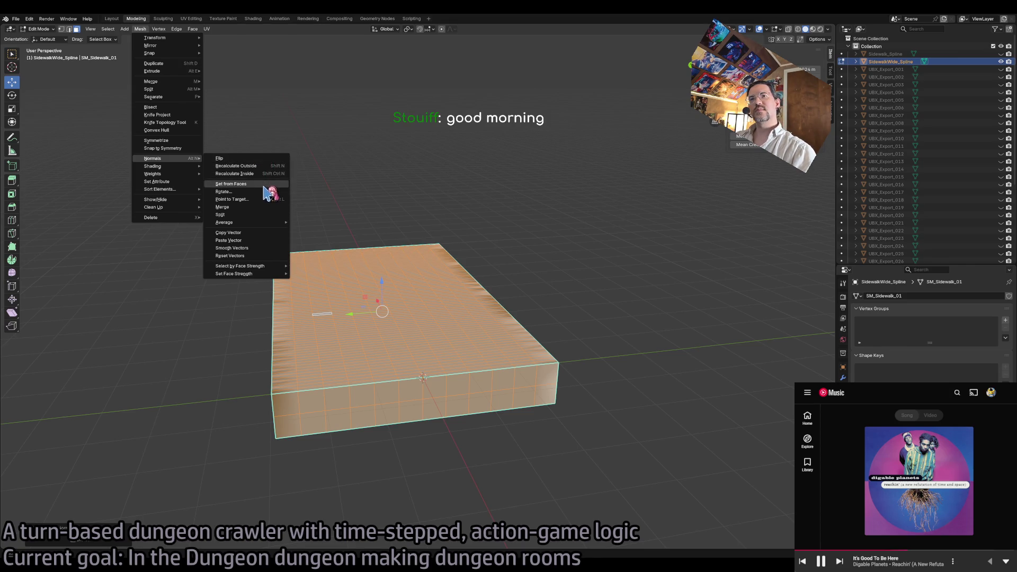
{"action": "left_click", "coordinate": [266, 185]}
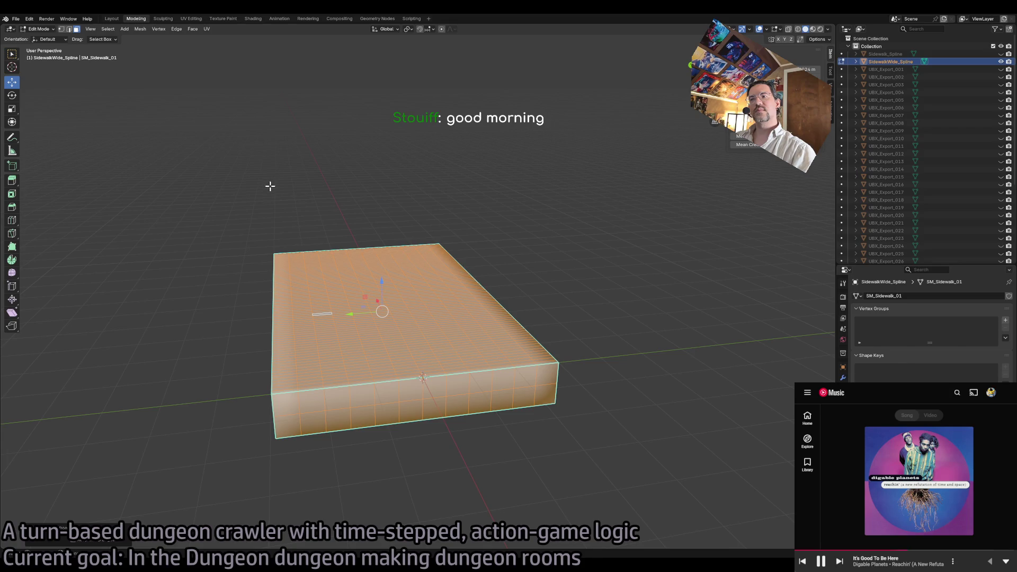
{"action": "left_click", "coordinate": [571, 283]}
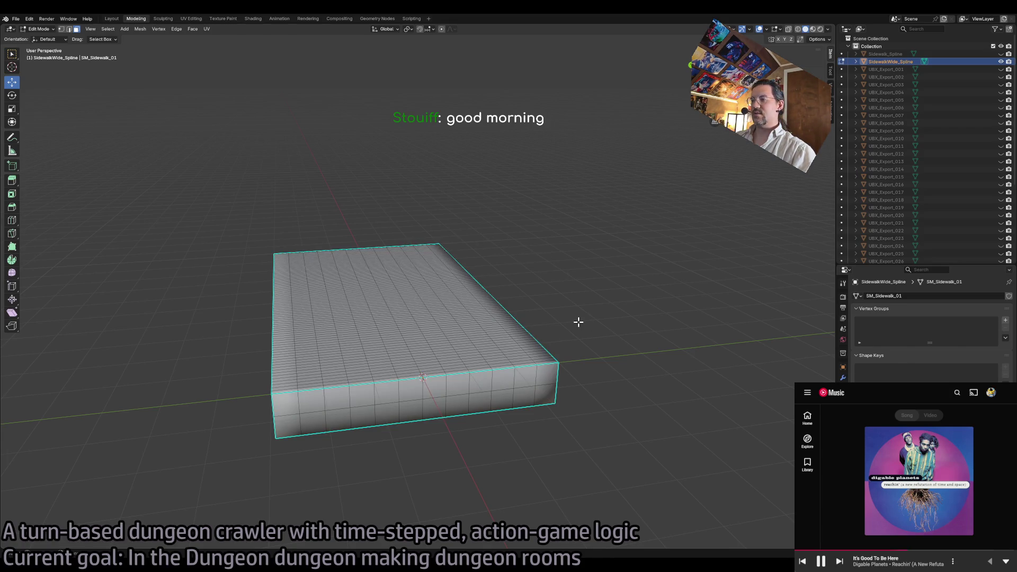
- Select the whole mesh again, apply another Normals option, and deselect it
{"action": "key", "text": "KP_4"}
{"action": "key", "text": "KP_4"}
{"action": "key", "text": "KP_4"}
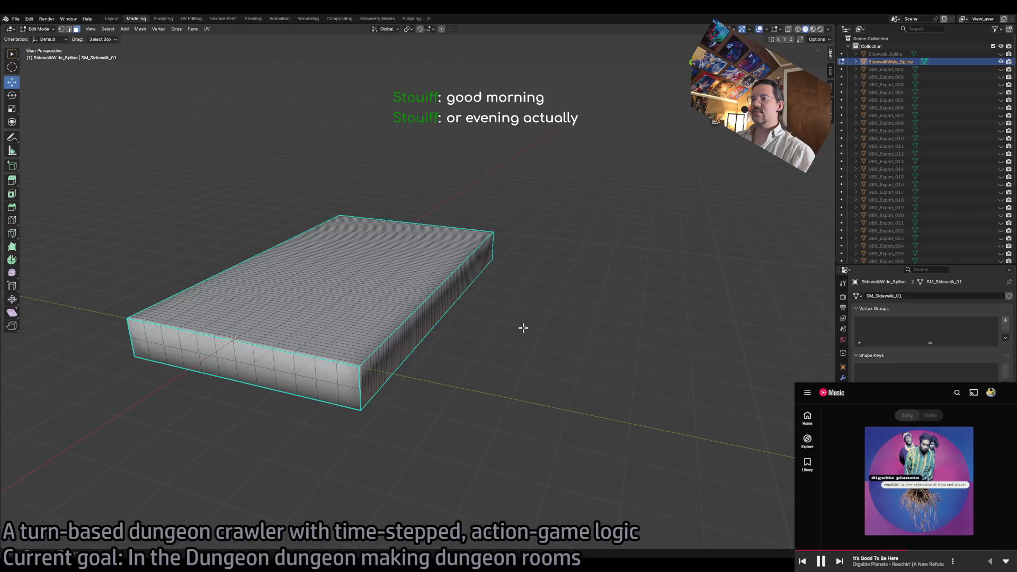
{"action": "key", "text": "a"}
{"action": "left_click", "coordinate": [140, 29]}
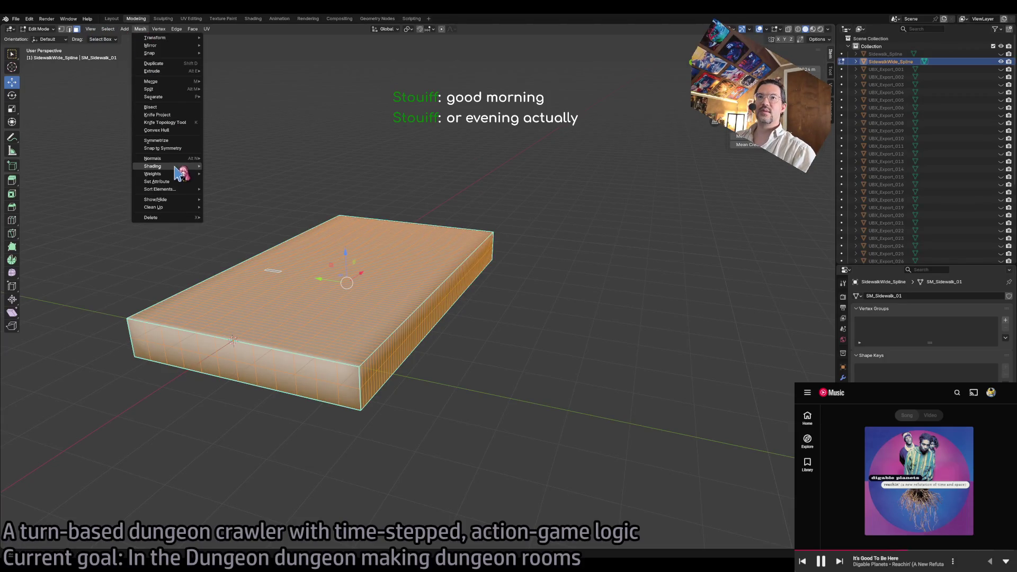
{"action": "mouse_move", "coordinate": [175, 158]}
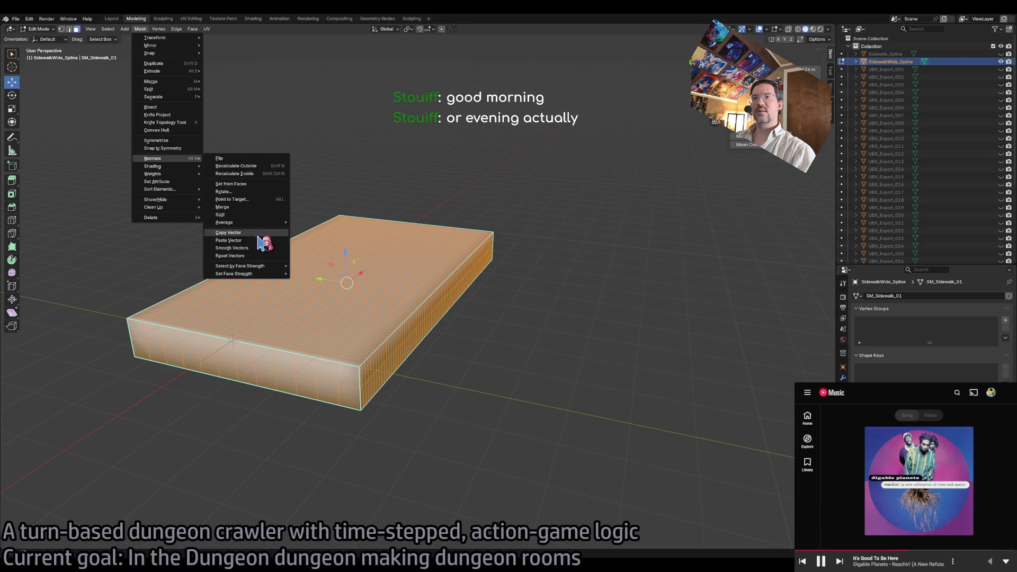
{"action": "left_click", "coordinate": [259, 255]}
{"action": "left_click", "coordinate": [562, 321]}
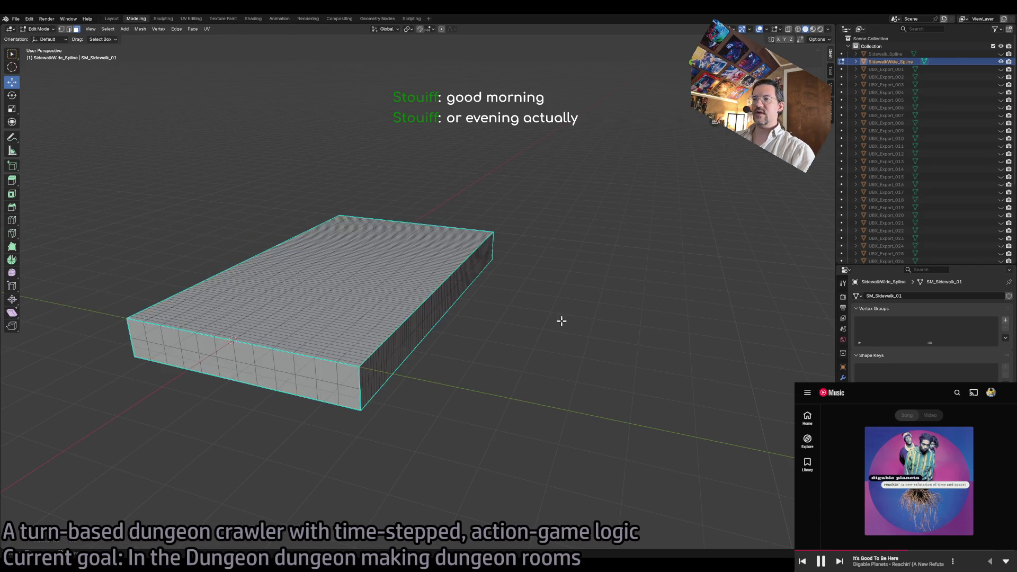
- Rename the sidewalk object to Export and unhide UBX_Export_001 through UBX_Export_008
{"action": "key", "text": "Tab"}
{"action": "scroll", "coordinate": [377, 353], "scroll_direction": "up", "scroll_amount": 4}
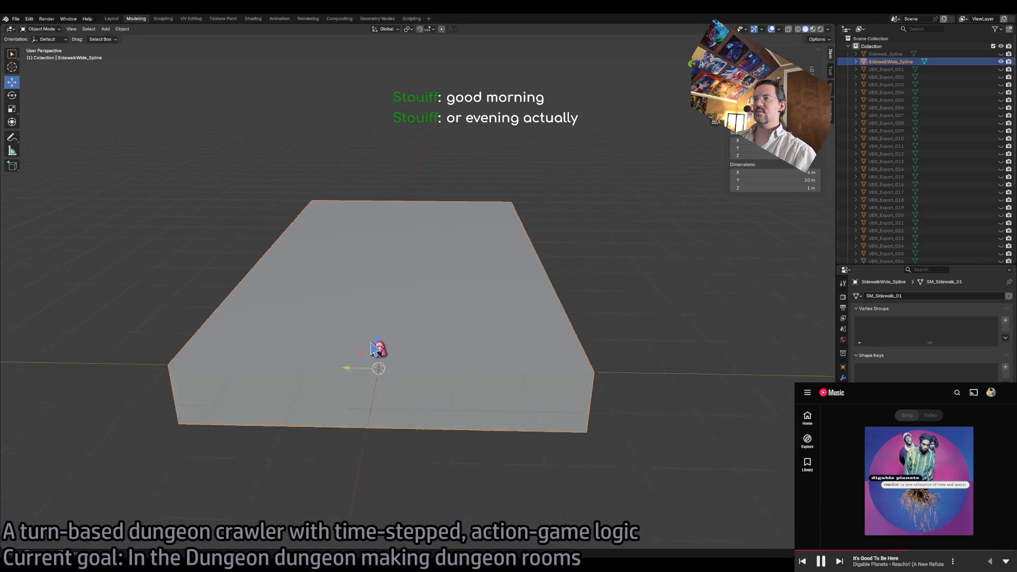
{"action": "scroll", "coordinate": [398, 339], "scroll_direction": "down", "scroll_amount": 4}
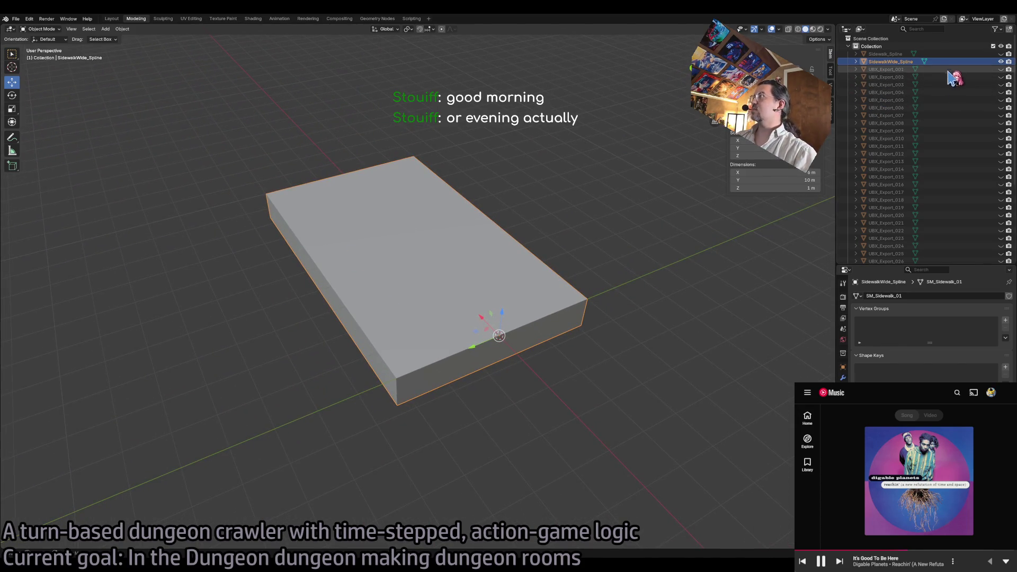
{"action": "key", "text": "F2"}
{"action": "type", "text": "Export"}
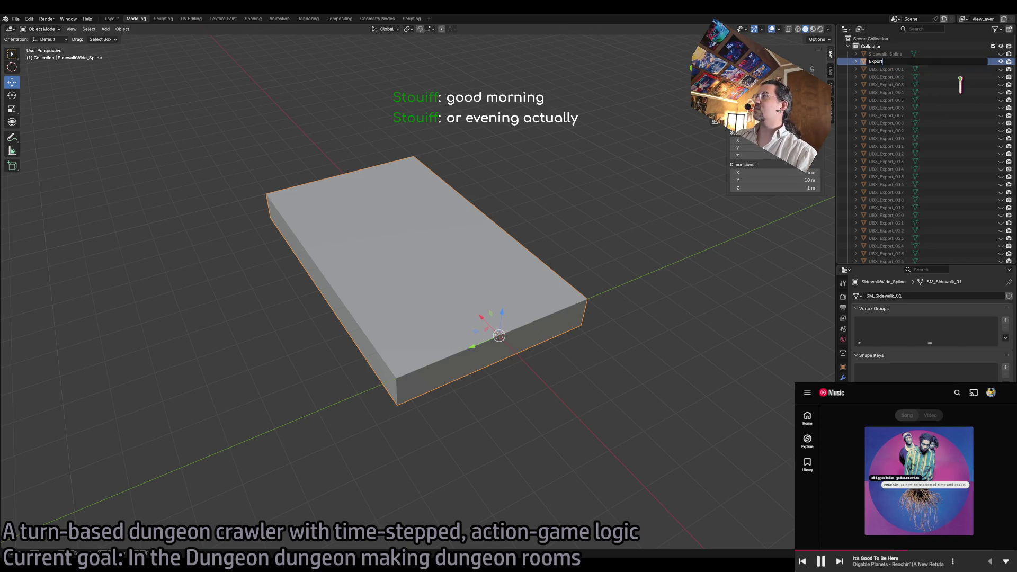
{"action": "key", "text": "Return"}
{"action": "mouse_move", "coordinate": [1000, 69]}
{"action": "left_mouse_down"}
{"action": "mouse_move", "coordinate": [1004, 159]}
{"action": "mouse_move", "coordinate": [987, 216]}
{"action": "mouse_move", "coordinate": [1002, 181]}
{"action": "mouse_move", "coordinate": [1000, 218]}
{"action": "left_mouse_up"}
{"action": "scroll", "coordinate": [932, 221], "scroll_direction": "up", "scroll_amount": 5}
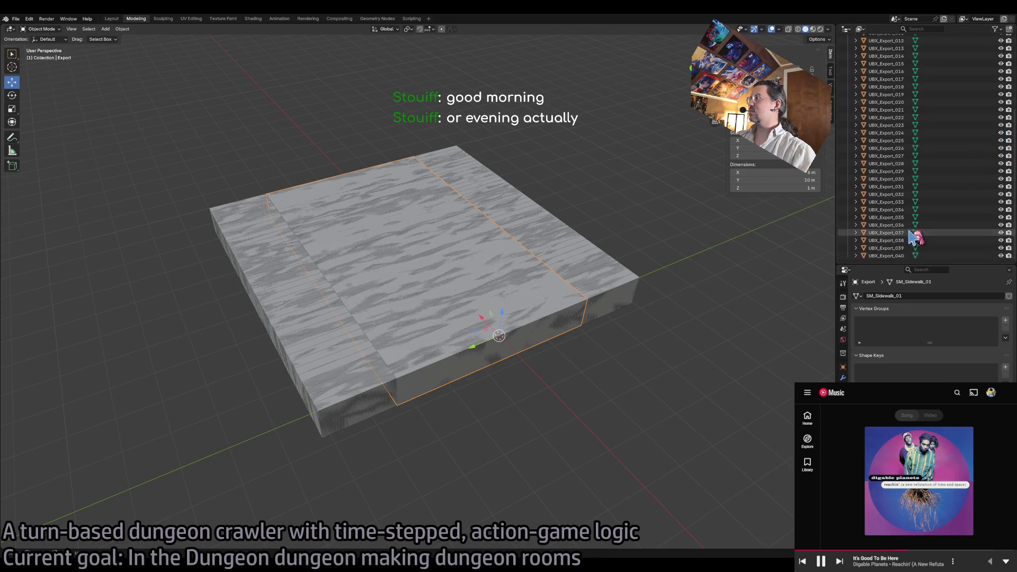
- In UBX_Export_001's Edit Mode, slide the front-left edge about 2 m toward the centre
{"action": "left_click", "coordinate": [912, 69]}
{"action": "key", "text": "Tab"}
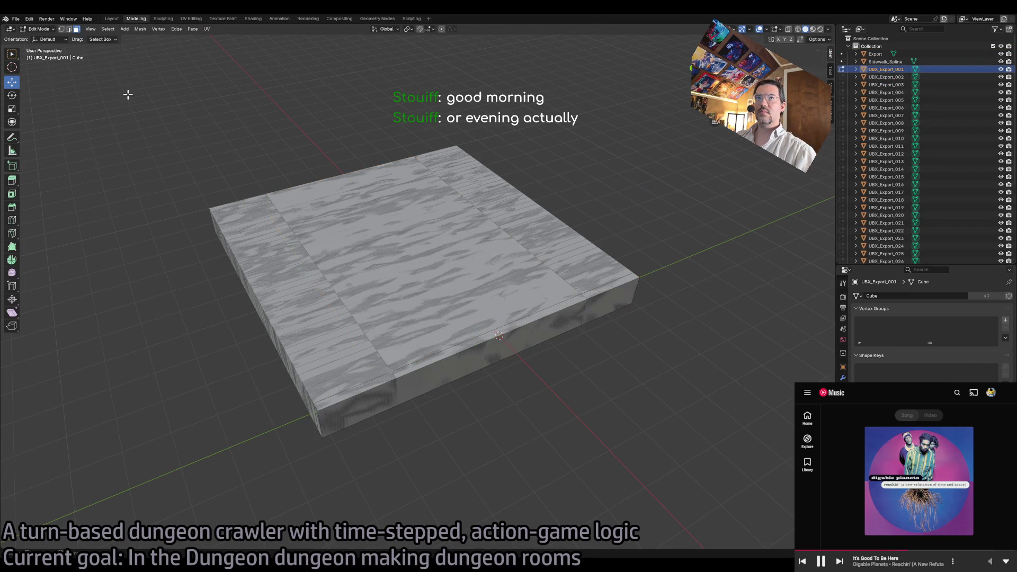
{"action": "left_click", "coordinate": [376, 358]}
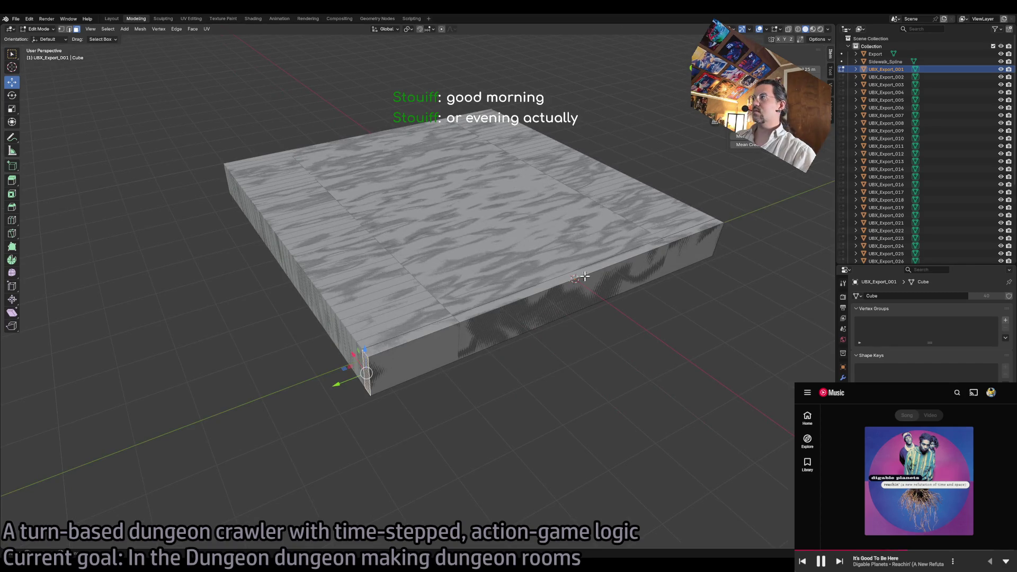
{"action": "left_click_drag", "start_coordinate": [339, 386], "coordinate": [427, 353]}
{"action": "key", "text": "g"}
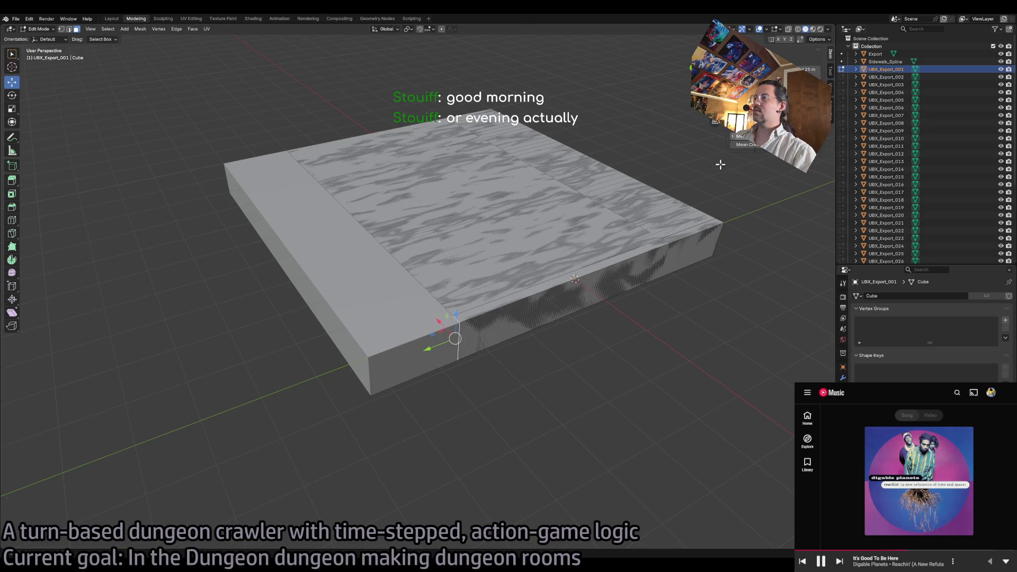
{"action": "mouse_move", "coordinate": [724, 283]}
{"action": "left_mouse_down"}
{"action": "mouse_move", "coordinate": [761, 272]}
{"action": "mouse_move", "coordinate": [470, 350]}
{"action": "left_mouse_up"}
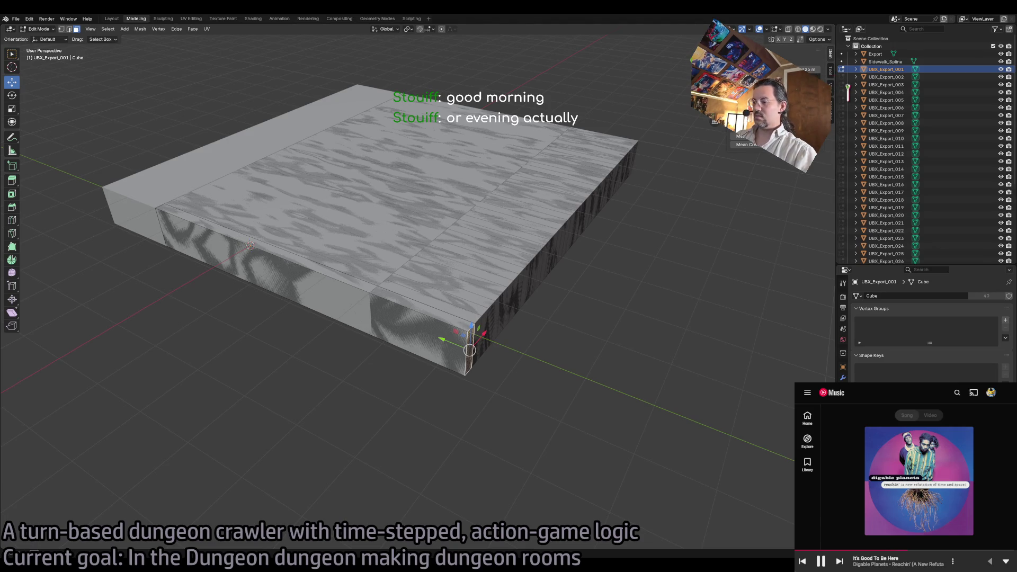
{"action": "key", "text": "ctrl+z"}
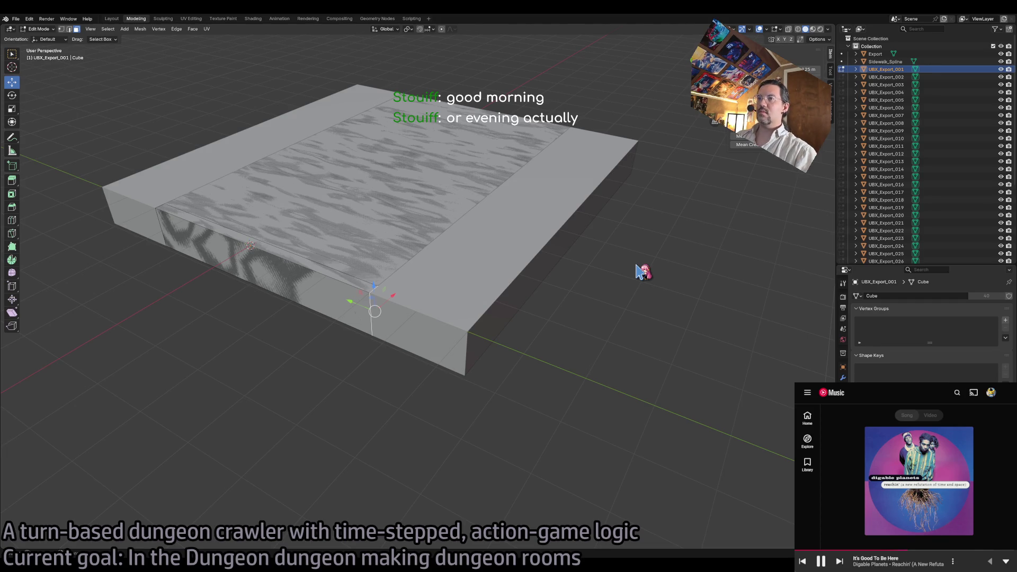
{"action": "key", "text": "Tab"}
{"action": "left_click", "coordinate": [495, 280]}
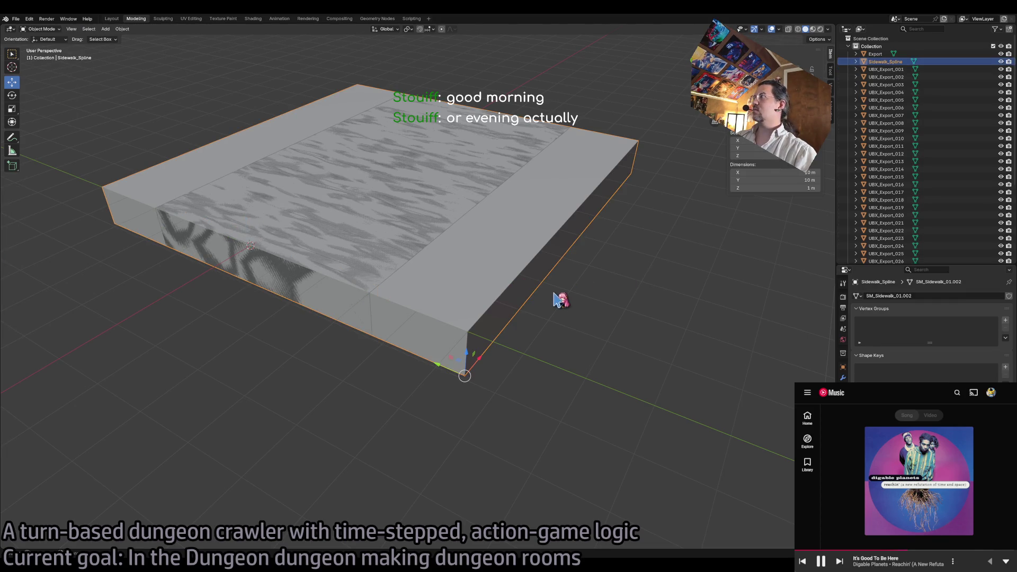
- Frame the Sidewalk_Spline slab, then hide both it and the Export object
{"action": "key", "text": "KP_Decimal"}
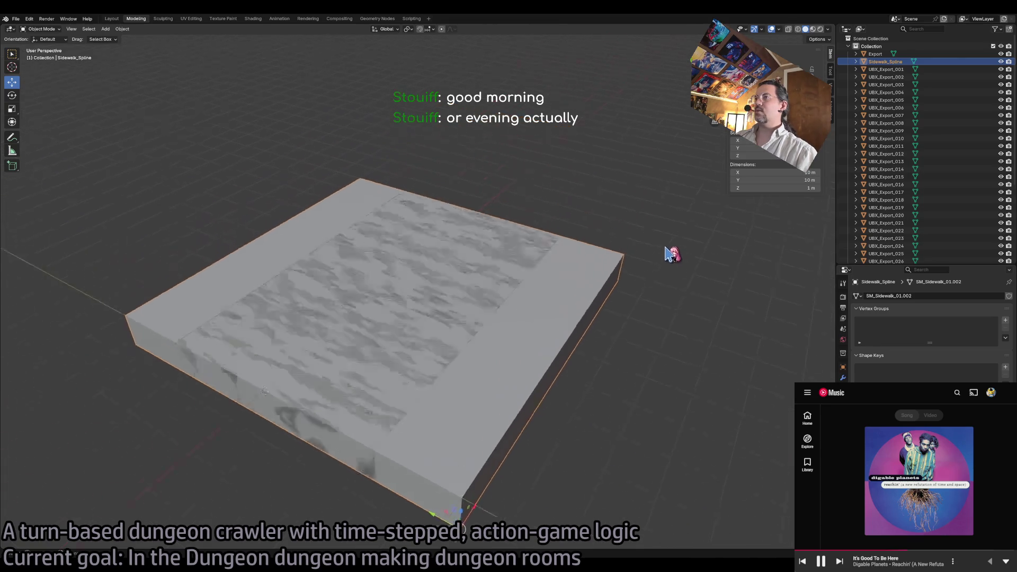
{"action": "left_click", "coordinate": [1001, 61]}
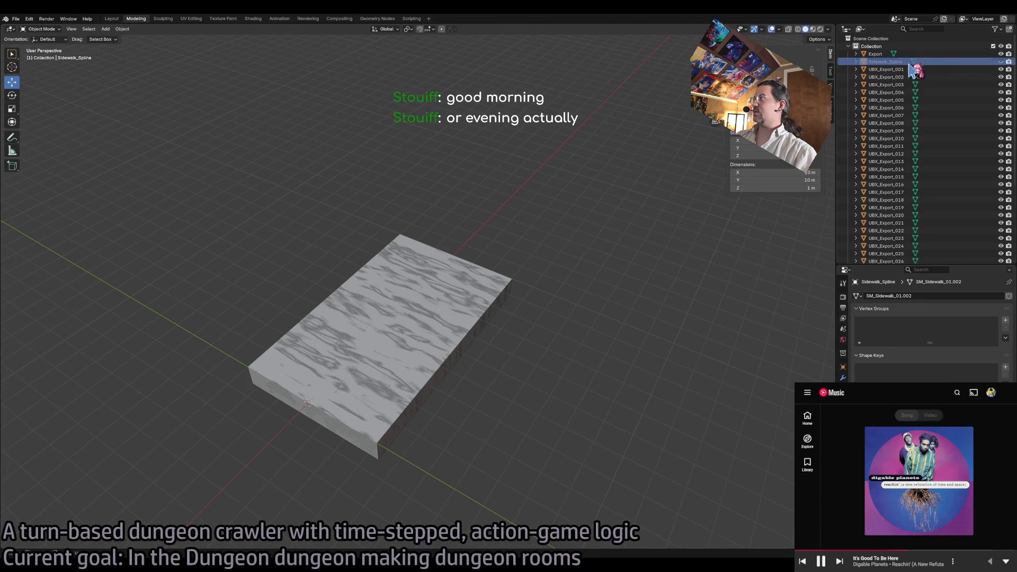
{"action": "left_click", "coordinate": [1001, 61]}
{"action": "left_click", "coordinate": [1001, 62]}
{"action": "left_click", "coordinate": [1001, 61]}
{"action": "left_click", "coordinate": [1001, 61]}
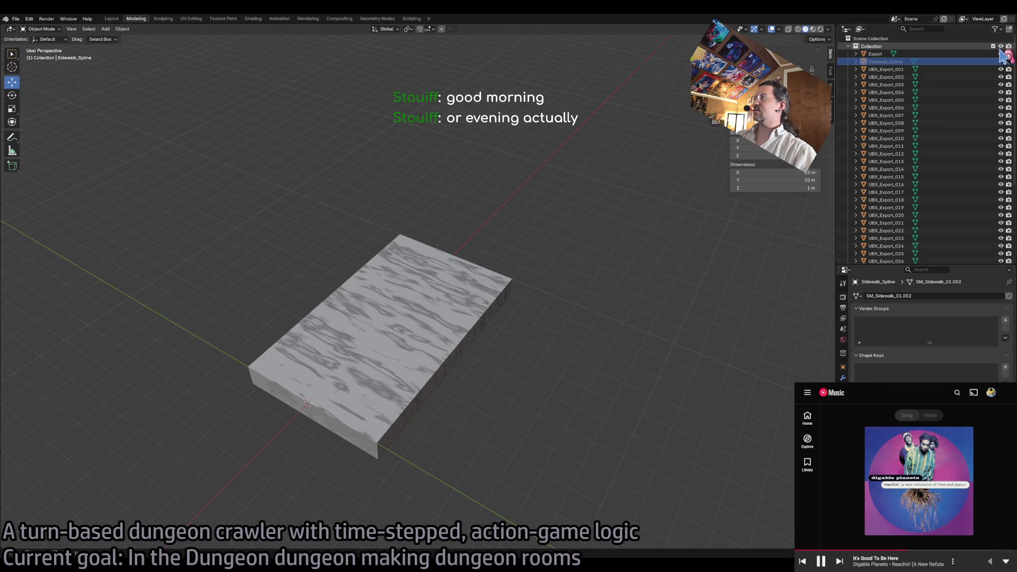
{"action": "left_click", "coordinate": [1001, 54]}
- Rename Sidewalk_Spline to SidewalkWide_Spline, hide it, and show the Export object again
{"action": "double_click", "coordinate": [890, 62]}
{"action": "left_click", "coordinate": [890, 62]}
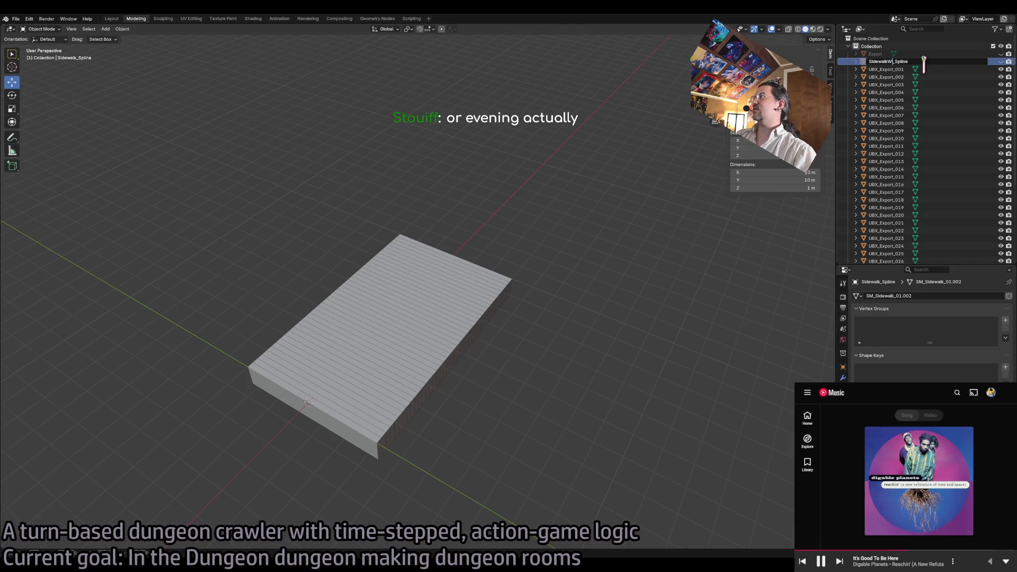
{"action": "type", "text": "ide"}
{"action": "key", "text": "Return"}
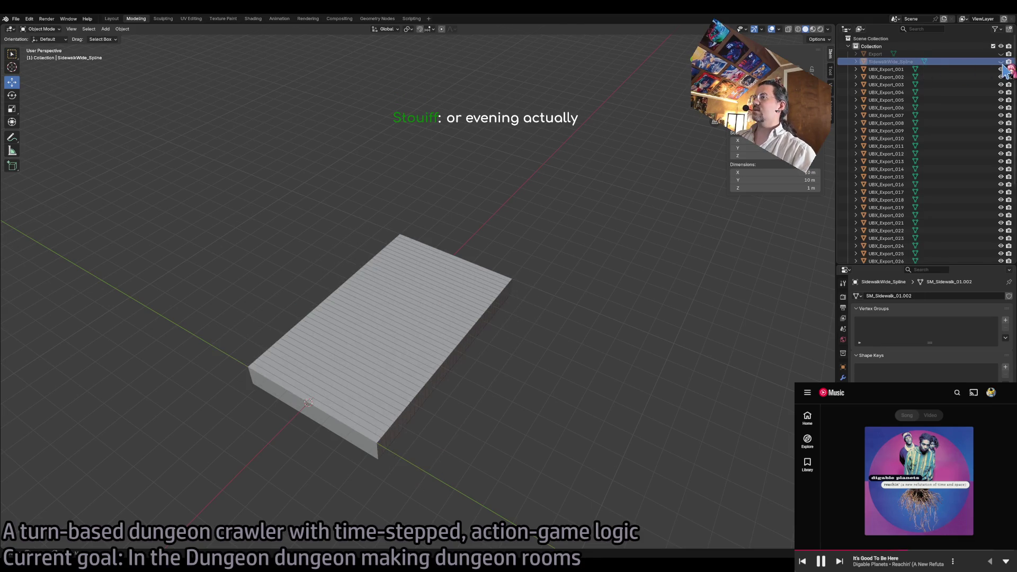
{"action": "left_click", "coordinate": [1001, 62]}
{"action": "left_click", "coordinate": [1001, 54]}
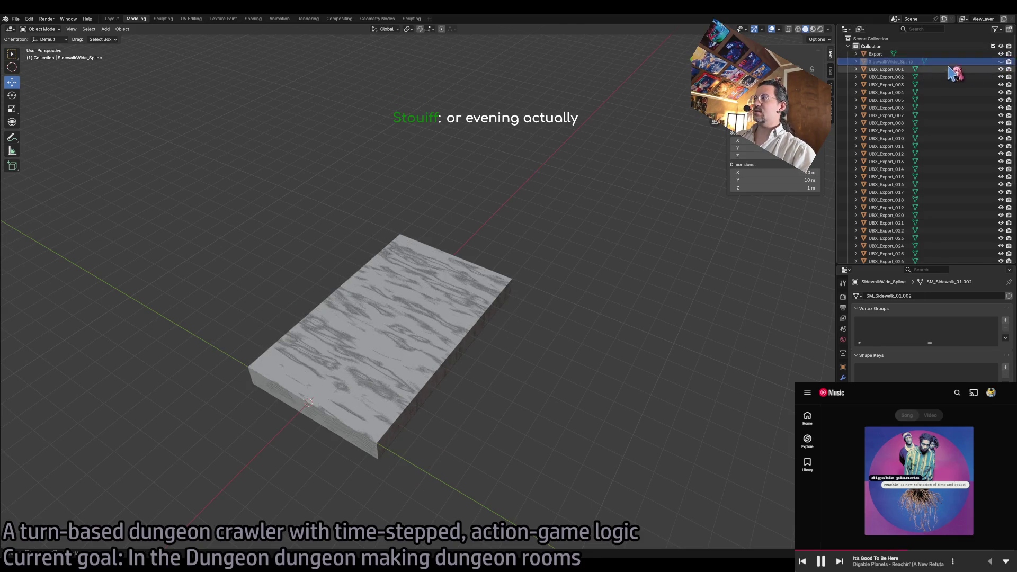
{"action": "left_click", "coordinate": [932, 54]}
{"action": "left_click", "coordinate": [932, 72]}
{"action": "scroll", "coordinate": [928, 175], "scroll_direction": "down", "scroll_amount": 5}
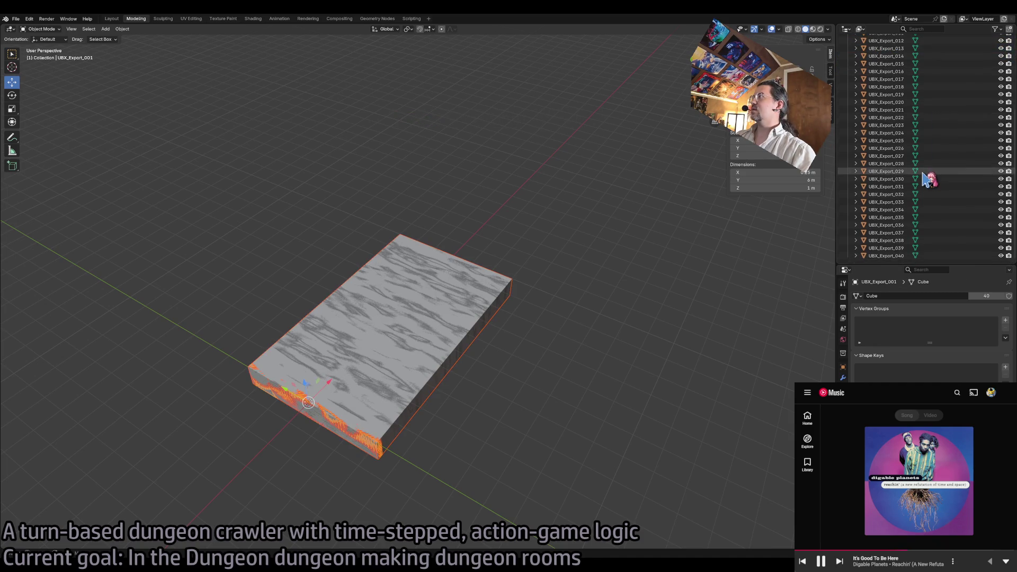
- Select all UBX_Export meshes, start an FBX export, and switch to the Unreal Editor
{"action": "key", "text": "a"}
{"action": "scroll", "coordinate": [990, 195], "scroll_direction": "up", "scroll_amount": 5}
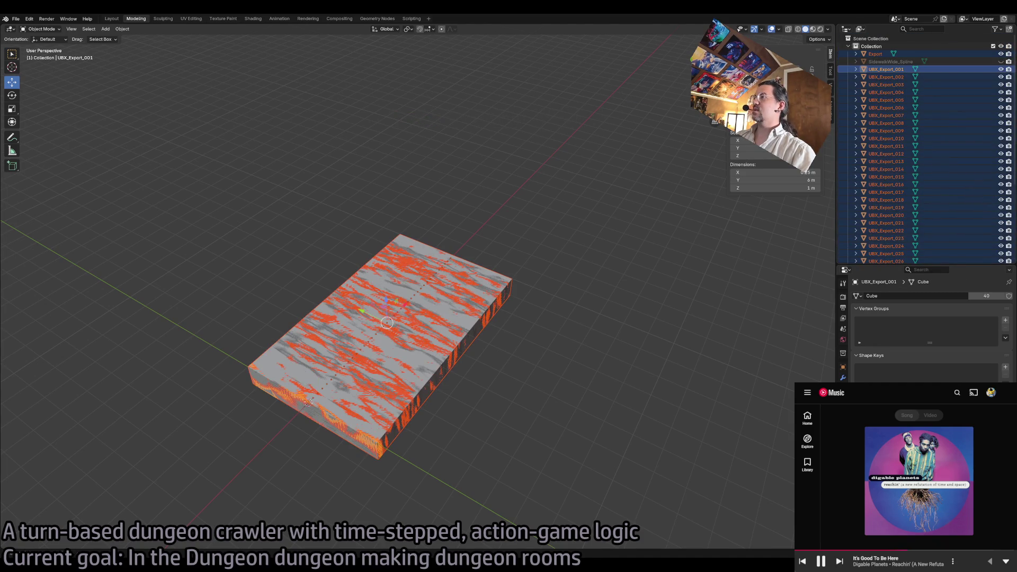
{"action": "left_click", "coordinate": [16, 19]}
{"action": "mouse_move", "coordinate": [56, 136]}
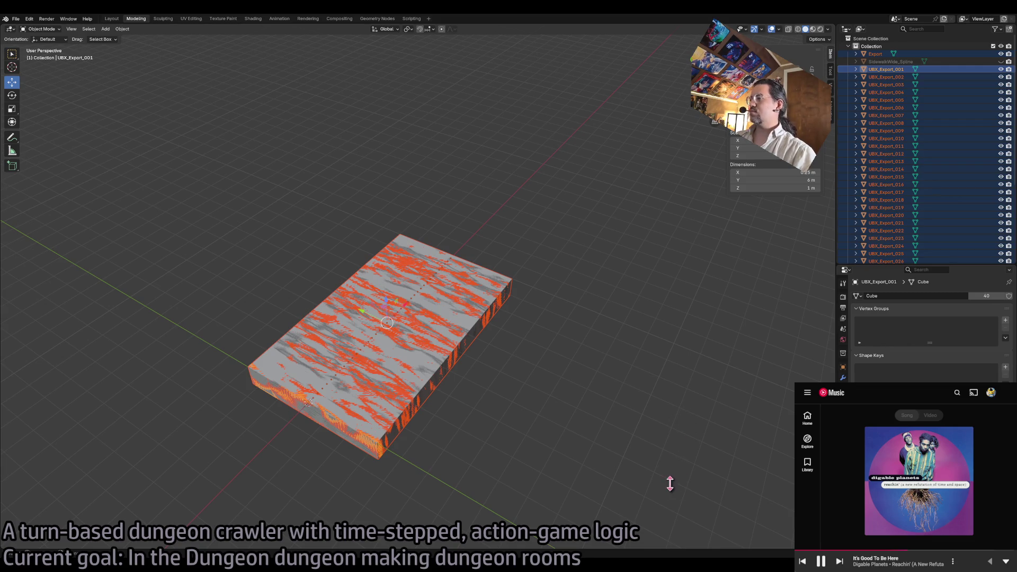
{"action": "key", "text": "alt+Tab"}
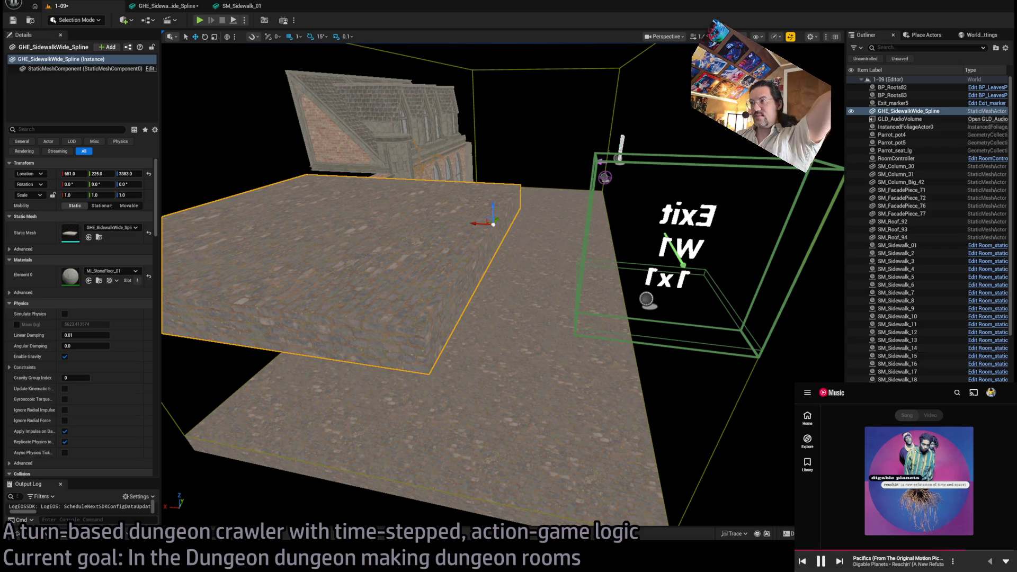
- Duplicate GHE_SidewalkWide_Spline in the Content Drawer as GHE_Sidewalk_Spline1 and open the copy
{"action": "key", "text": "ctrl+space"}
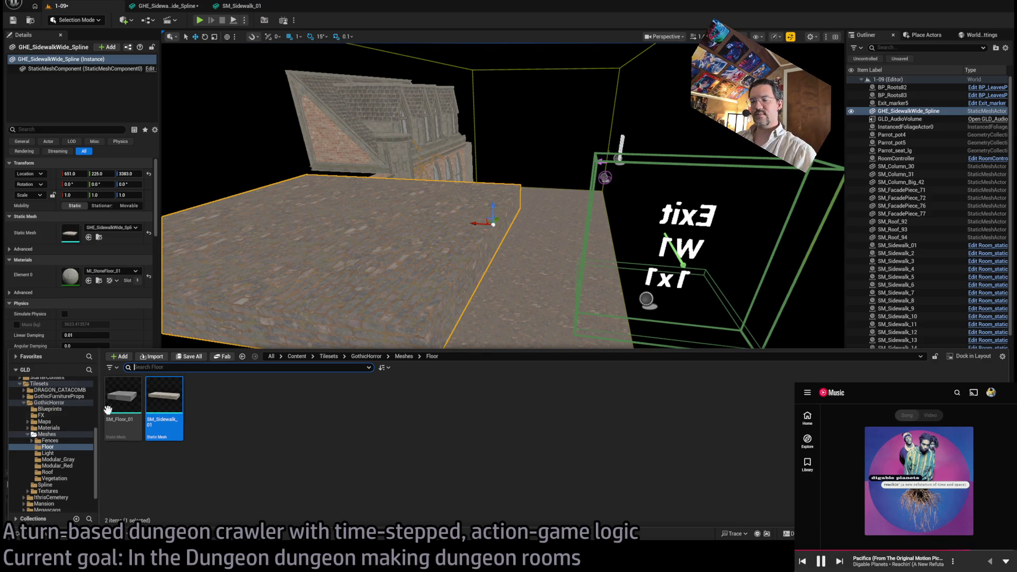
{"action": "left_click", "coordinate": [336, 269]}
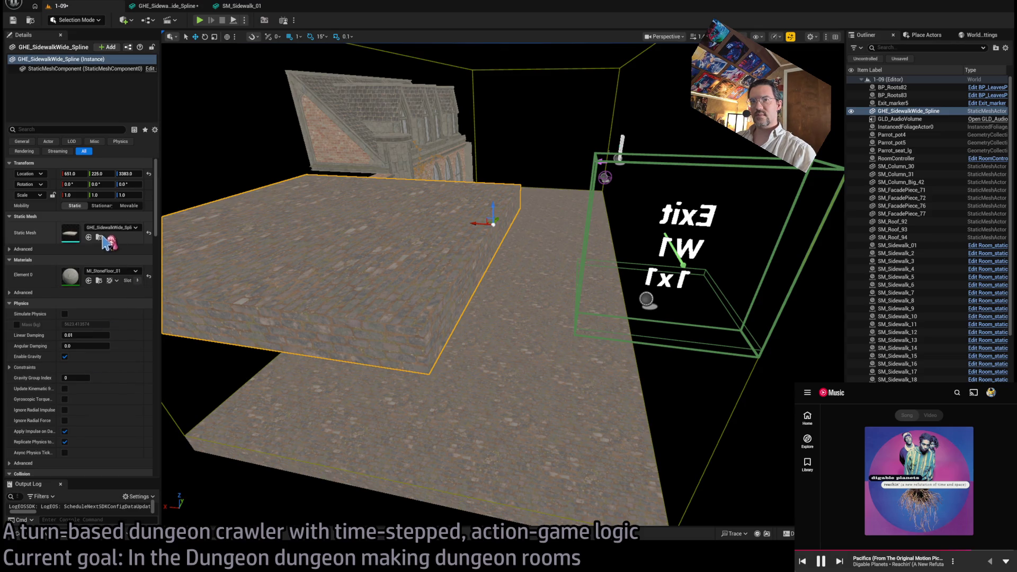
{"action": "left_click", "coordinate": [98, 237]}
{"action": "left_click", "coordinate": [150, 413]}
{"action": "left_click", "coordinate": [130, 386]}
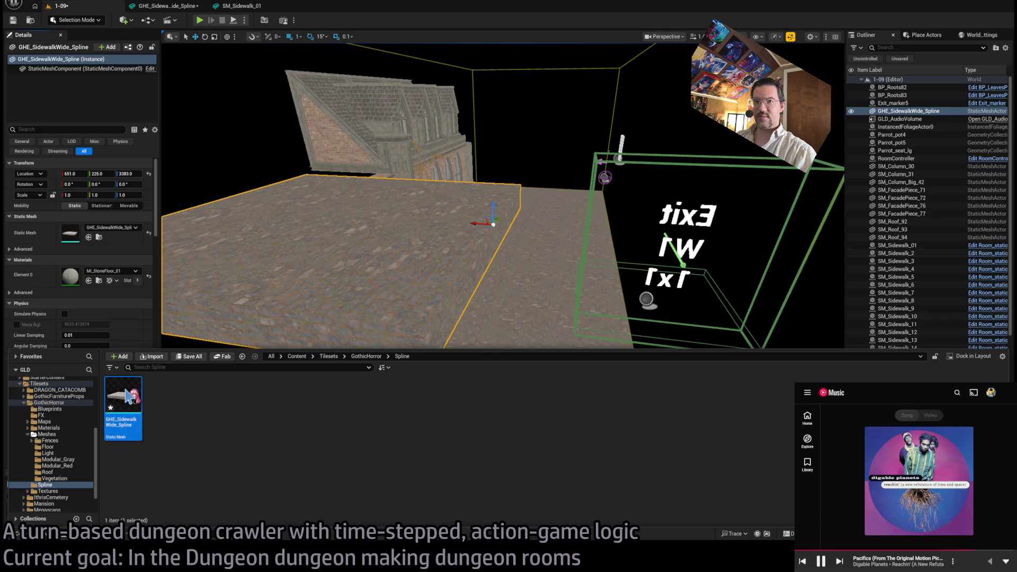
{"action": "key", "text": "ctrl+d"}
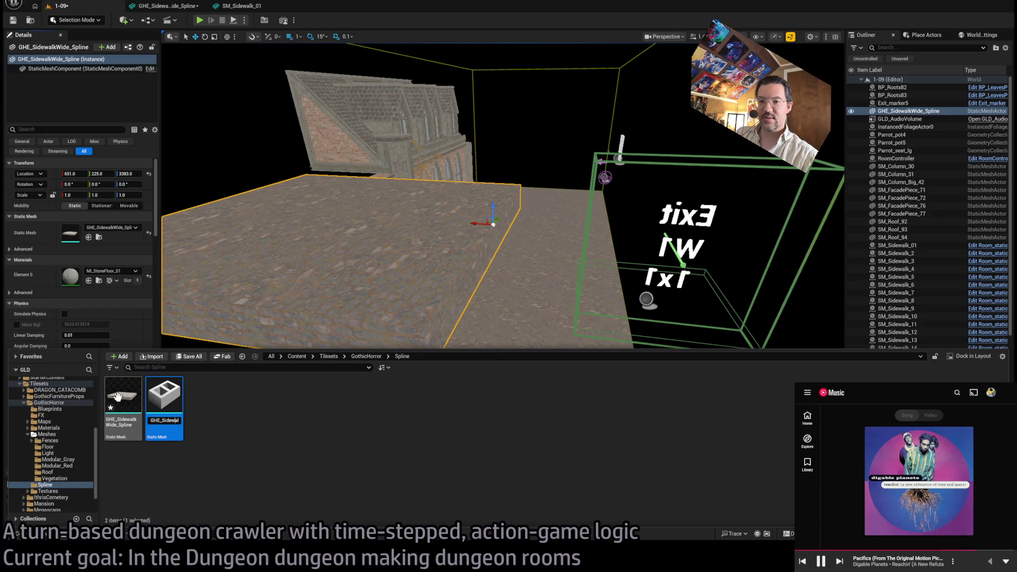
{"action": "key", "text": "Return"}
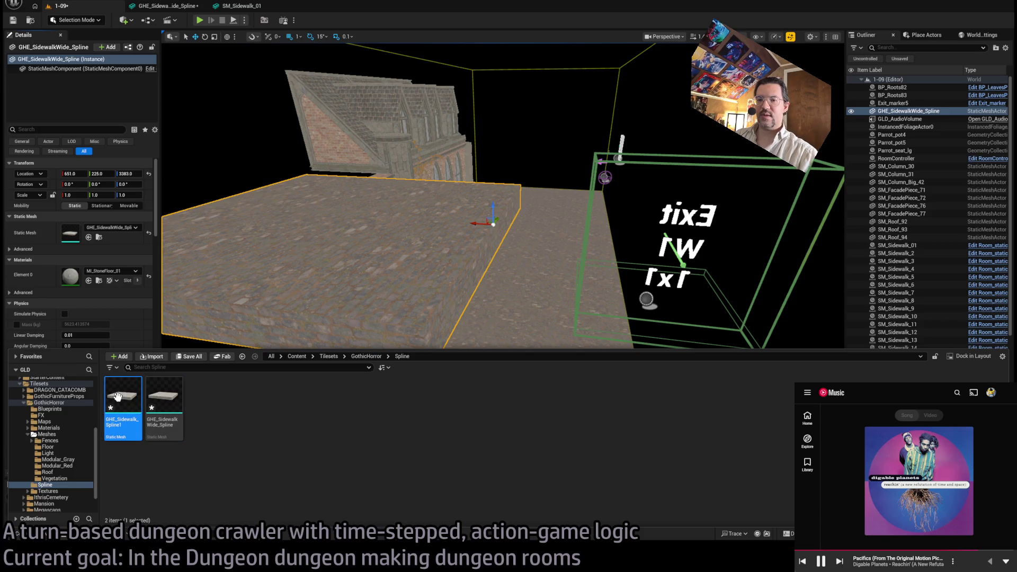
{"action": "key", "text": "Return"}
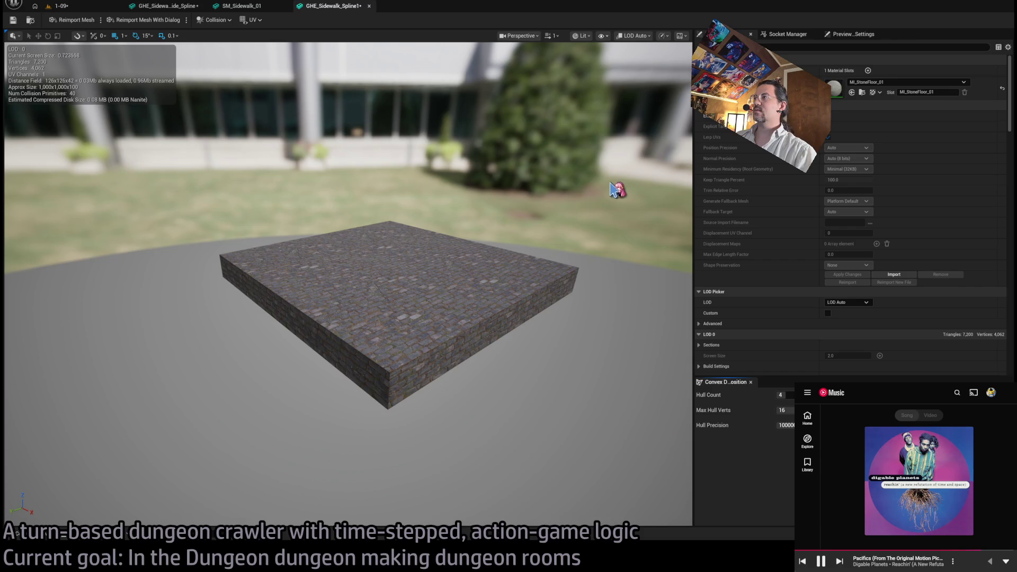
- Reimport GHE_Sidewalk_Spline1 from source, check the 1000x599x100 slab, and go back to level 1-09
{"action": "scroll", "coordinate": [996, 318], "scroll_direction": "down", "scroll_amount": 10}
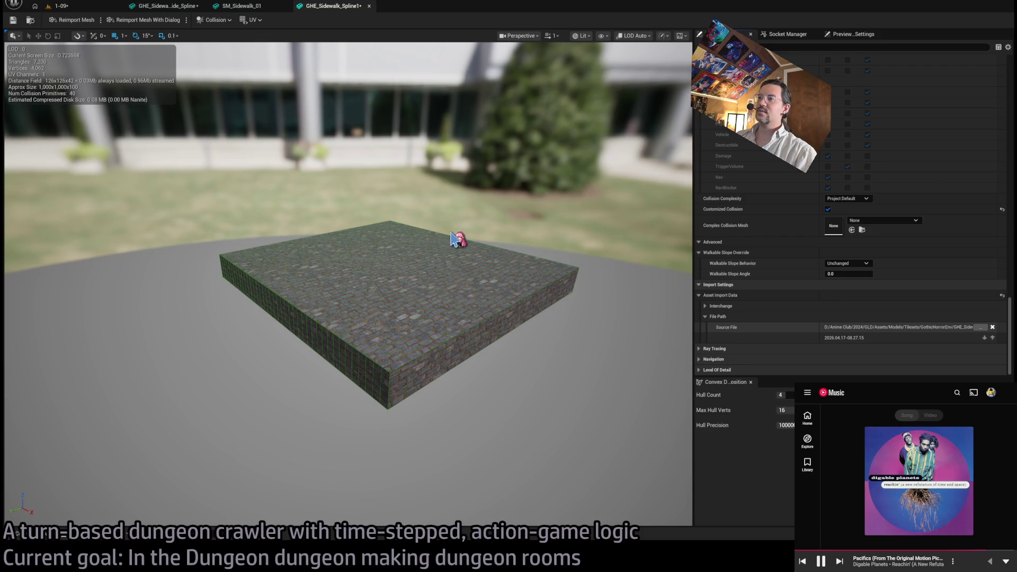
{"action": "left_click", "coordinate": [77, 22]}
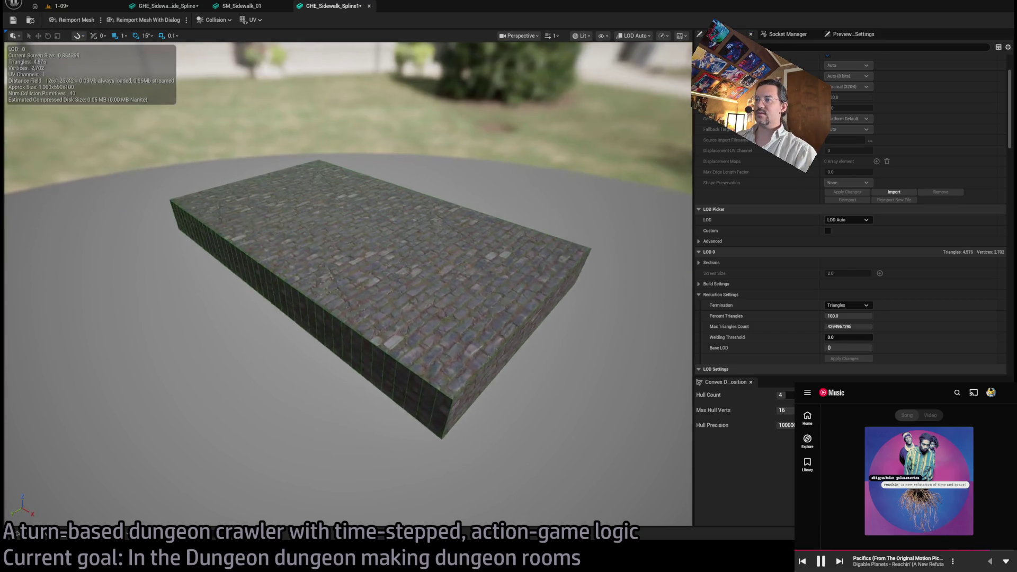
{"action": "mouse_move", "coordinate": [331, 244]}
{"action": "left_mouse_down"}
{"action": "mouse_move", "coordinate": [318, 249]}
{"action": "mouse_move", "coordinate": [339, 239]}
{"action": "mouse_move", "coordinate": [332, 244]}
{"action": "mouse_move", "coordinate": [329, 223]}
{"action": "mouse_move", "coordinate": [345, 202]}
{"action": "left_mouse_up"}
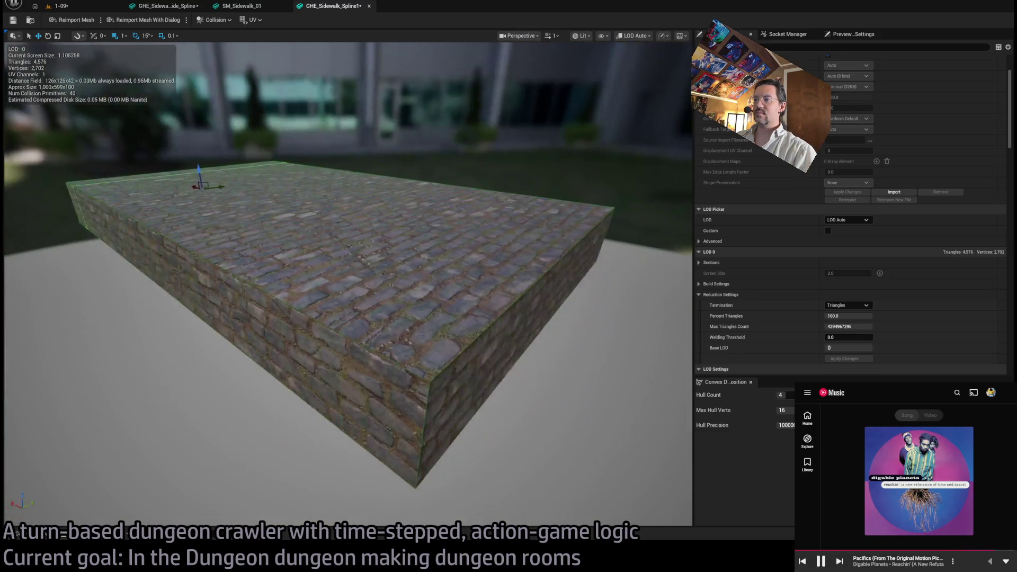
{"action": "scroll", "coordinate": [409, 279], "scroll_direction": "down", "scroll_amount": 10}
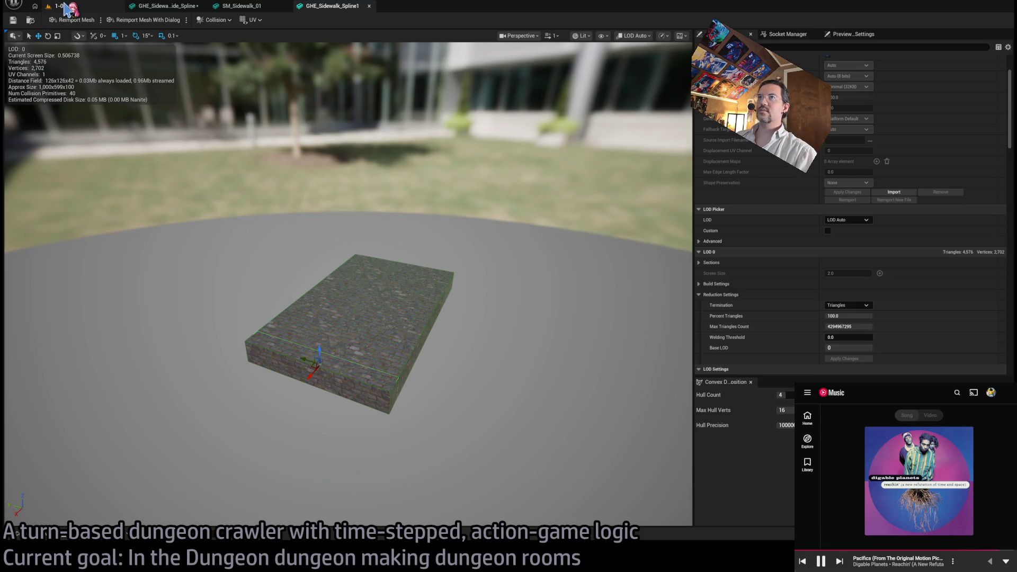
{"action": "left_click", "coordinate": [165, 10]}
{"action": "left_click", "coordinate": [75, 8]}
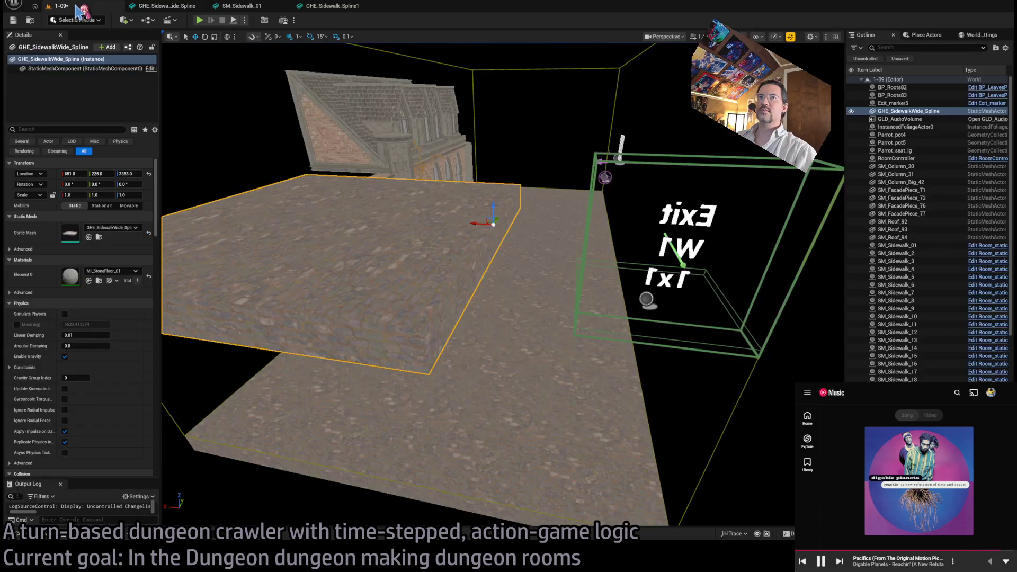
- Delete the wide sidewalk slab and drag GHE_Sidewalk_Spline1 from the Content Drawer into the room
{"action": "key", "text": "f"}
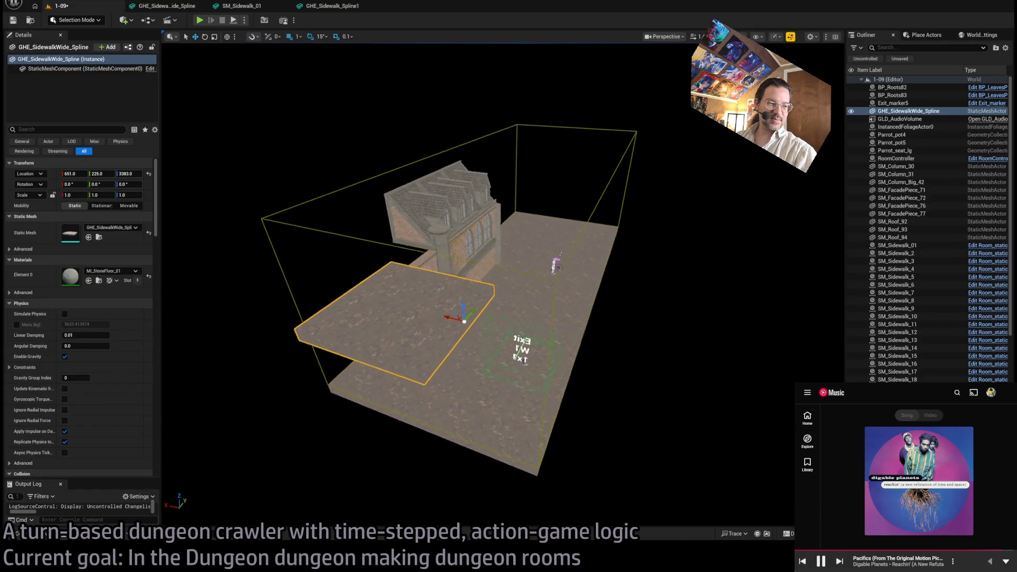
{"action": "scroll", "coordinate": [465, 289], "scroll_direction": "up", "scroll_amount": 4}
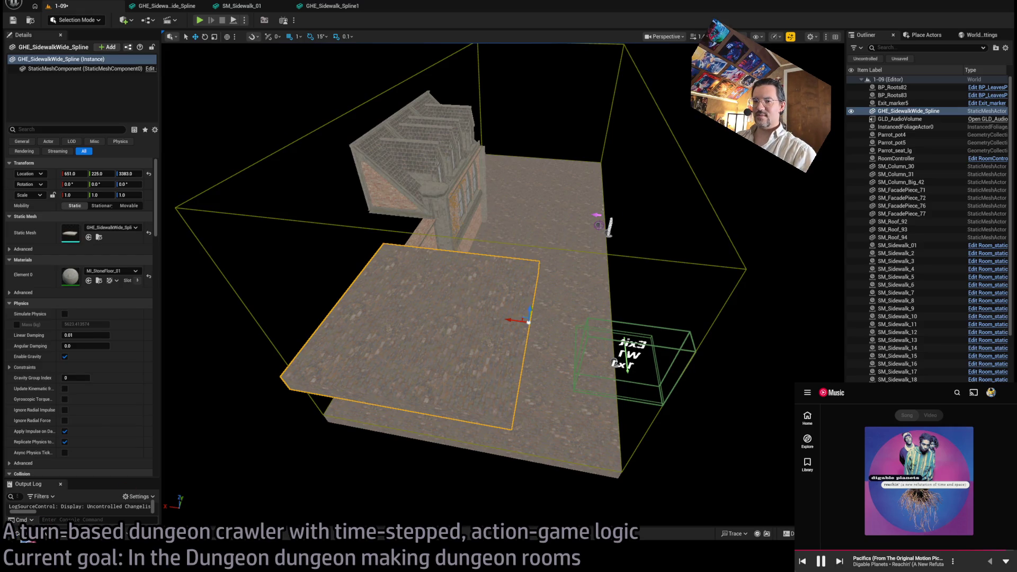
{"action": "key", "text": "Delete"}
{"action": "left_click", "coordinate": [37, 540]}
{"action": "left_click", "coordinate": [151, 397]}
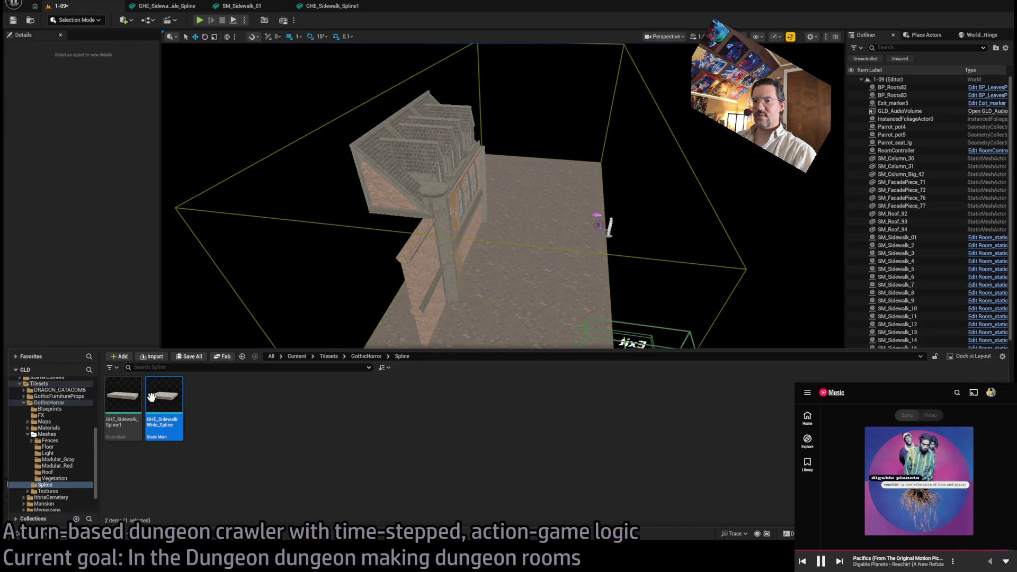
{"action": "mouse_move", "coordinate": [116, 419]}
{"action": "left_mouse_down"}
{"action": "mouse_move", "coordinate": [595, 416]}
{"action": "mouse_move", "coordinate": [593, 440]}
{"action": "mouse_move", "coordinate": [615, 344]}
{"action": "left_mouse_up"}
- Move the new slab toward the Exit marker and set its location to Z 3000, X 100
{"action": "key", "text": "f"}
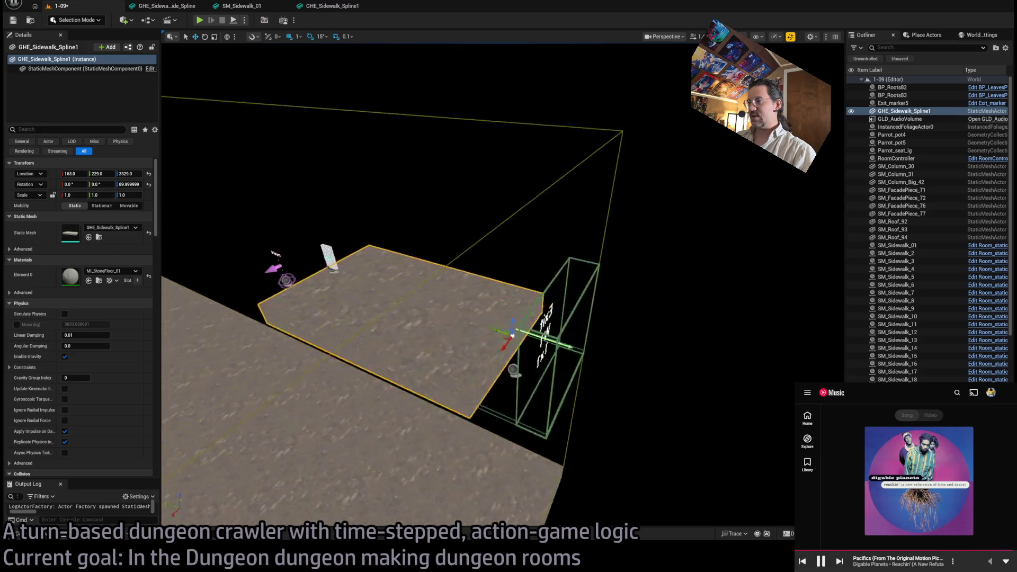
{"action": "scroll", "coordinate": [562, 324], "scroll_direction": "down", "scroll_amount": 5}
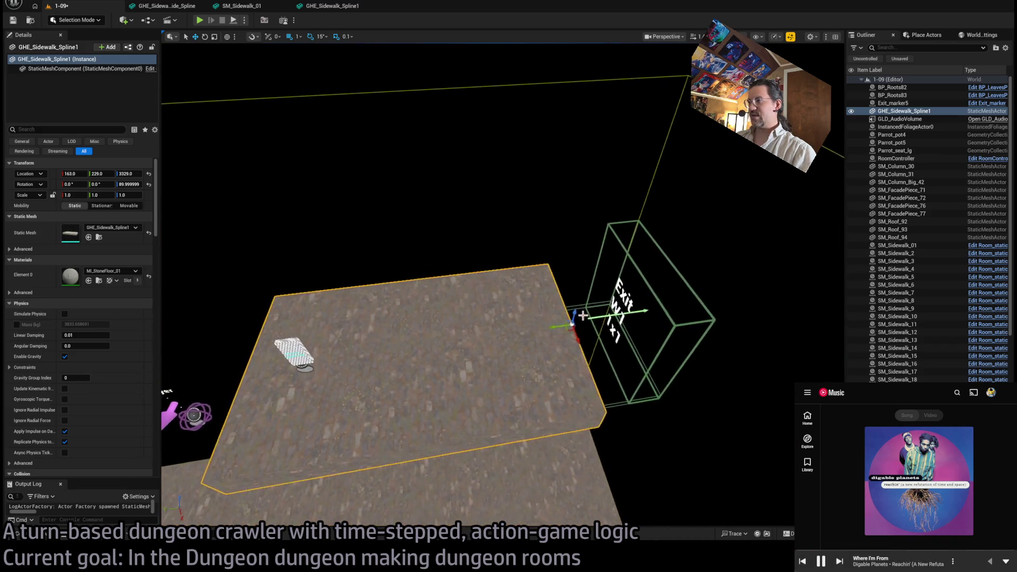
{"action": "mouse_move", "coordinate": [562, 325]}
{"action": "left_mouse_down"}
{"action": "mouse_move", "coordinate": [619, 340]}
{"action": "mouse_move", "coordinate": [623, 312]}
{"action": "mouse_move", "coordinate": [627, 339]}
{"action": "left_mouse_up"}
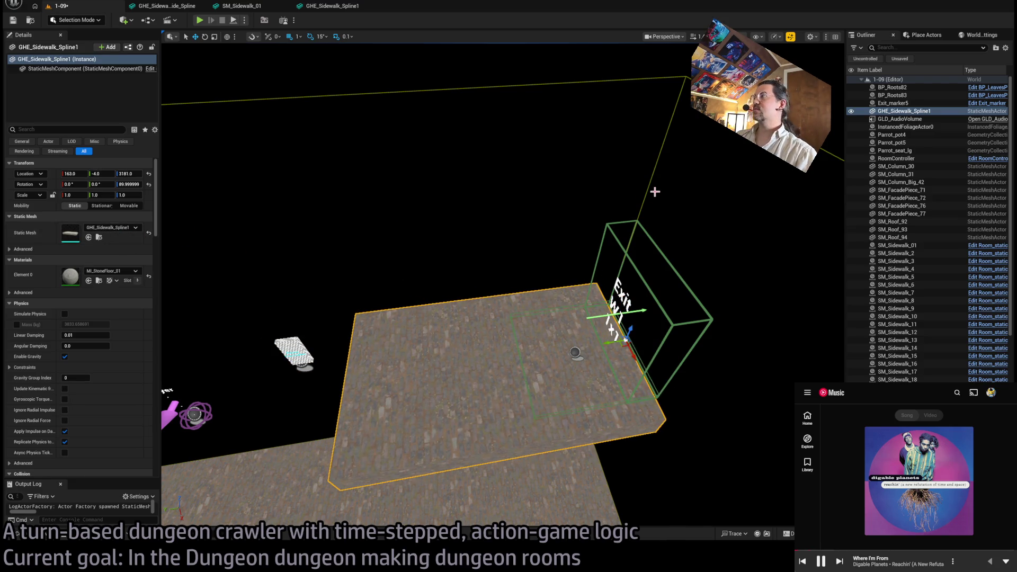
{"action": "left_click", "coordinate": [129, 173]}
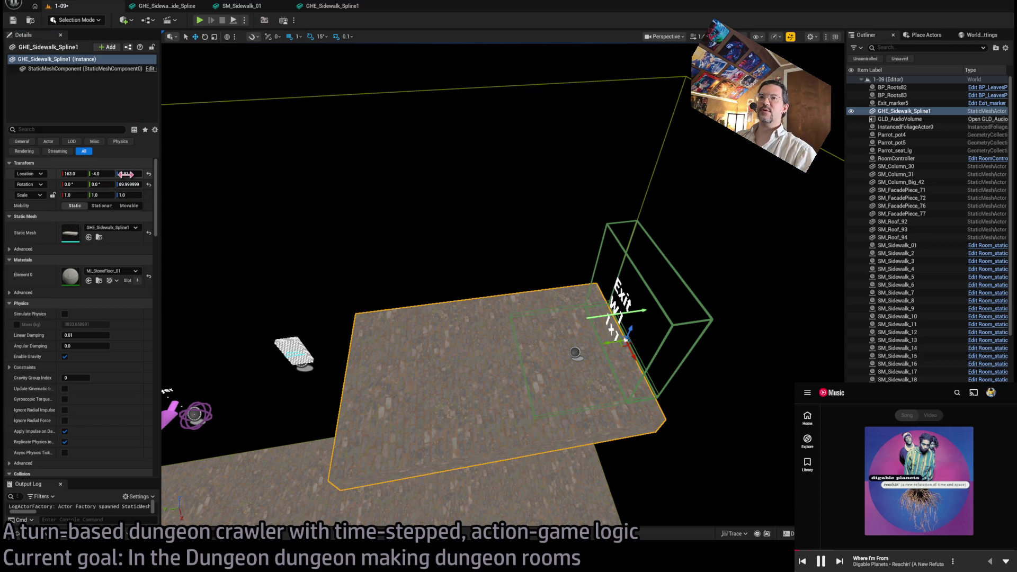
{"action": "type", "text": "3000"}
{"action": "key", "text": "Return"}
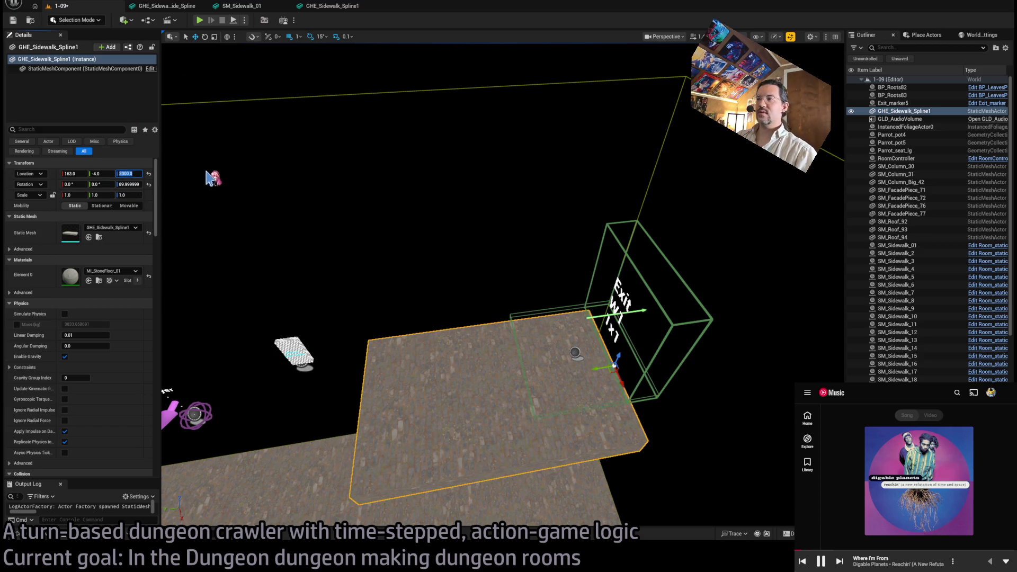
{"action": "left_click", "coordinate": [77, 174]}
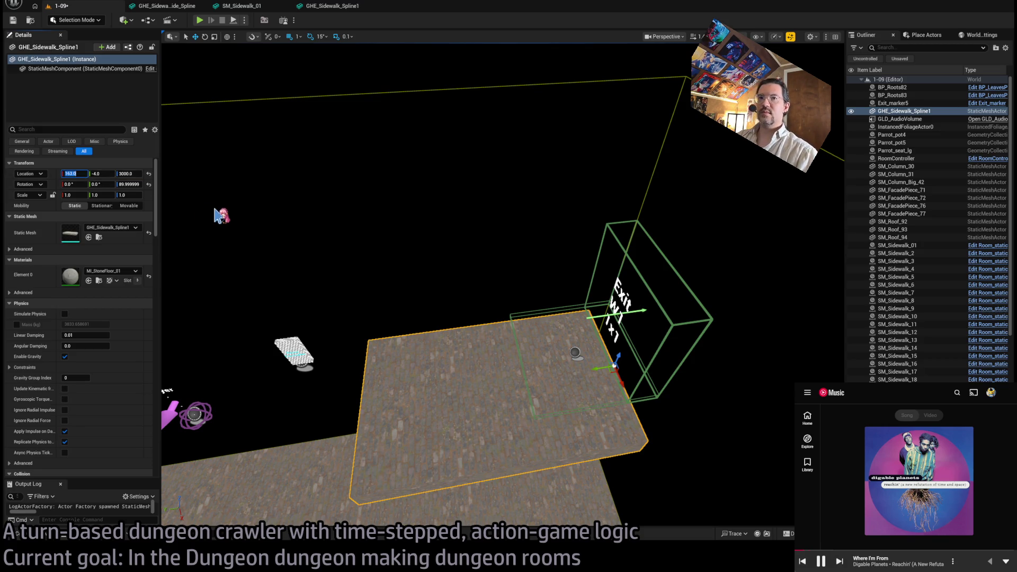
{"action": "type", "text": "100"}
{"action": "key", "text": "Return"}
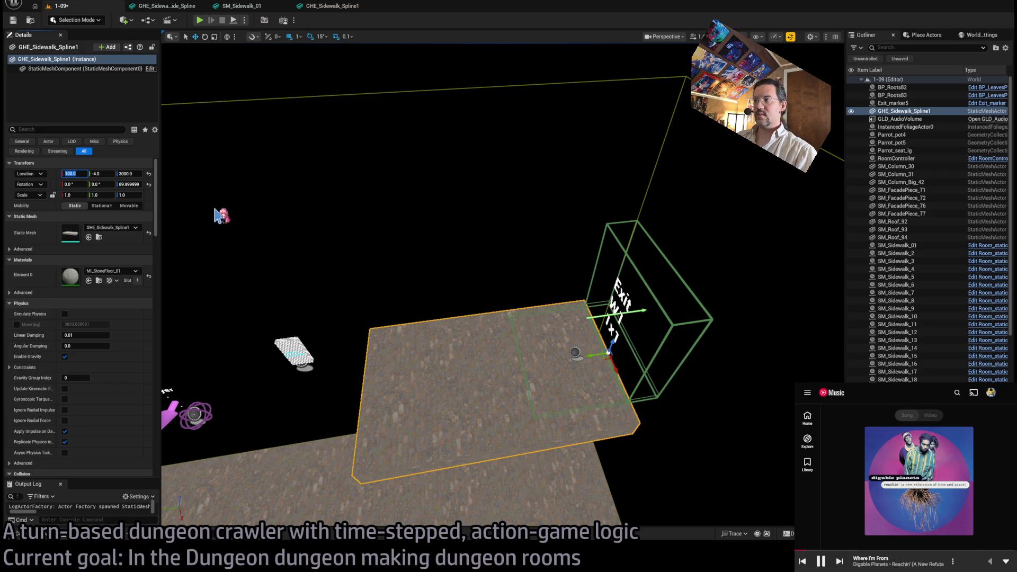
- Raise the slab up beneath the Exit box, checking its placement from the front
{"action": "left_click_drag", "start_coordinate": [221, 216], "coordinate": [350, 241]}
{"action": "scroll", "coordinate": [297, 36], "scroll_direction": "up", "scroll_amount": 3}
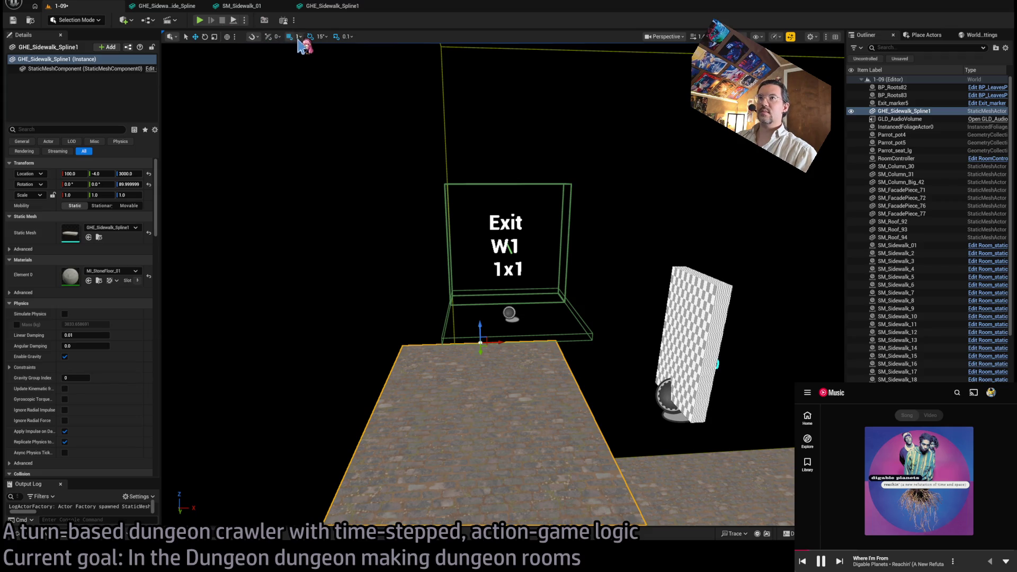
{"action": "mouse_move", "coordinate": [490, 340]}
{"action": "left_mouse_down"}
{"action": "mouse_move", "coordinate": [496, 366]}
{"action": "mouse_move", "coordinate": [509, 293]}
{"action": "left_mouse_up"}
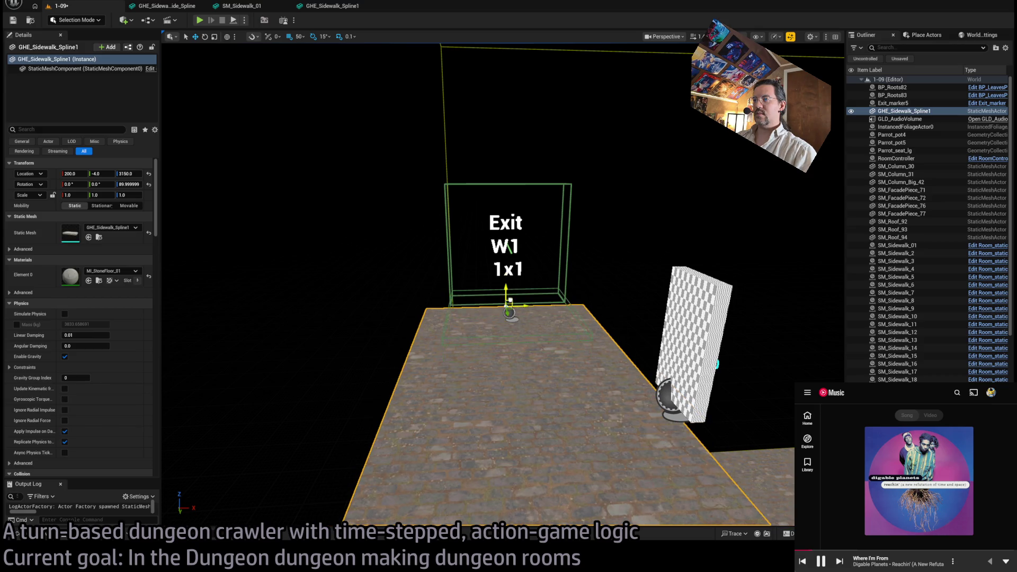
{"action": "mouse_move", "coordinate": [511, 284]}
{"action": "left_mouse_down"}
{"action": "mouse_move", "coordinate": [460, 289]}
{"action": "mouse_move", "coordinate": [503, 324]}
{"action": "mouse_move", "coordinate": [481, 380]}
{"action": "mouse_move", "coordinate": [419, 406]}
{"action": "mouse_move", "coordinate": [464, 432]}
{"action": "mouse_move", "coordinate": [507, 435]}
{"action": "mouse_move", "coordinate": [475, 408]}
{"action": "mouse_move", "coordinate": [512, 410]}
{"action": "left_mouse_up"}
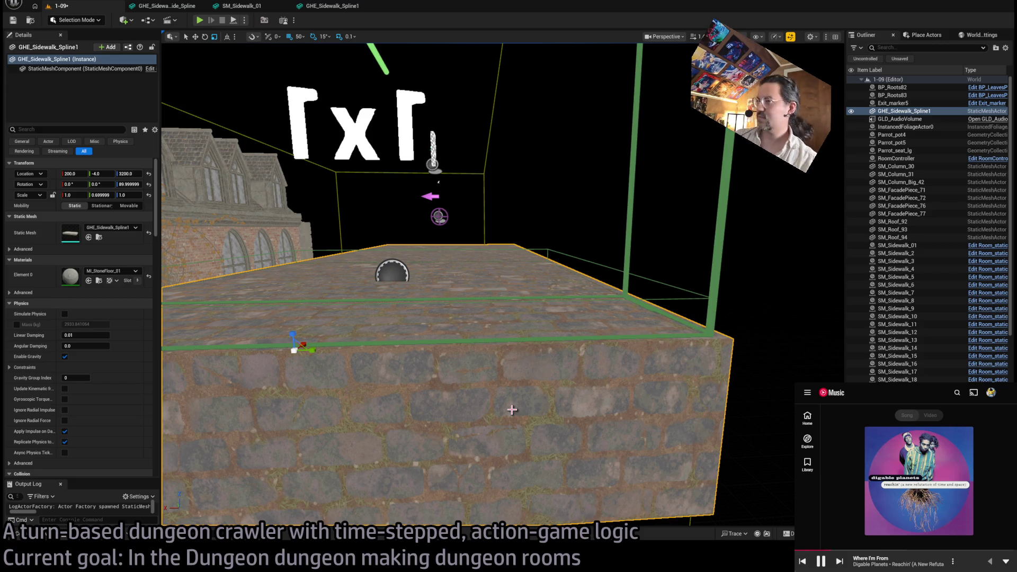
- Try a 0.666667 Y scale on the slab, inspect it, undo back to 1.0, then delete the slab
{"action": "mouse_move", "coordinate": [467, 324]}
{"action": "left_mouse_down"}
{"action": "mouse_move", "coordinate": [232, 200]}
{"action": "mouse_move", "coordinate": [234, 228]}
{"action": "left_mouse_up"}
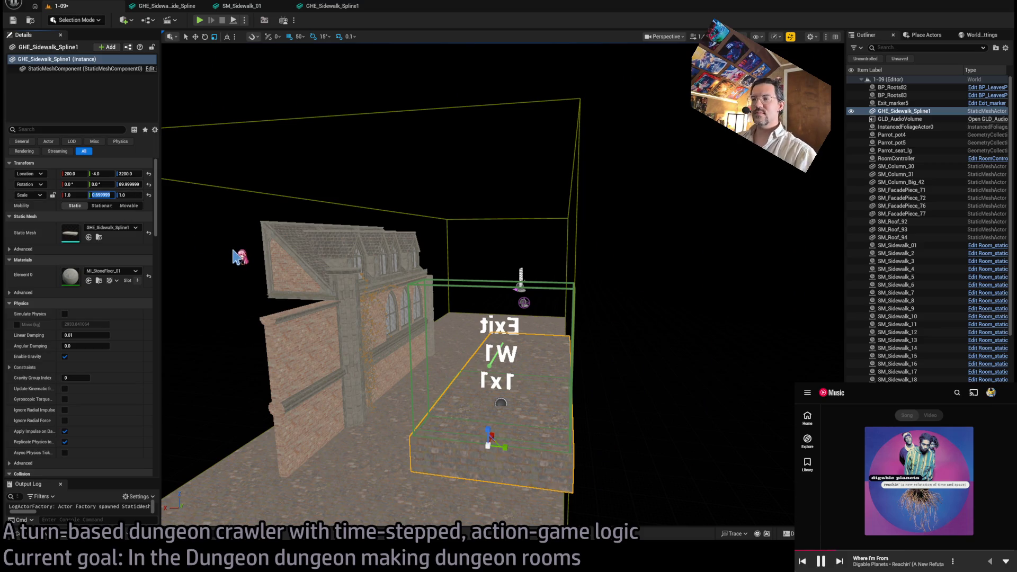
{"action": "type", "text": "466667"}
{"action": "key", "text": "Return"}
{"action": "mouse_move", "coordinate": [240, 258]}
{"action": "left_mouse_down"}
{"action": "mouse_move", "coordinate": [265, 238]}
{"action": "mouse_move", "coordinate": [249, 244]}
{"action": "left_mouse_up"}
{"action": "mouse_move", "coordinate": [491, 370]}
{"action": "left_mouse_down"}
{"action": "mouse_move", "coordinate": [482, 365]}
{"action": "mouse_move", "coordinate": [503, 370]}
{"action": "left_mouse_up"}
{"action": "mouse_move", "coordinate": [241, 231]}
{"action": "left_mouse_down"}
{"action": "mouse_move", "coordinate": [390, 319]}
{"action": "mouse_move", "coordinate": [508, 345]}
{"action": "mouse_move", "coordinate": [488, 340]}
{"action": "mouse_move", "coordinate": [631, 403]}
{"action": "left_mouse_up"}
{"action": "key", "text": "ctrl+z"}
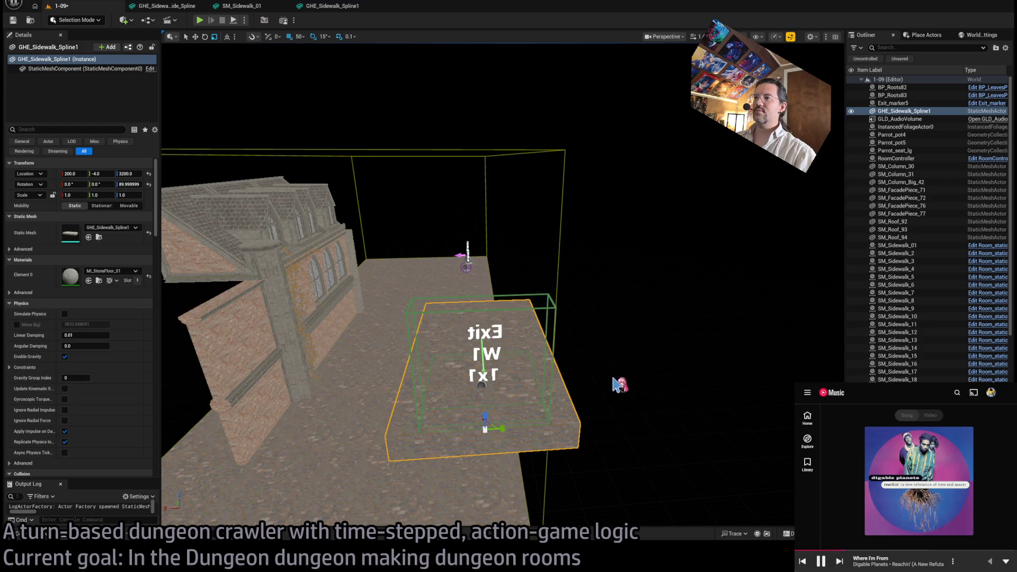
{"action": "key", "text": "Delete"}
- Drag Exit_marker5 along the X axis to 600 on the room floor
{"action": "left_click", "coordinate": [485, 377]}
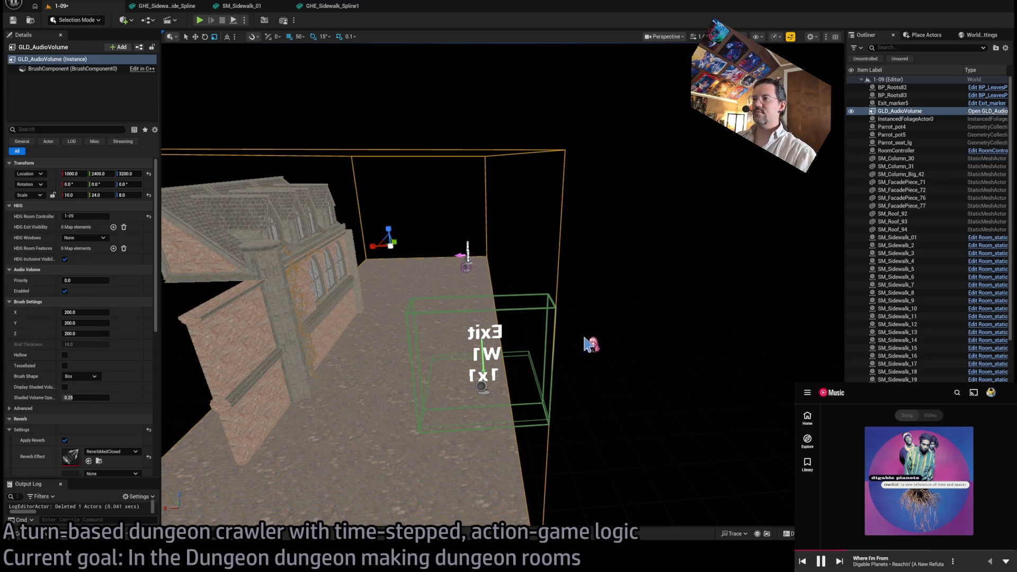
{"action": "left_click", "coordinate": [465, 388]}
{"action": "mouse_move", "coordinate": [465, 387]}
{"action": "left_mouse_down"}
{"action": "mouse_move", "coordinate": [355, 392]}
{"action": "mouse_move", "coordinate": [608, 401]}
{"action": "mouse_move", "coordinate": [234, 216]}
{"action": "left_mouse_up"}
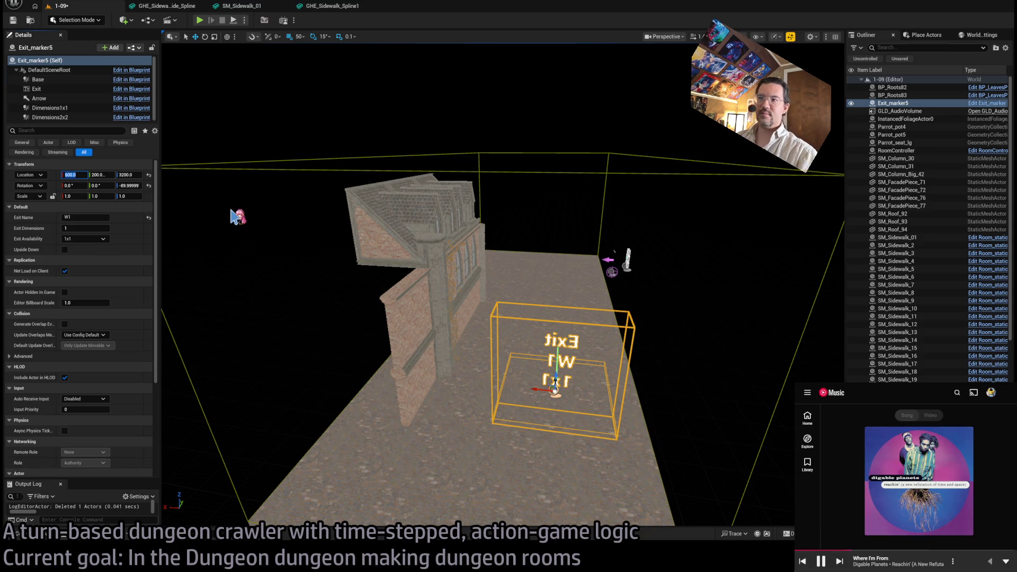
{"action": "mouse_move", "coordinate": [244, 220]}
{"action": "left_mouse_down"}
{"action": "mouse_move", "coordinate": [270, 197]}
{"action": "mouse_move", "coordinate": [365, 194]}
{"action": "mouse_move", "coordinate": [563, 399]}
{"action": "left_mouse_up"}
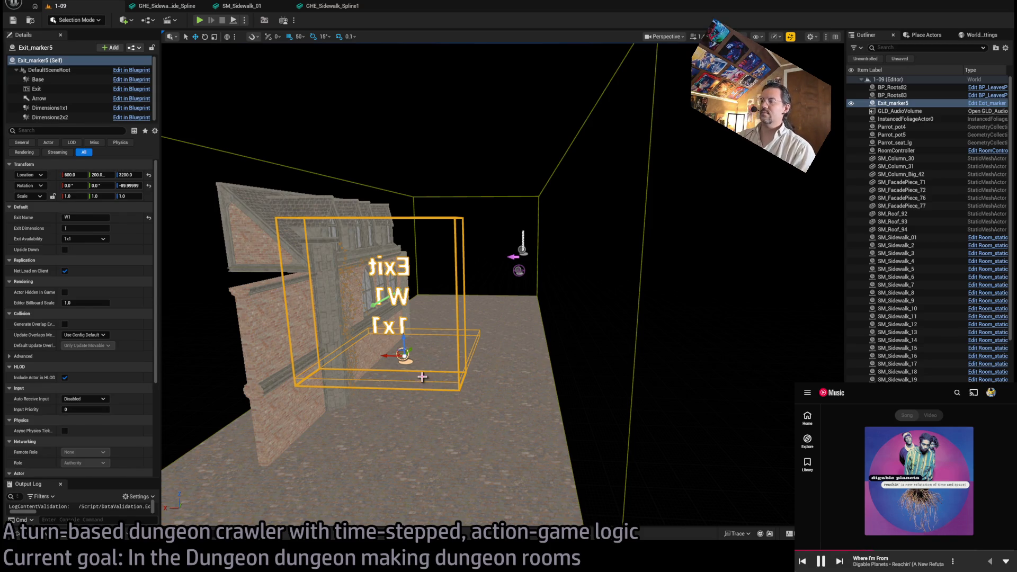
- Select the room's RoomController in the viewport
{"action": "left_click_drag", "start_coordinate": [540, 194], "coordinate": [549, 225]}
{"action": "left_click", "coordinate": [541, 194]}
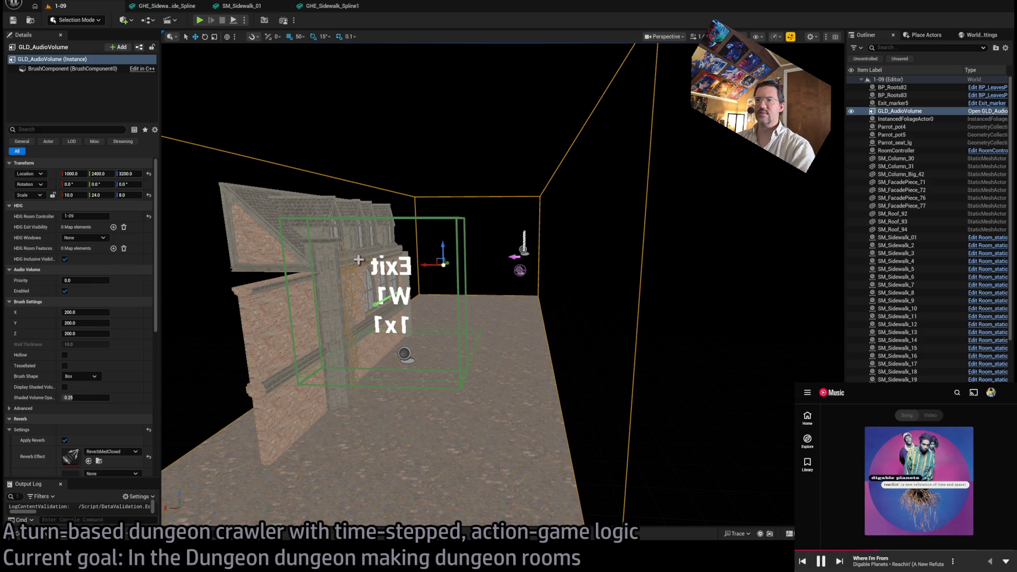
{"action": "left_click", "coordinate": [541, 215]}
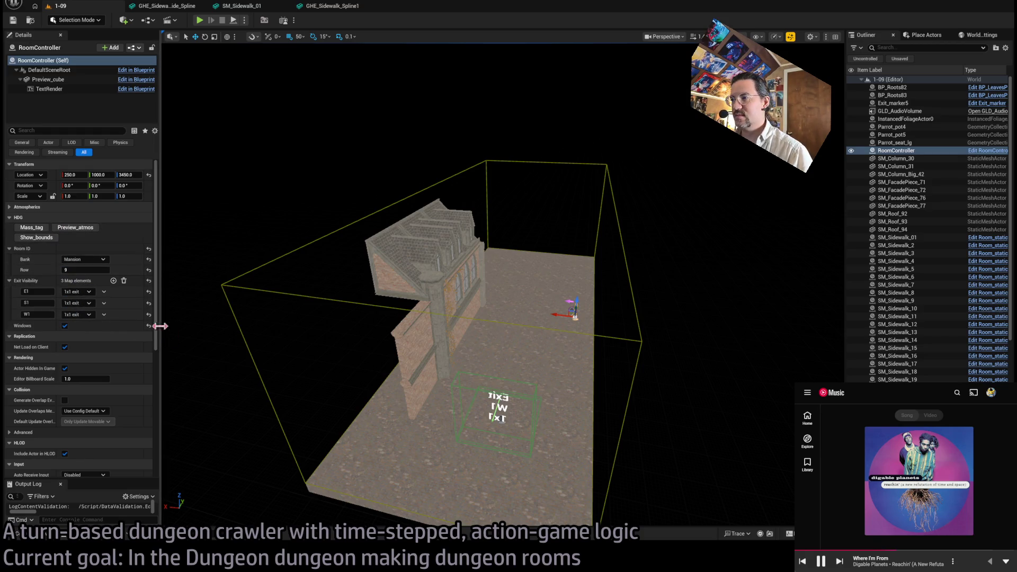
- Delete the E1 and S1 entries from RoomController's Exit Visibility, keeping W1, and open the Content Drawer
{"action": "left_click", "coordinate": [104, 292]}
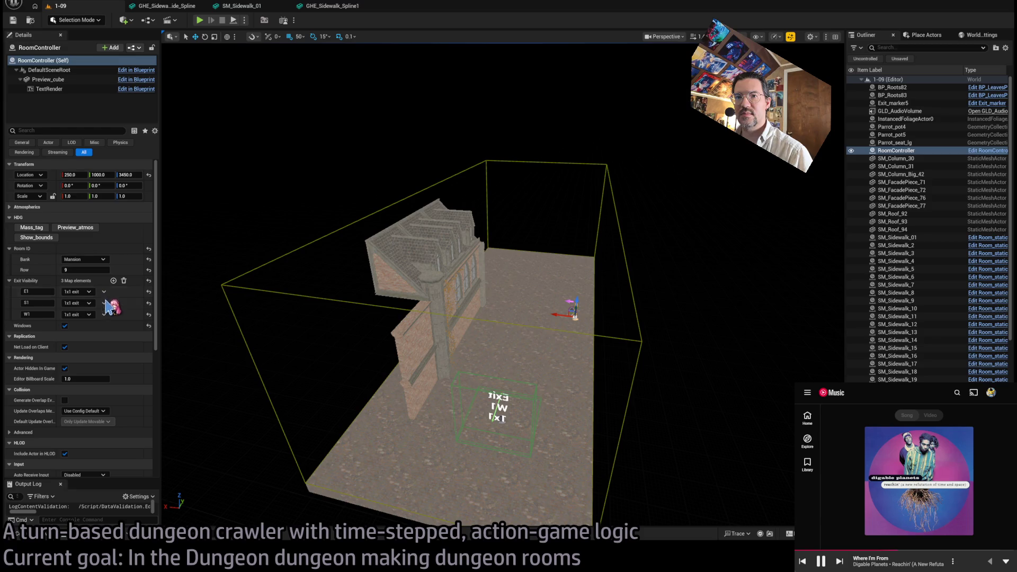
{"action": "left_click", "coordinate": [113, 310]}
{"action": "left_click", "coordinate": [104, 292]}
{"action": "left_click", "coordinate": [112, 310]}
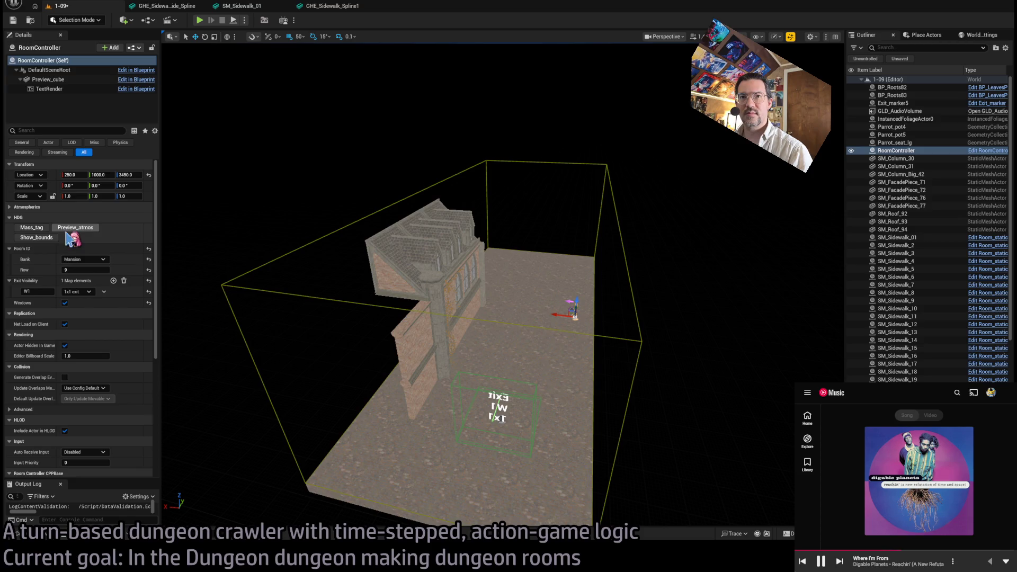
{"action": "left_click", "coordinate": [46, 538]}
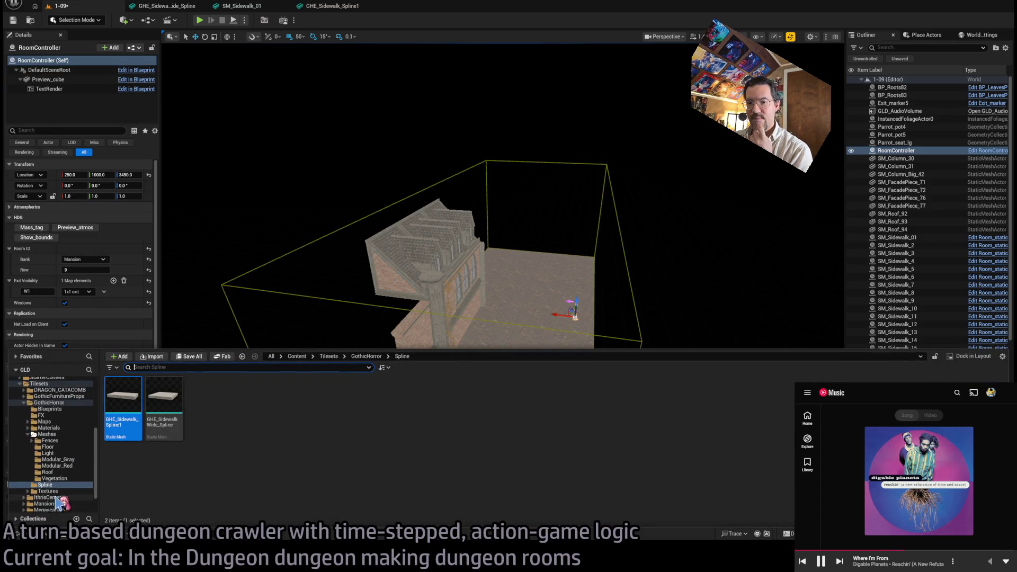
- Browse to the LevelInstances folder and open the Mansion_DT room data table
{"action": "scroll", "coordinate": [69, 418], "scroll_direction": "up", "scroll_amount": 2}
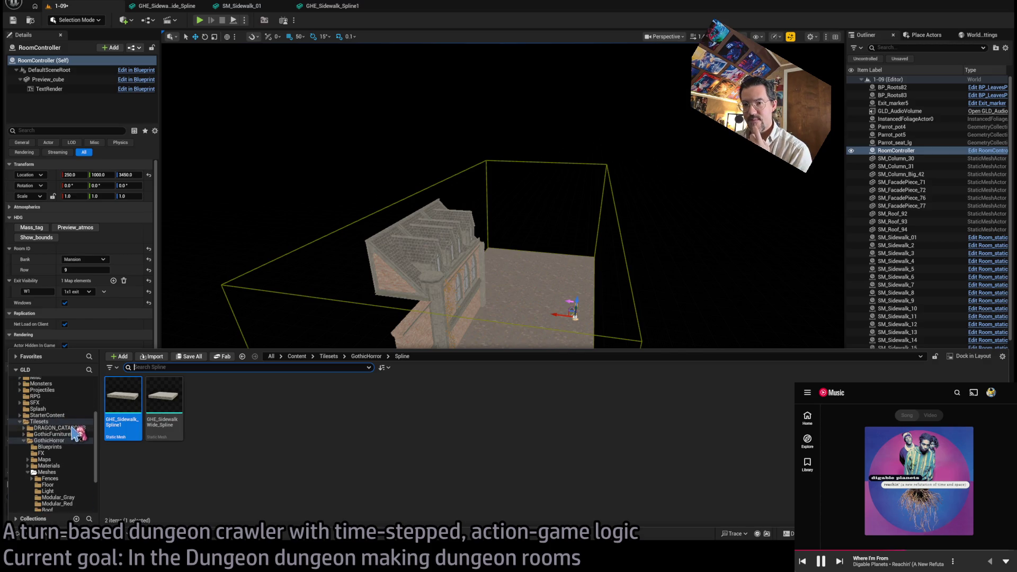
{"action": "left_click", "coordinate": [70, 422]}
{"action": "scroll", "coordinate": [69, 422], "scroll_direction": "up", "scroll_amount": 2}
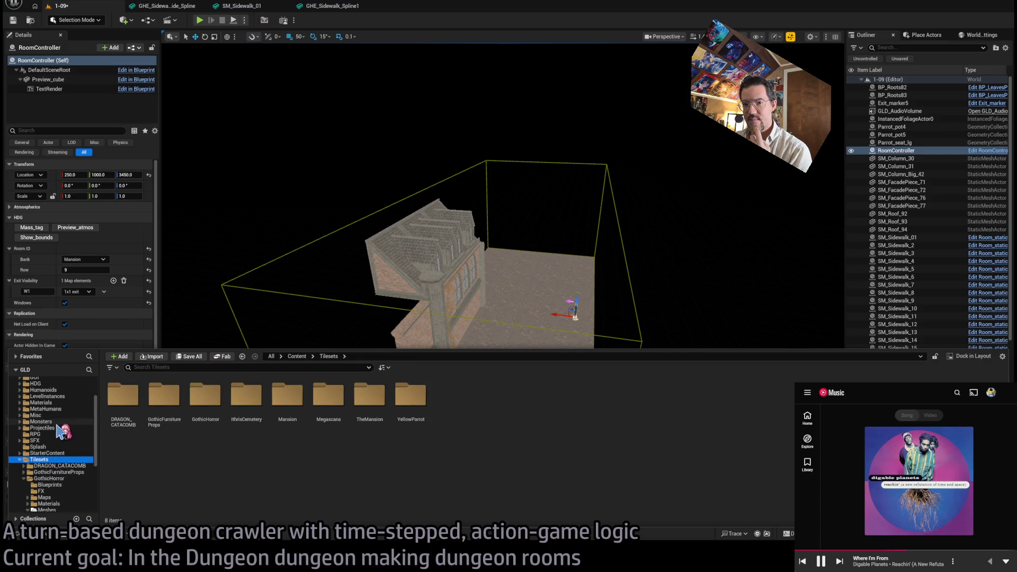
{"action": "left_click", "coordinate": [70, 422]}
{"action": "left_click", "coordinate": [57, 397]}
{"action": "double_click", "coordinate": [164, 398]}
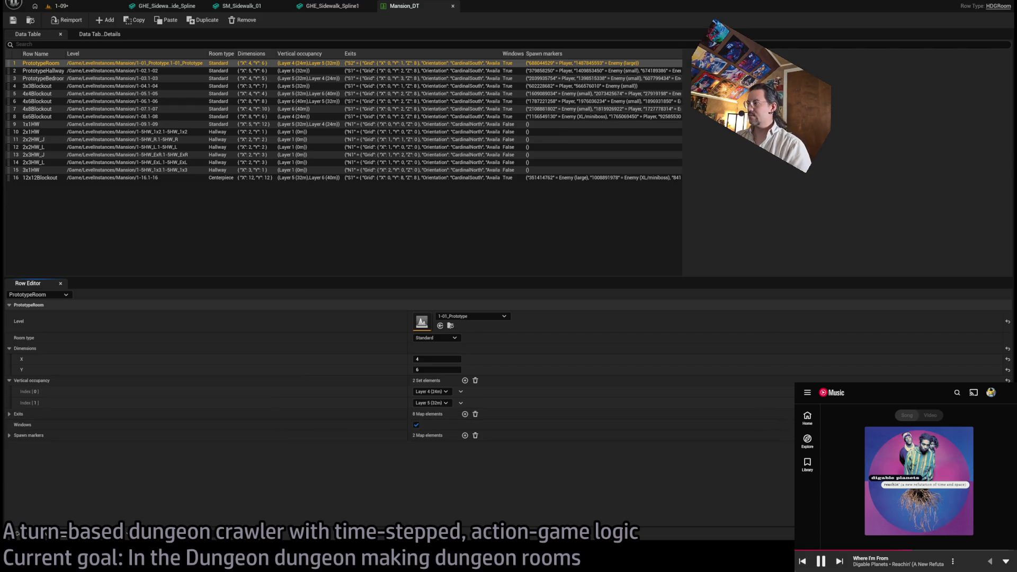
- Pause the music, widen the music player window, and resume playback
{"action": "mouse_move", "coordinate": [1000, 567]}
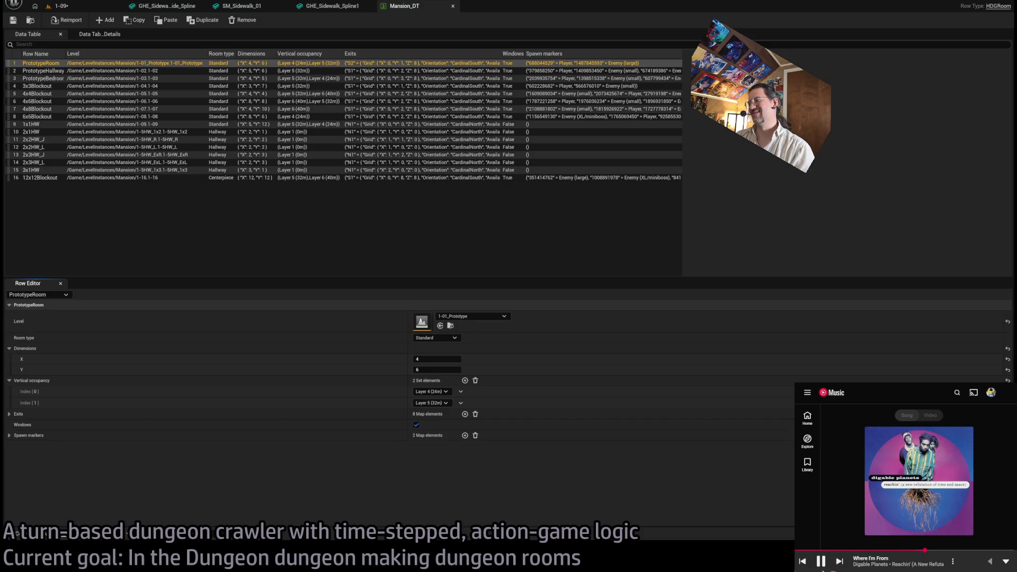
{"action": "left_click", "coordinate": [821, 561]}
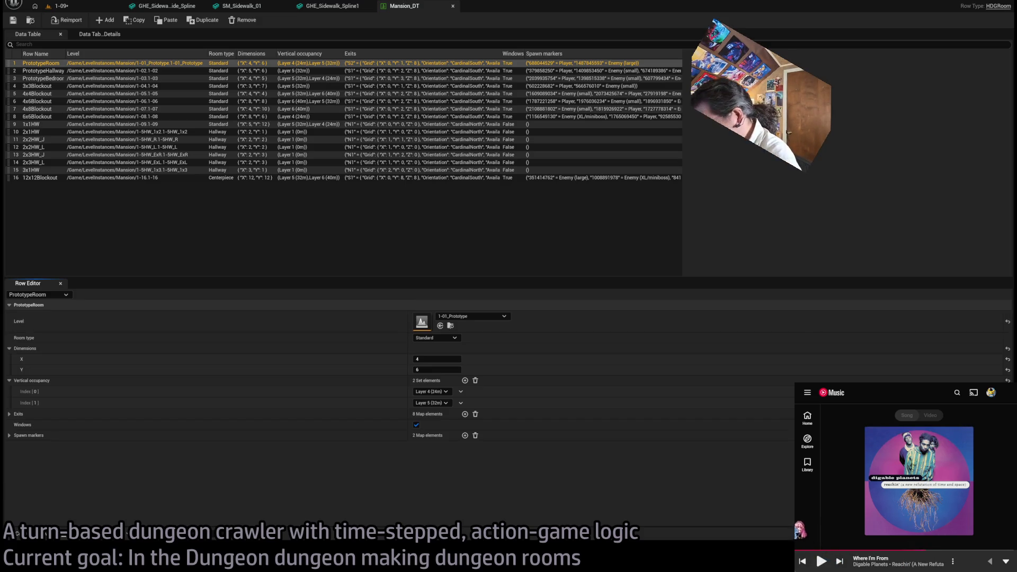
{"action": "mouse_move", "coordinate": [799, 511]}
{"action": "left_mouse_down"}
{"action": "mouse_move", "coordinate": [603, 509]}
{"action": "mouse_move", "coordinate": [415, 488]}
{"action": "mouse_move", "coordinate": [795, 488]}
{"action": "left_mouse_up"}
{"action": "left_click", "coordinate": [821, 562]}
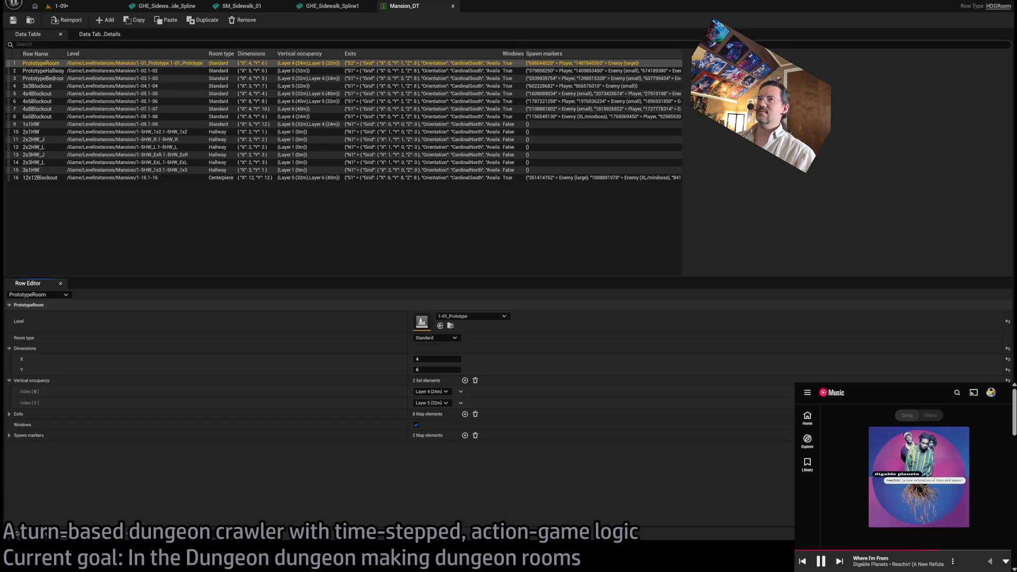
- Edit the 1x1HW row's Dimensions X value, then return to the 1-09 level
{"action": "left_click", "coordinate": [125, 125]}
{"action": "left_click", "coordinate": [451, 359]}
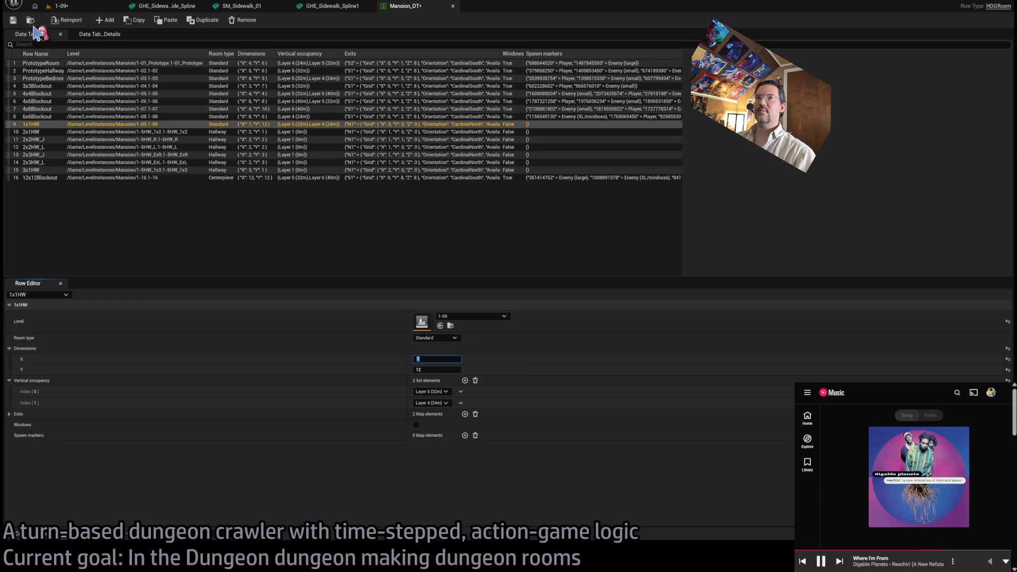
{"action": "left_click", "coordinate": [63, 7]}
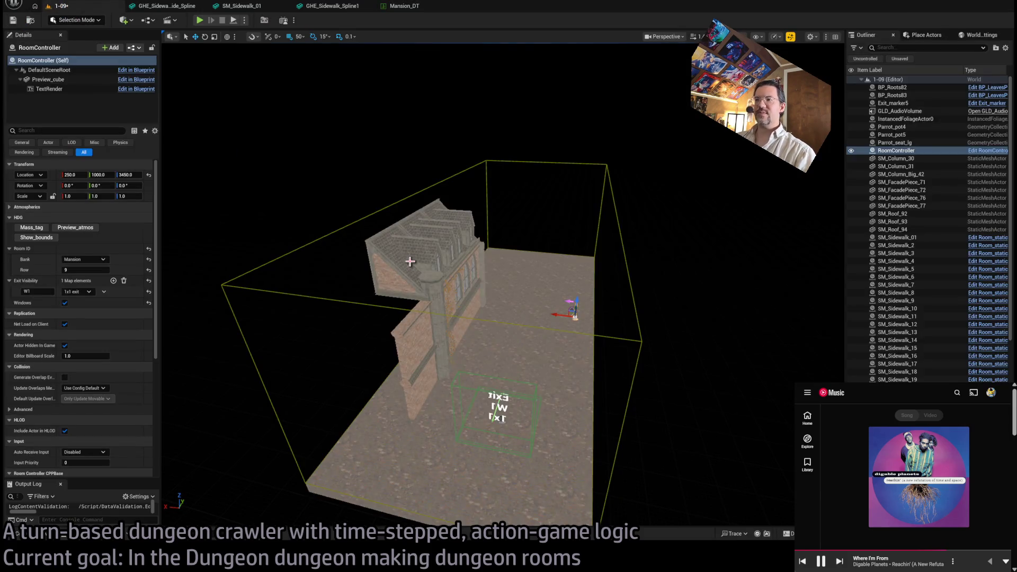
- Toggle Show_bounds on the RoomController to display the green bounds box around the sidewalk room
{"action": "left_click", "coordinate": [51, 240]}
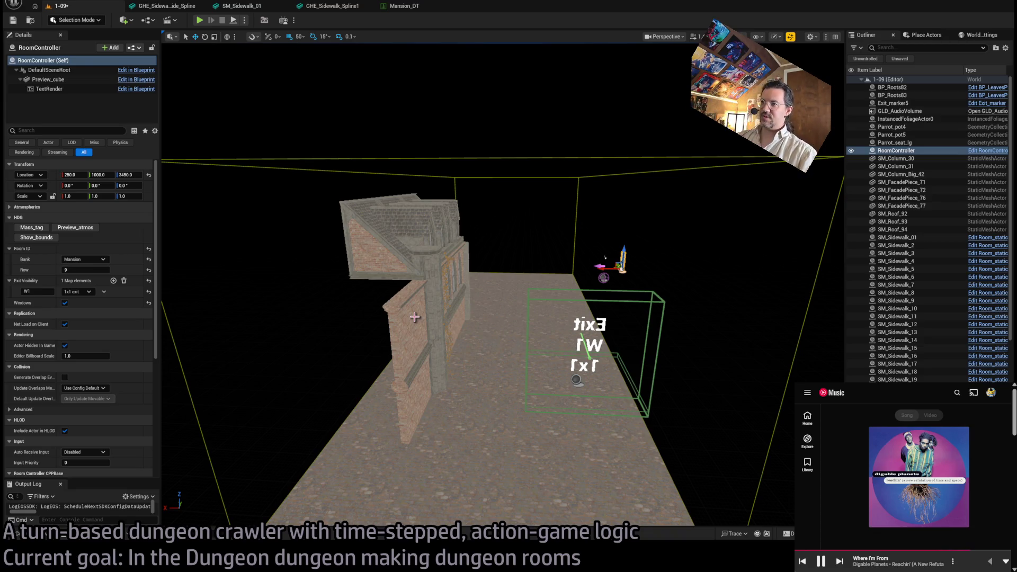
{"action": "left_click_drag", "start_coordinate": [450, 330], "coordinate": [413, 315]}
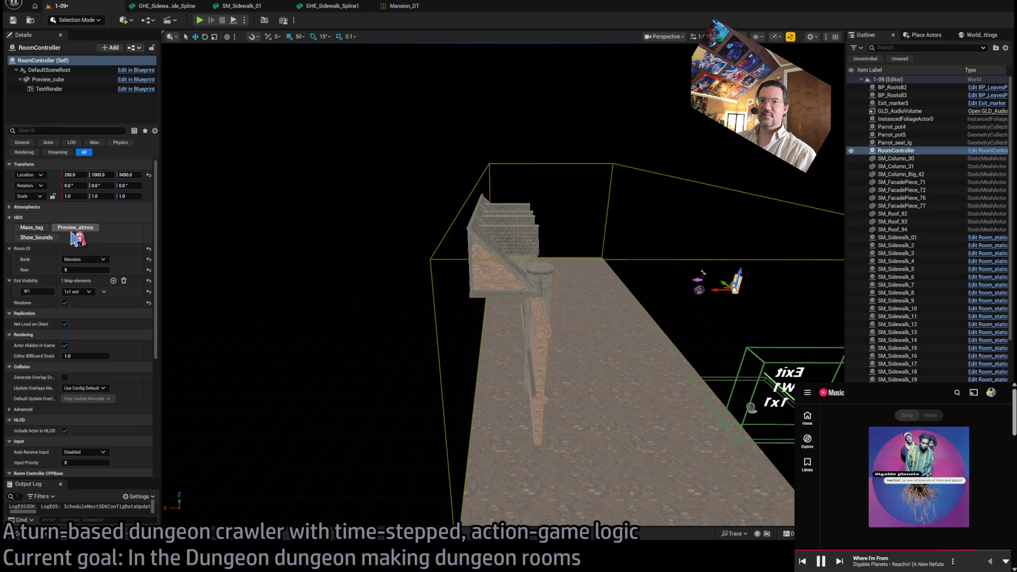
{"action": "left_click", "coordinate": [47, 238]}
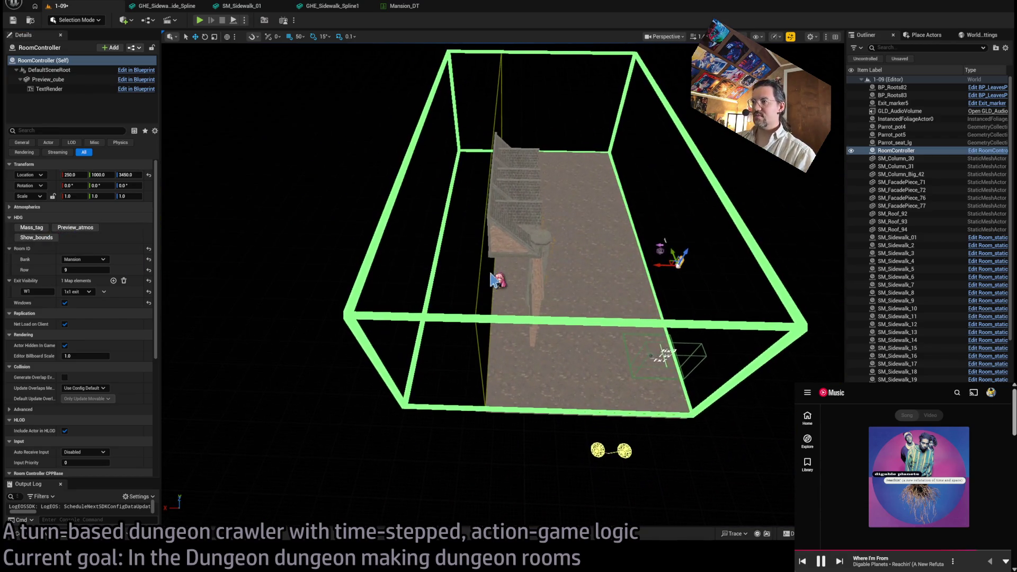
- Move GLD_AudioVolume to X 1400, set its Scale X to 14, and maximize the music player
{"action": "left_click", "coordinate": [506, 281]}
{"action": "mouse_move", "coordinate": [563, 195]}
{"action": "left_mouse_down"}
{"action": "mouse_move", "coordinate": [518, 200]}
{"action": "mouse_move", "coordinate": [545, 194]}
{"action": "left_mouse_up"}
{"action": "left_click", "coordinate": [74, 195]}
{"action": "key", "text": "Return"}
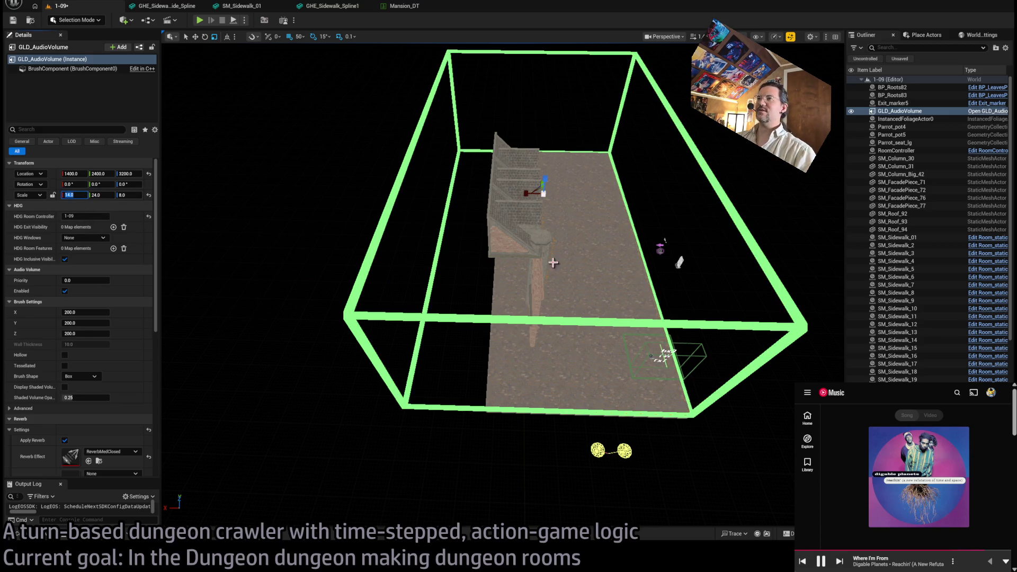
{"action": "left_click", "coordinate": [721, 258]}
{"action": "mouse_move", "coordinate": [720, 258]}
{"action": "left_mouse_down"}
{"action": "mouse_move", "coordinate": [503, 318]}
{"action": "mouse_move", "coordinate": [418, 330]}
{"action": "left_mouse_up"}
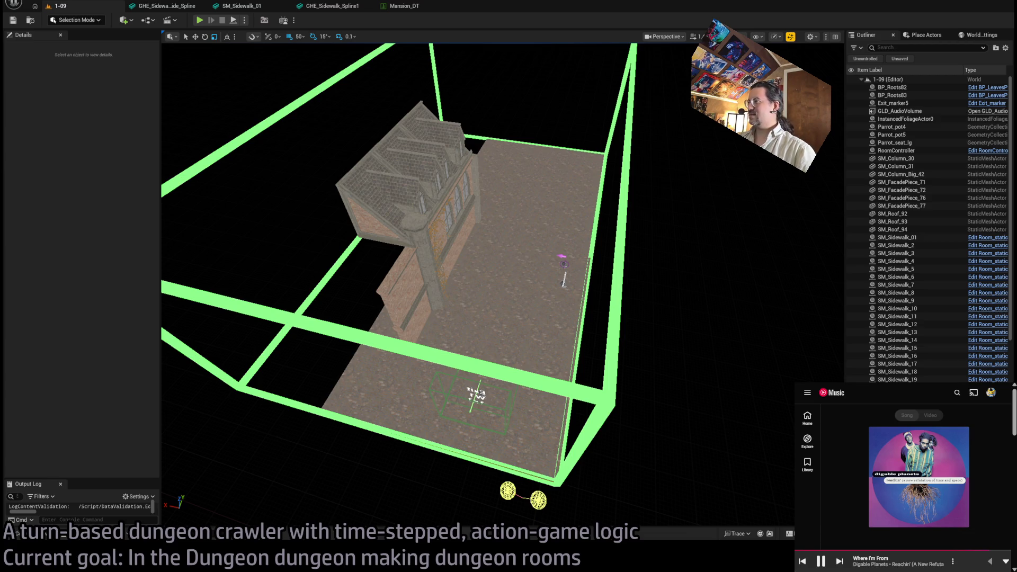
{"action": "key", "text": "super+Up"}
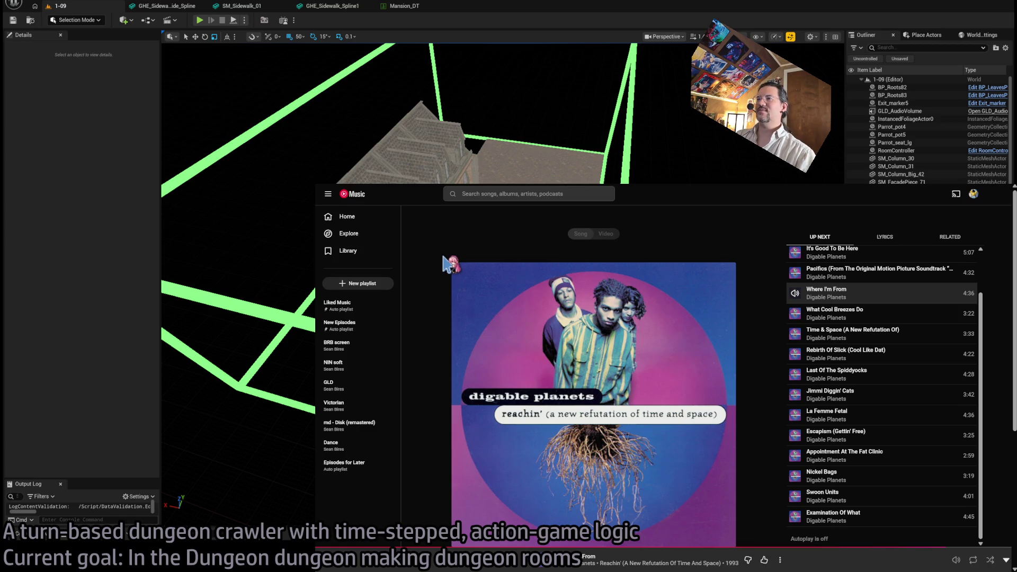
- Search Google for 'digable planets' and open the Digable Planets Wikipedia article
{"action": "key", "text": "ctrl+t"}
{"action": "type", "text": "digable planets"}
{"action": "key", "text": "Return"}
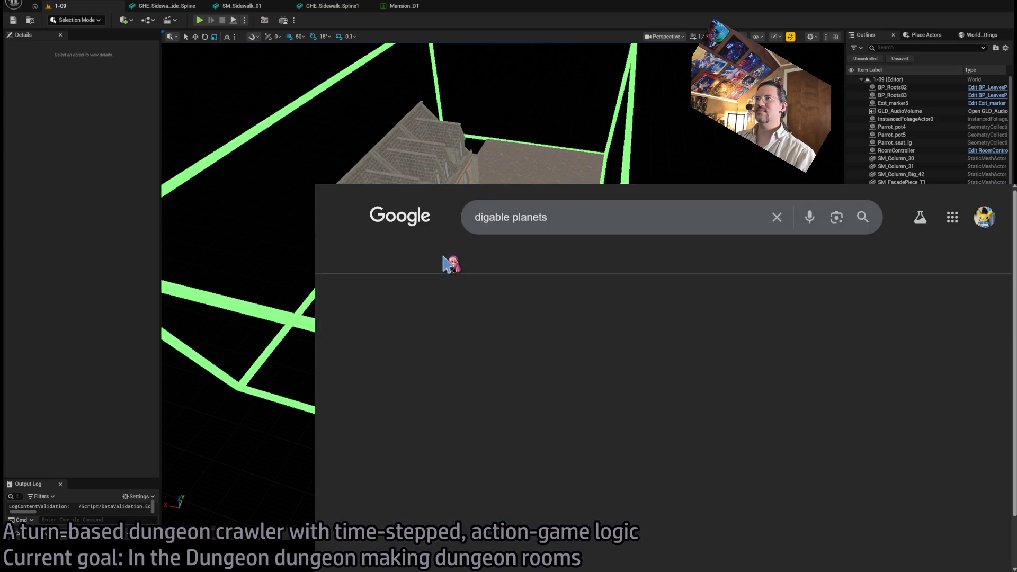
{"action": "scroll", "coordinate": [358, 362], "scroll_direction": "down", "scroll_amount": 5}
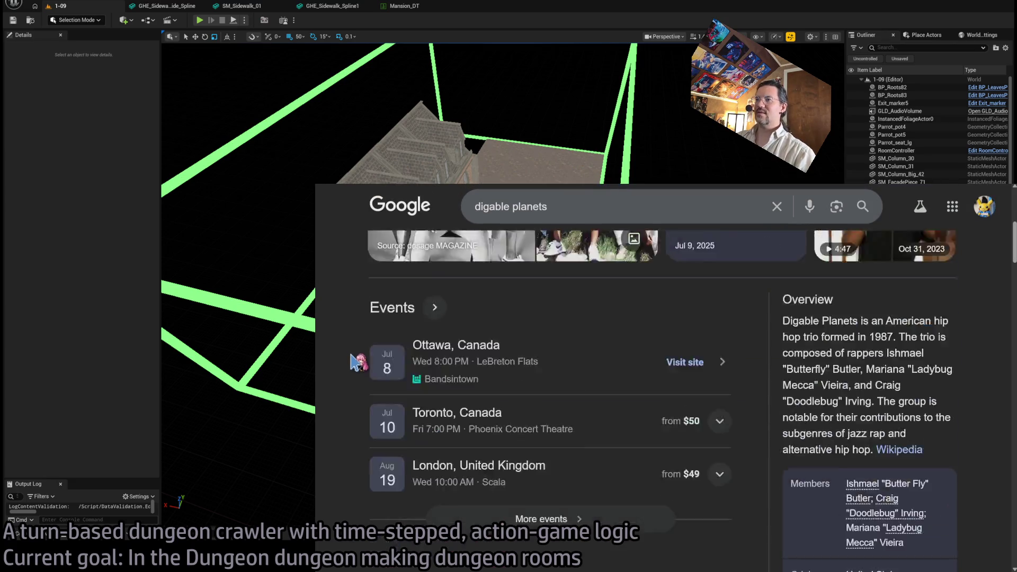
{"action": "scroll", "coordinate": [357, 362], "scroll_direction": "down", "scroll_amount": 5}
{"action": "left_click", "coordinate": [392, 365]}
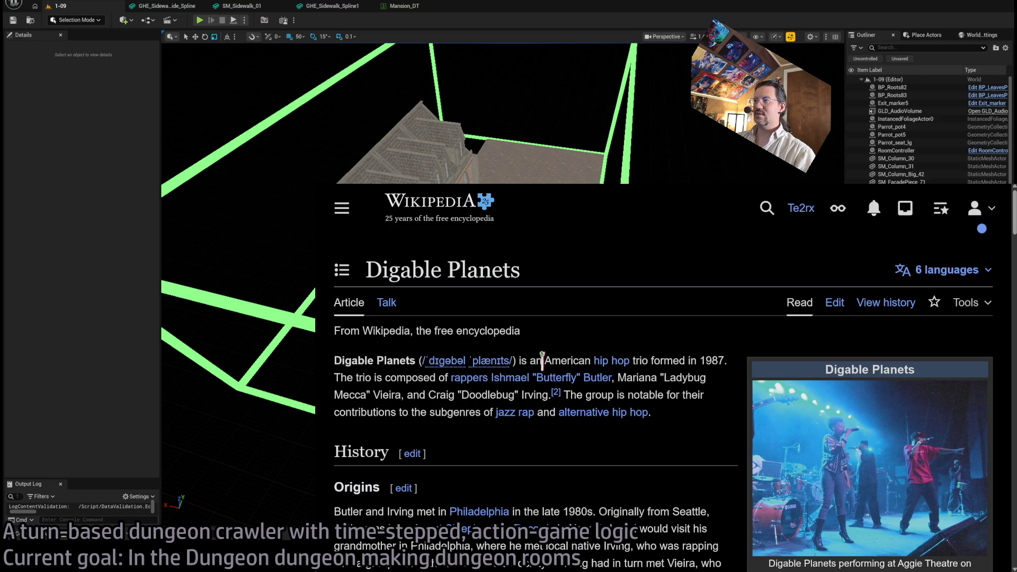
- Switch to the YouTube window and watch a Digable Planets reaction video in theater mode, skipping ahead
{"action": "key", "text": "ctrl+l"}
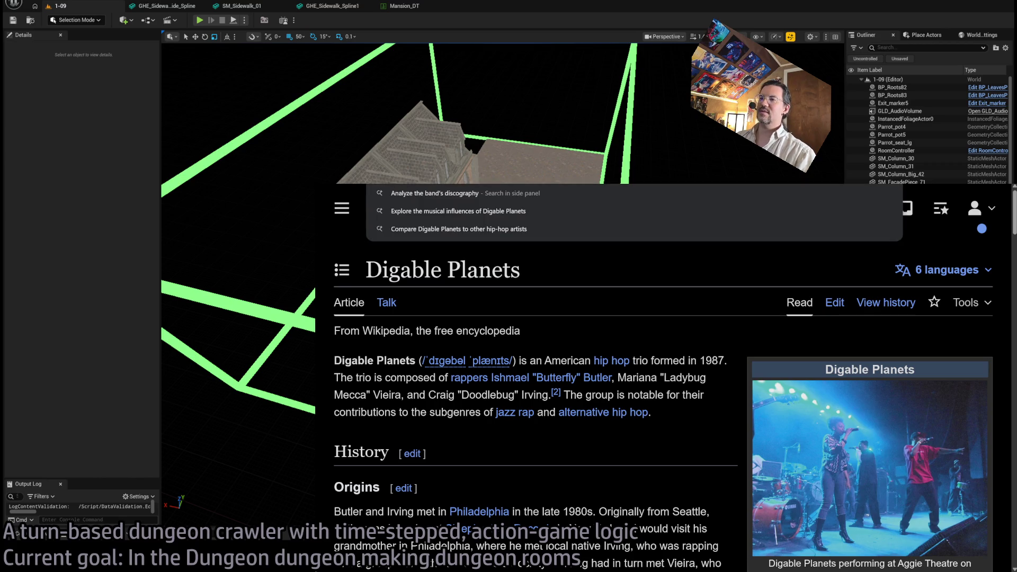
{"action": "key", "text": "Escape"}
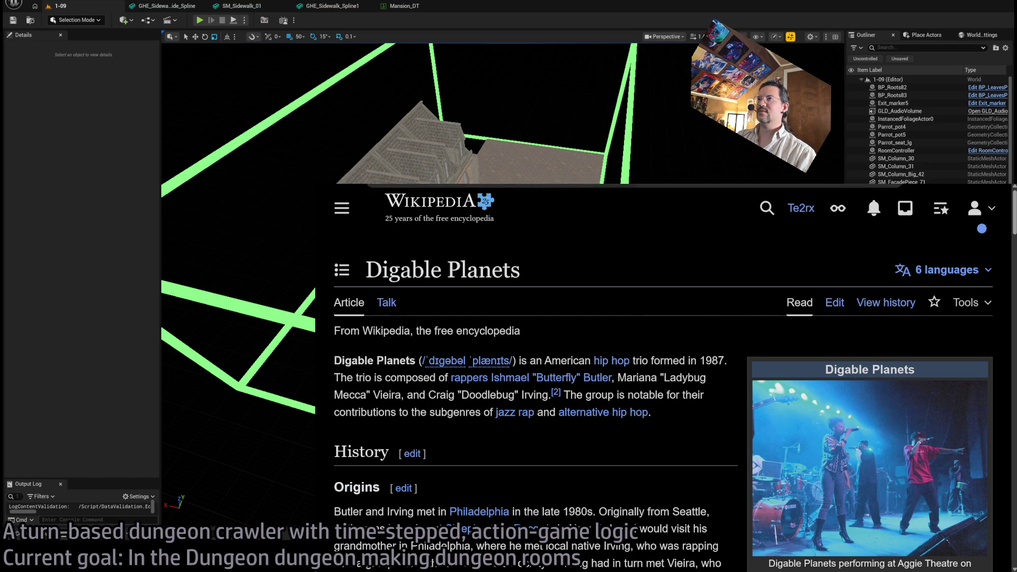
{"action": "key", "text": "alt+Tab"}
{"action": "key", "text": "alt+Tab"}
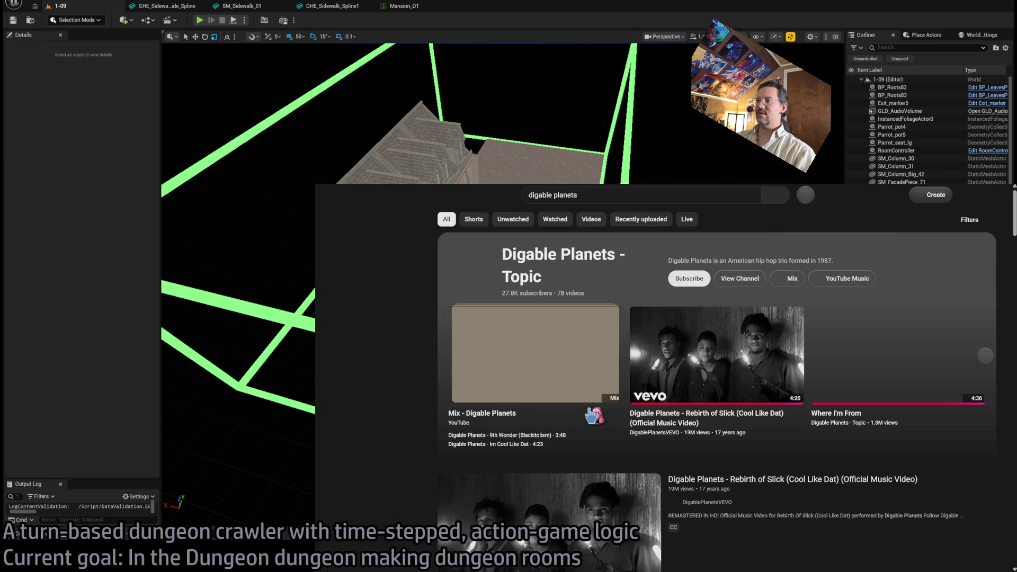
{"action": "scroll", "coordinate": [821, 430], "scroll_direction": "down", "scroll_amount": 5}
{"action": "scroll", "coordinate": [820, 431], "scroll_direction": "down", "scroll_amount": 10}
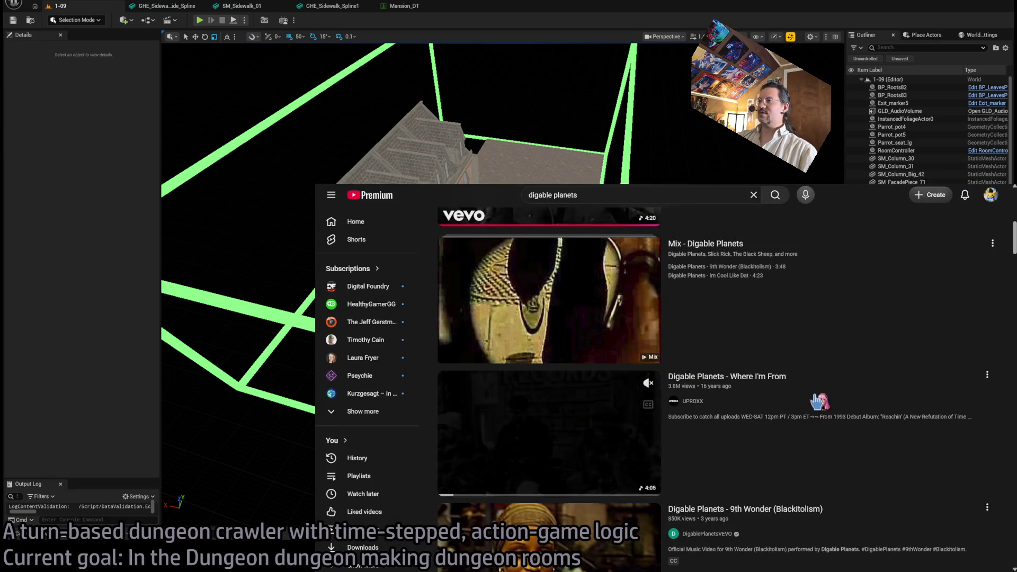
{"action": "scroll", "coordinate": [901, 445], "scroll_direction": "down", "scroll_amount": 5}
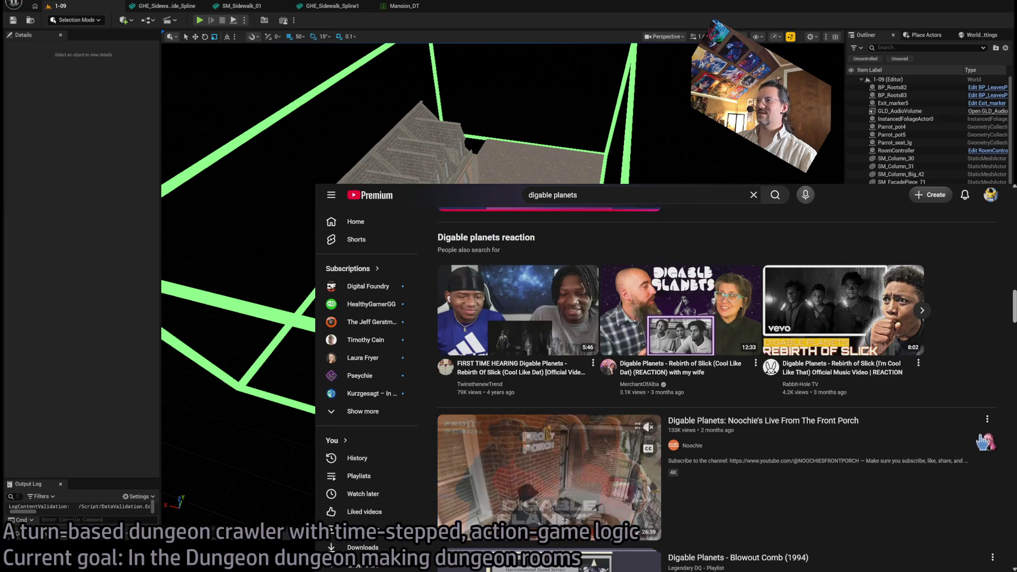
{"action": "left_click", "coordinate": [508, 437]}
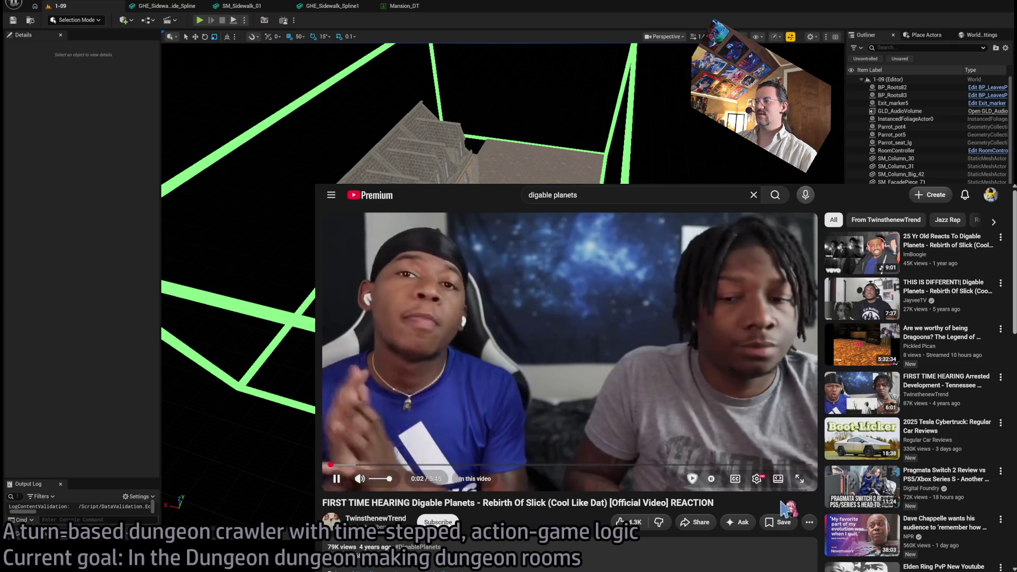
{"action": "key", "text": "t"}
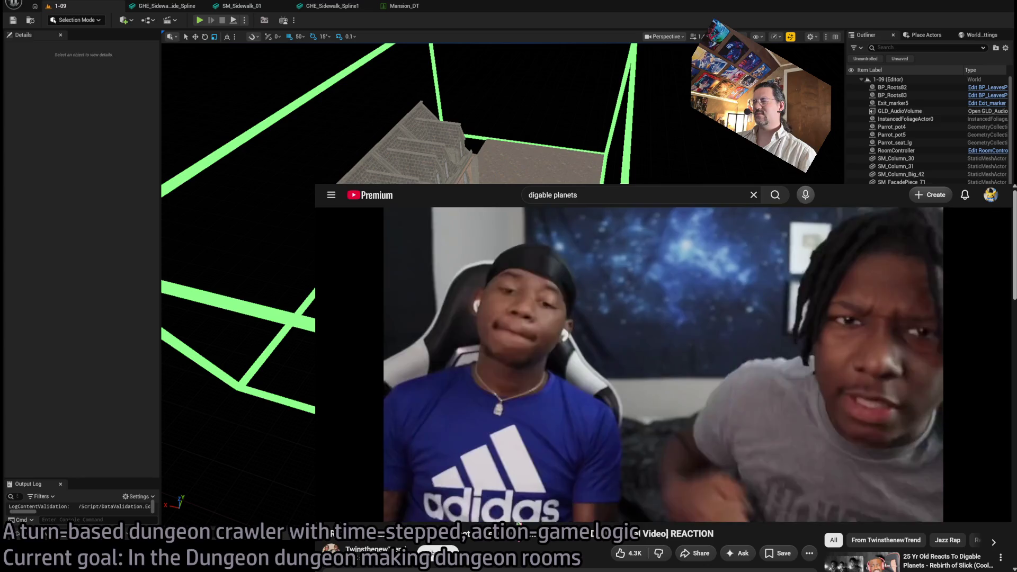
{"action": "left_click_drag", "start_coordinate": [401, 501], "coordinate": [490, 496]}
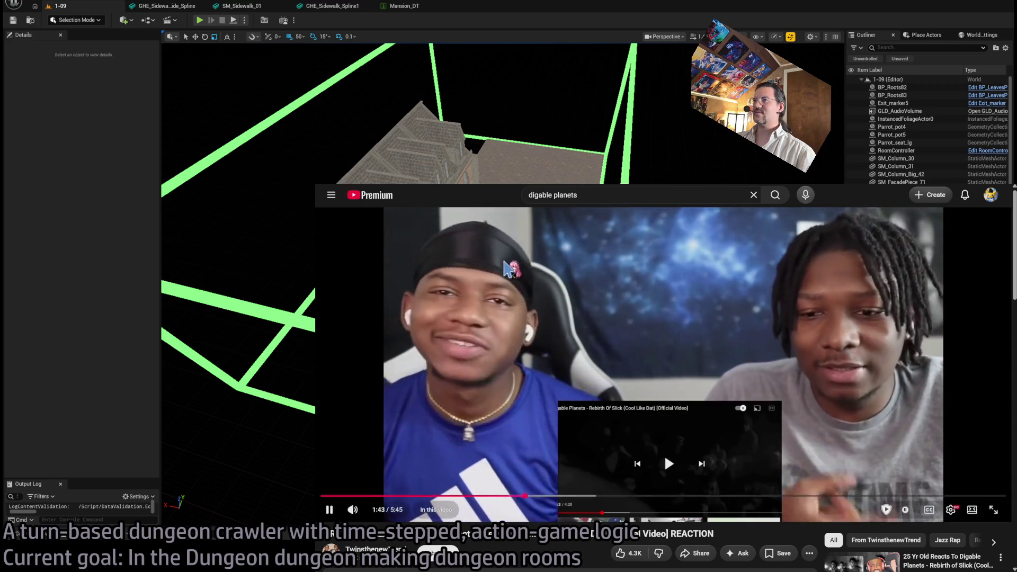
{"action": "left_click", "coordinate": [508, 268]}
- Return to the digable planets YouTube search results and scroll down through them
{"action": "key", "text": "alt+Left"}
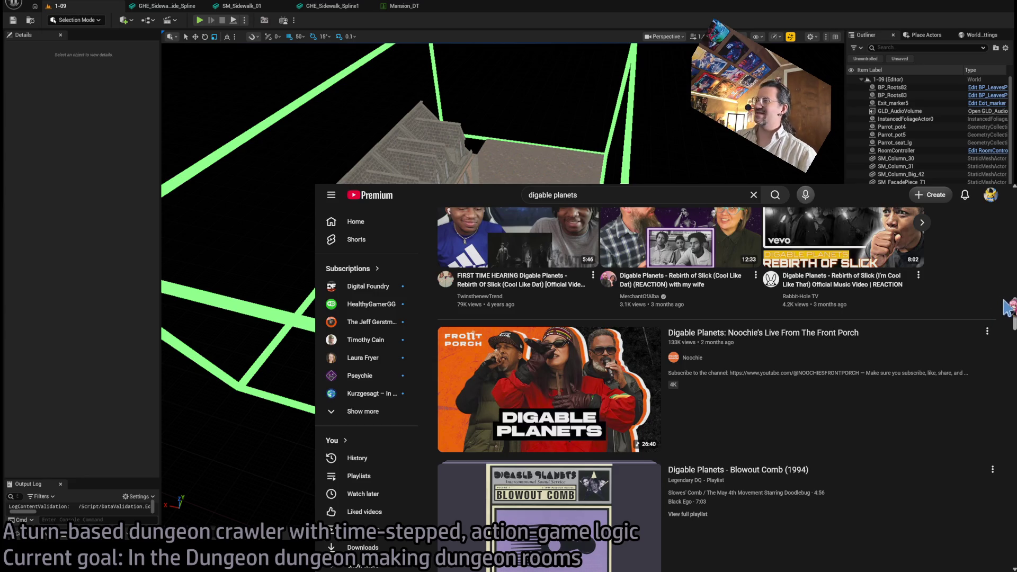
{"action": "scroll", "coordinate": [1009, 308], "scroll_direction": "down", "scroll_amount": 2}
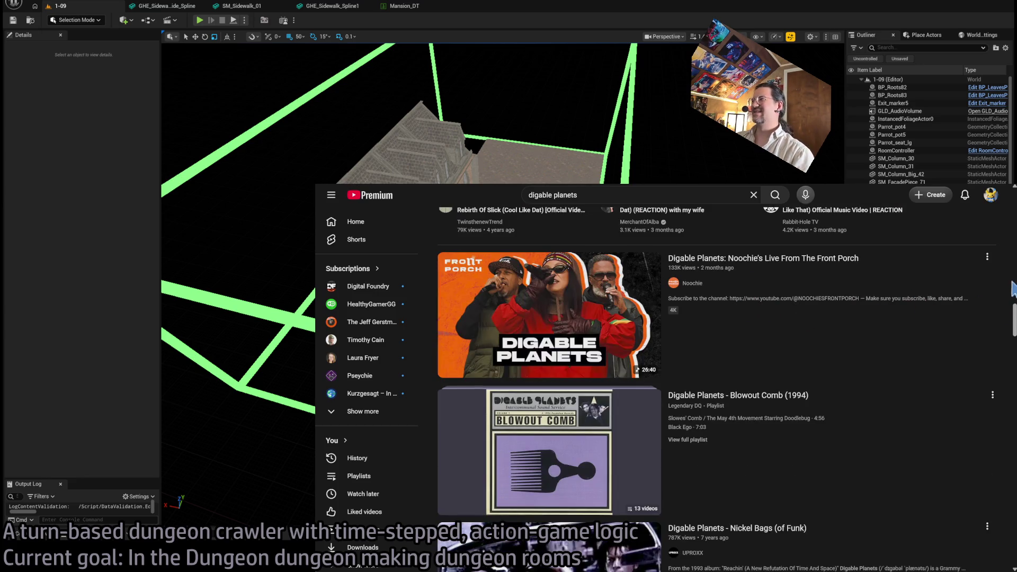
{"action": "mouse_move", "coordinate": [539, 315]}
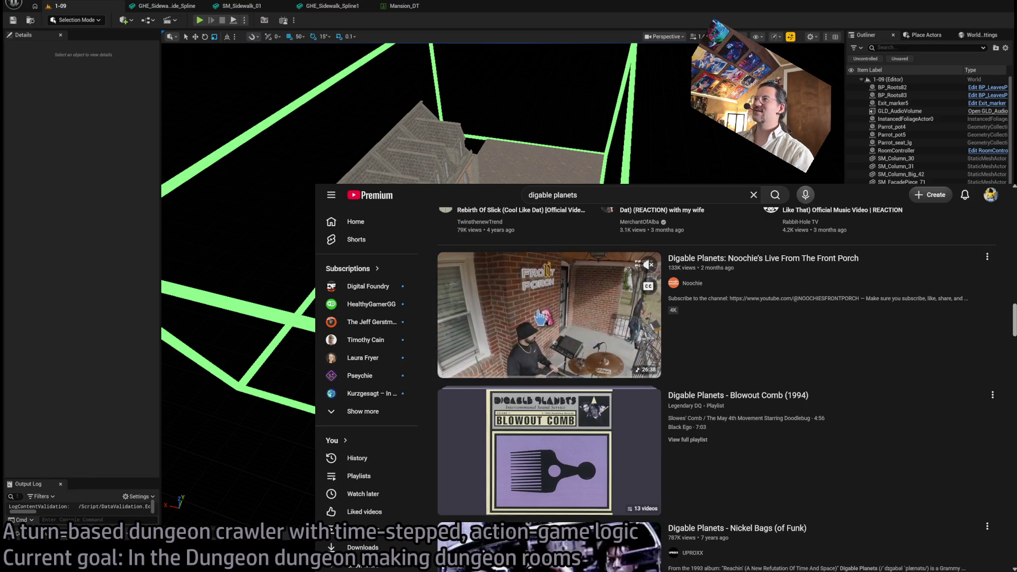
{"action": "scroll", "coordinate": [1012, 334], "scroll_direction": "down", "scroll_amount": 2}
{"action": "scroll", "coordinate": [1012, 334], "scroll_direction": "down", "scroll_amount": 18}
{"action": "scroll", "coordinate": [1013, 337], "scroll_direction": "down", "scroll_amount": 8}
{"action": "scroll", "coordinate": [1013, 338], "scroll_direction": "down", "scroll_amount": 8}
{"action": "scroll", "coordinate": [1013, 337], "scroll_direction": "down", "scroll_amount": 12}
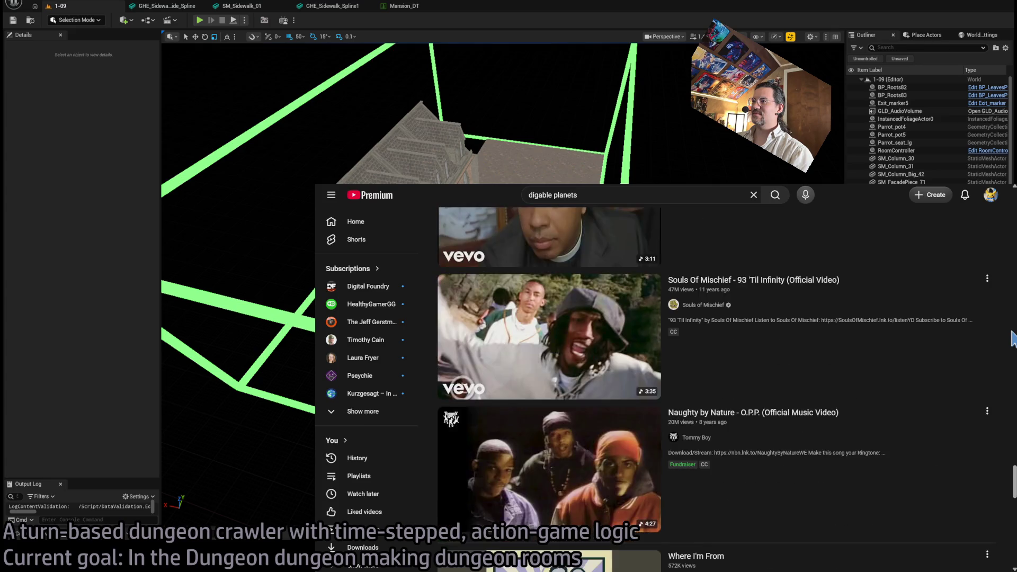
{"action": "scroll", "coordinate": [1013, 340], "scroll_direction": "down", "scroll_amount": 3}
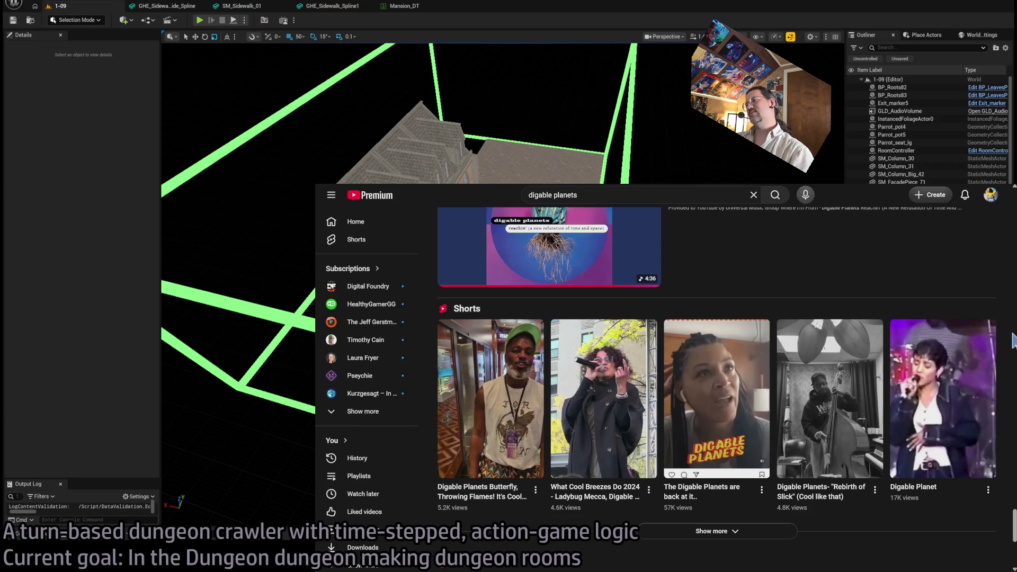
- Watch Digable Planets Shorts, jumping the Breakdown short ahead to the DAW part
{"action": "left_click", "coordinate": [717, 354]}
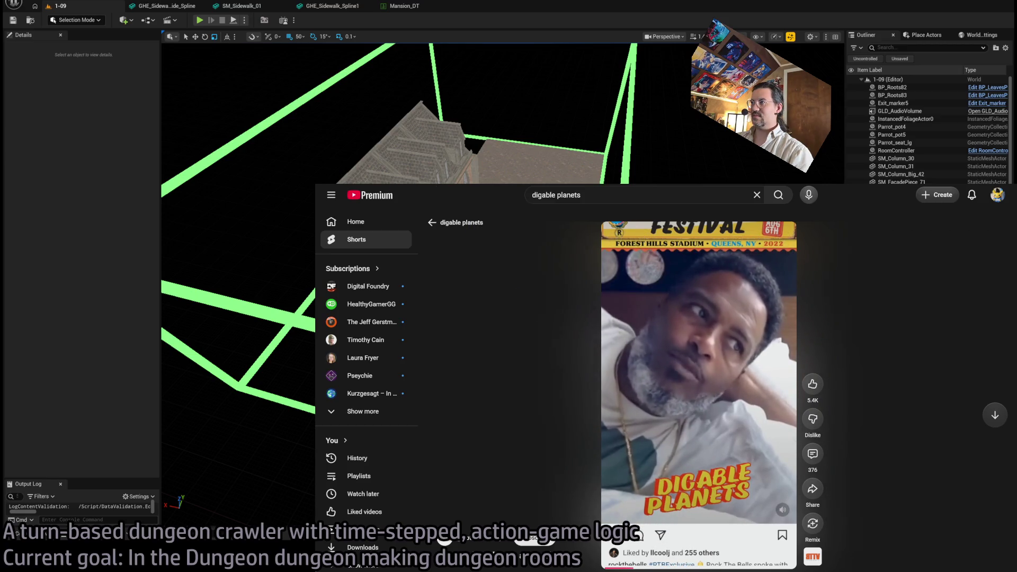
{"action": "key", "text": "alt+Left"}
{"action": "scroll", "coordinate": [914, 281], "scroll_direction": "up", "scroll_amount": 1}
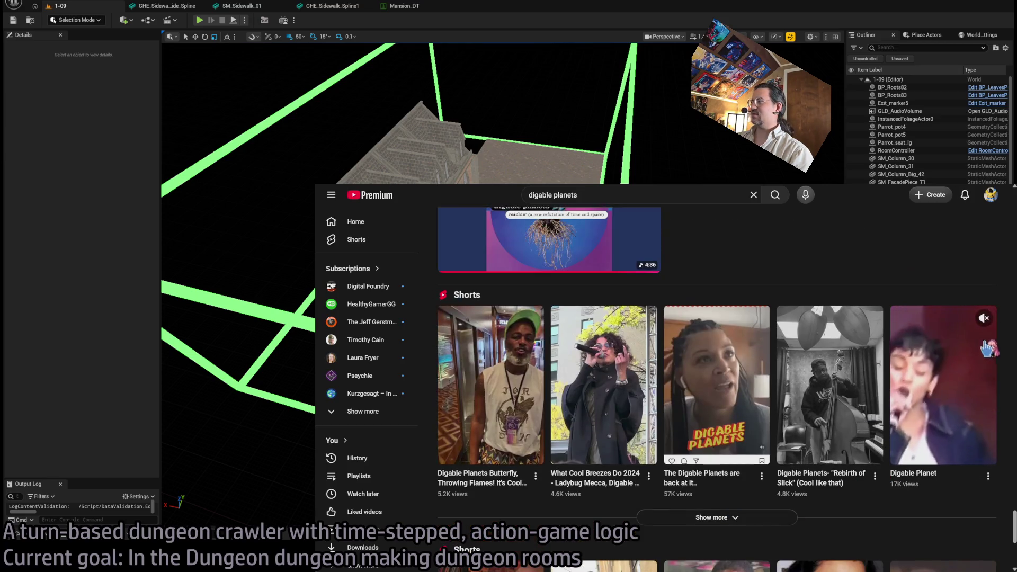
{"action": "scroll", "coordinate": [769, 388], "scroll_direction": "down", "scroll_amount": 4}
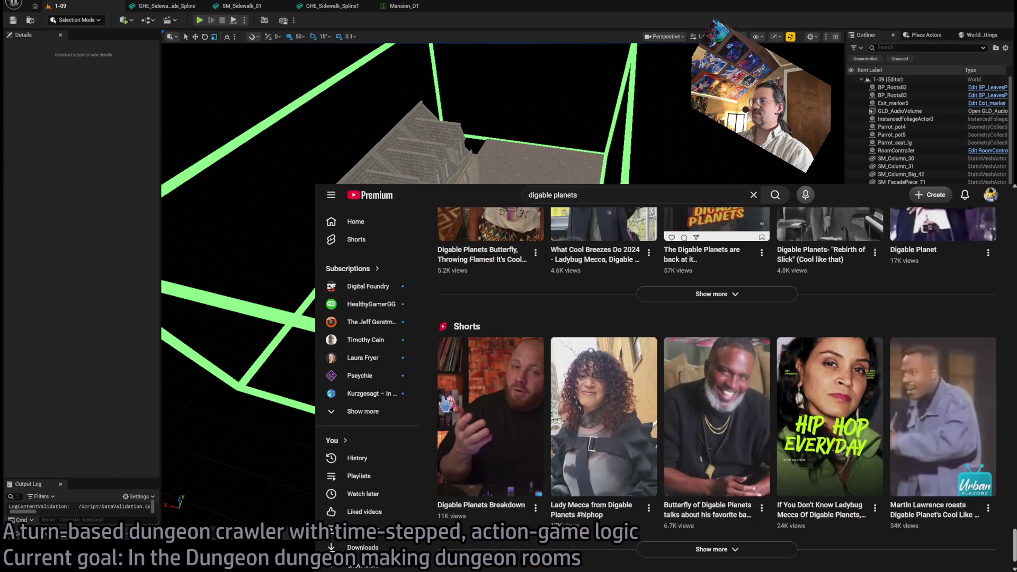
{"action": "left_click", "coordinate": [471, 399]}
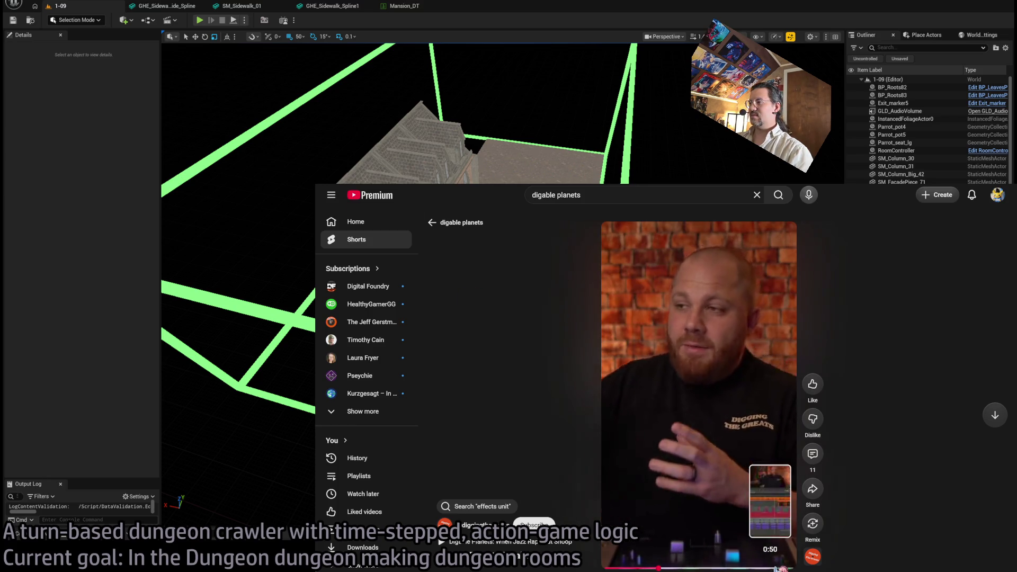
{"action": "left_click", "coordinate": [771, 569]}
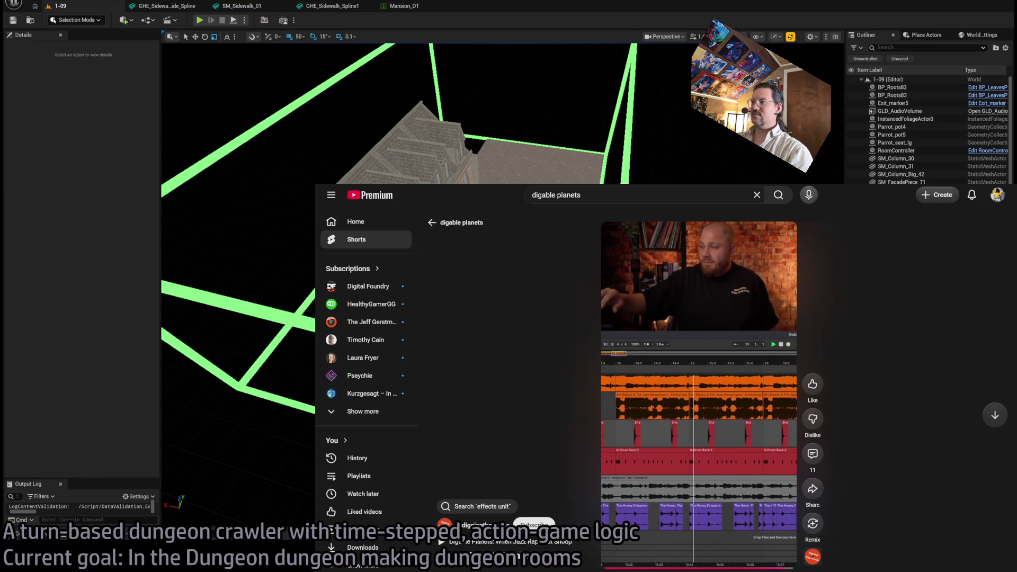
{"action": "key", "text": "alt+Left"}
- Scroll the results and play Digable Planets - Where I'm From [2-17-93]
{"action": "scroll", "coordinate": [908, 367], "scroll_direction": "down", "scroll_amount": 6}
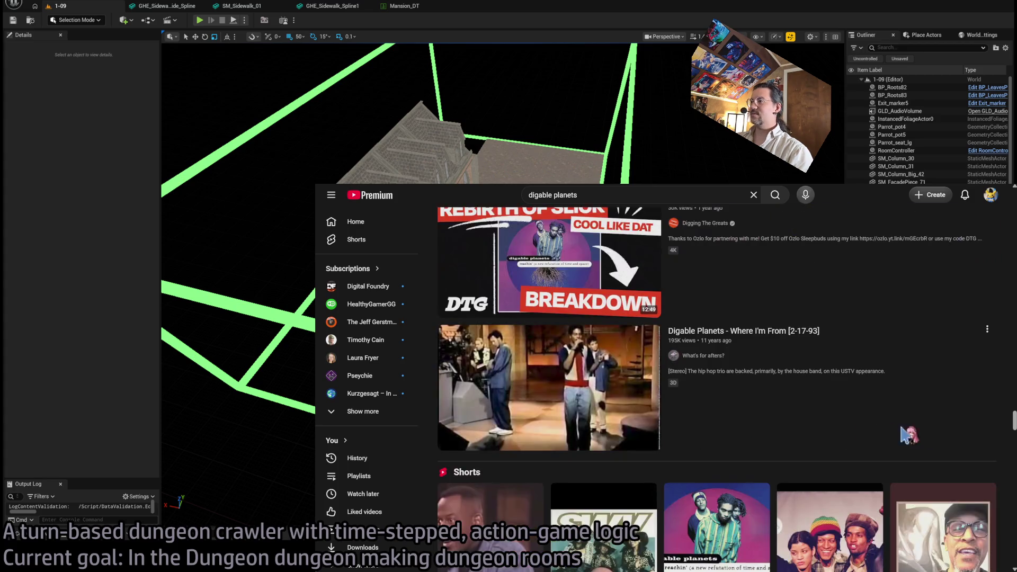
{"action": "scroll", "coordinate": [908, 367], "scroll_direction": "down", "scroll_amount": 2}
{"action": "scroll", "coordinate": [757, 409], "scroll_direction": "up", "scroll_amount": 2}
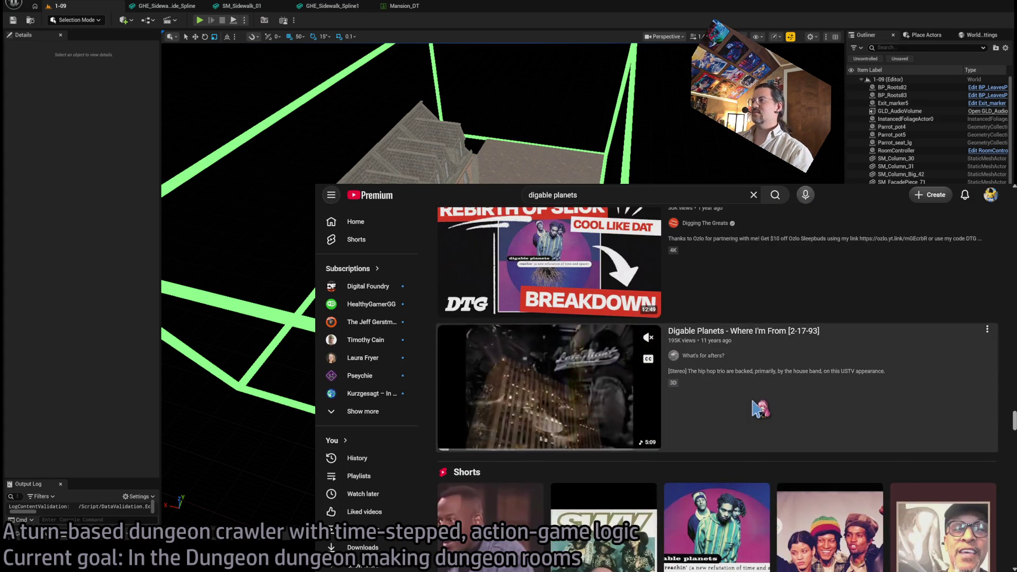
{"action": "left_click", "coordinate": [451, 440]}
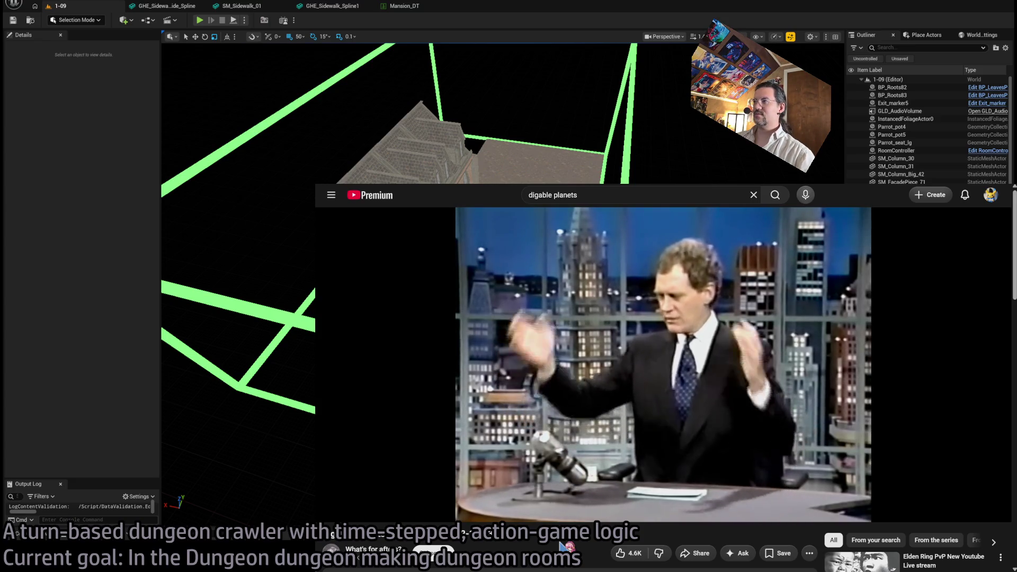
- Seek the Where I'm From video to about 1:32 using the seek bar and skip keys
{"action": "key", "text": "Right"}
{"action": "key", "text": "Right"}
{"action": "key", "text": "Right"}
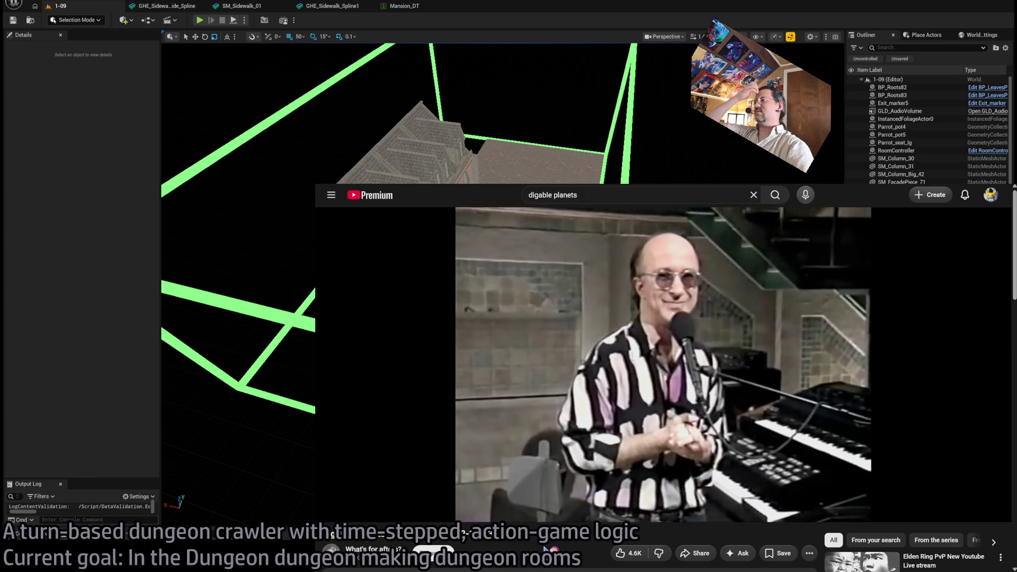
{"action": "mouse_move", "coordinate": [569, 451]}
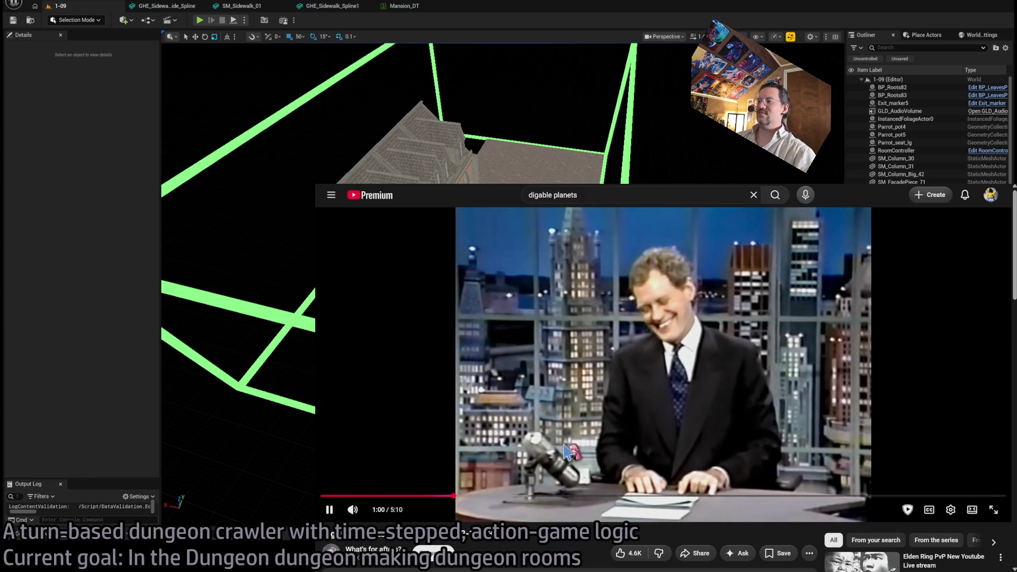
{"action": "key", "text": "l"}
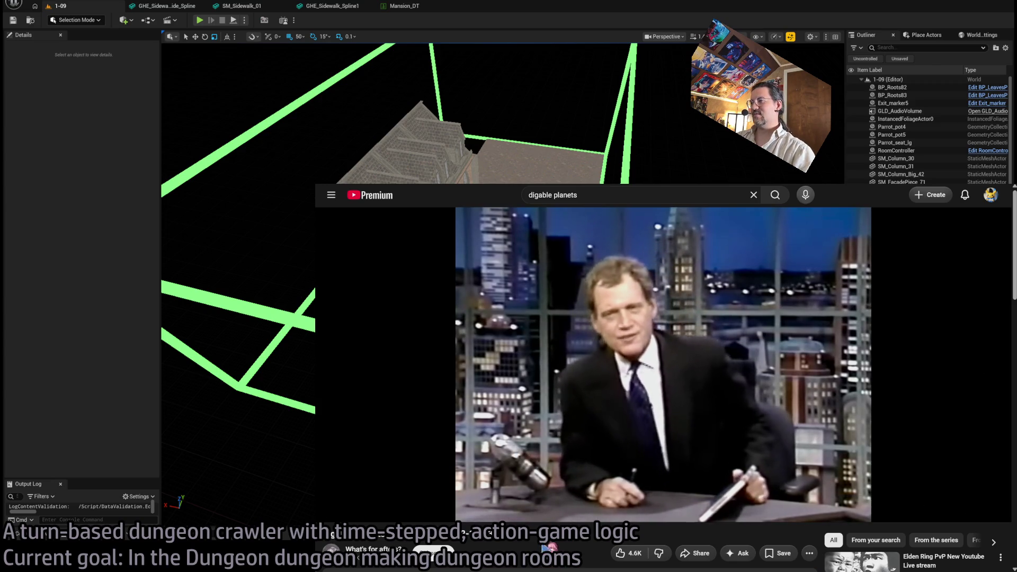
{"action": "mouse_move", "coordinate": [518, 498]}
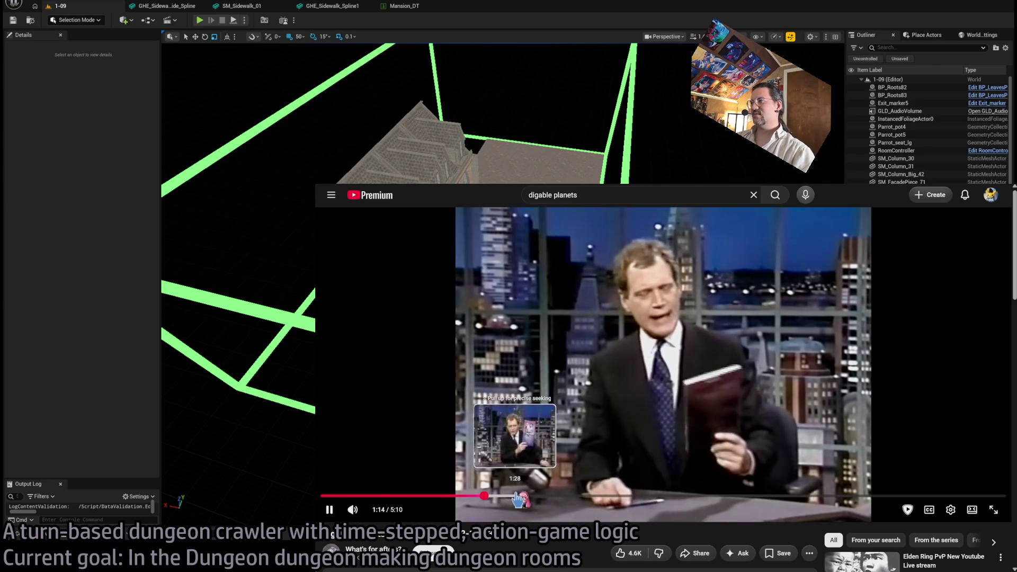
{"action": "left_click", "coordinate": [514, 497]}
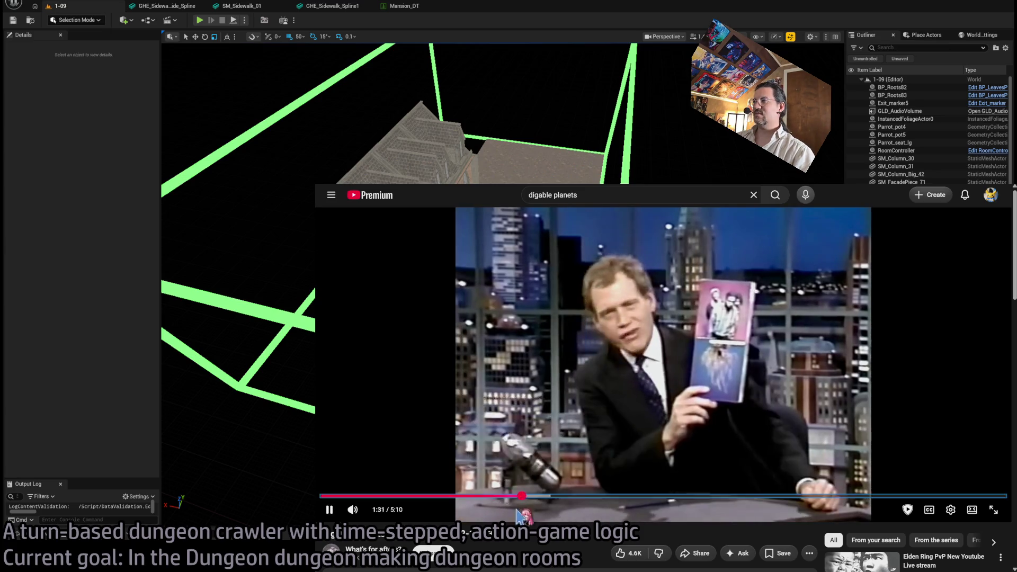
{"action": "key", "text": "l"}
{"action": "key", "text": "Left"}
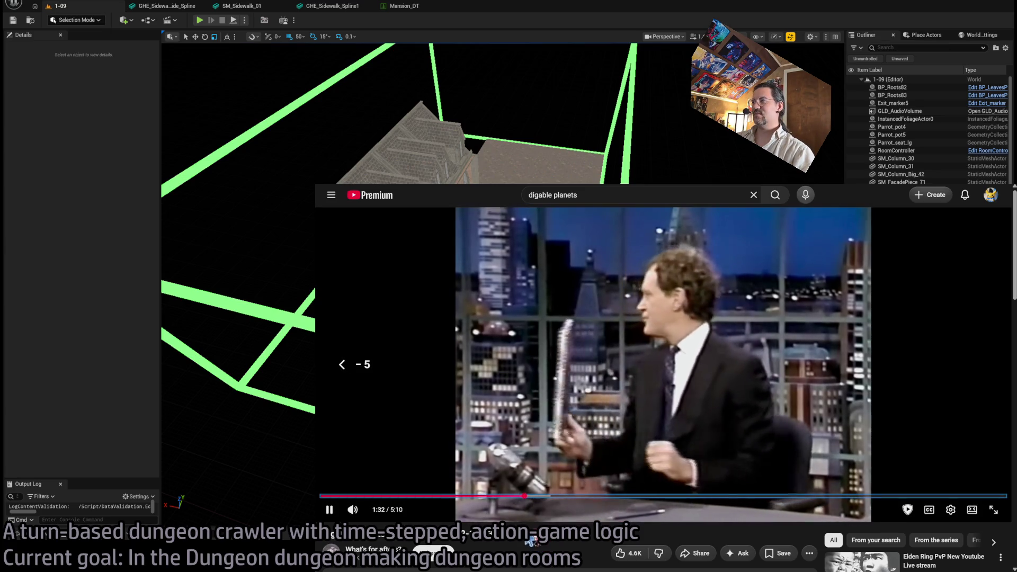
{"action": "key", "text": "Right"}
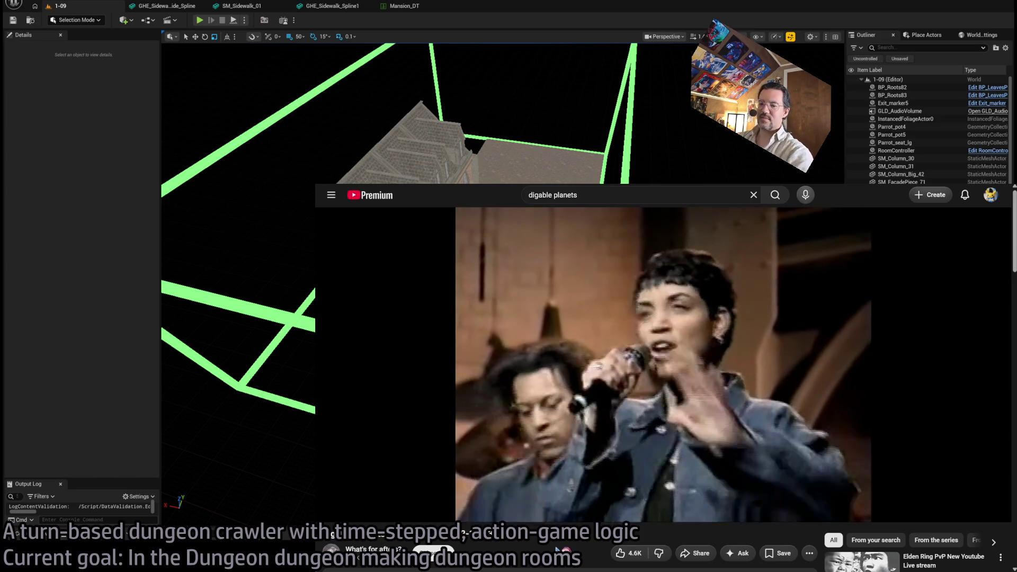
- Leave the Digable Planets video for a fresh Chrome tab on Google's start page
{"action": "key", "text": "ctrl+t"}
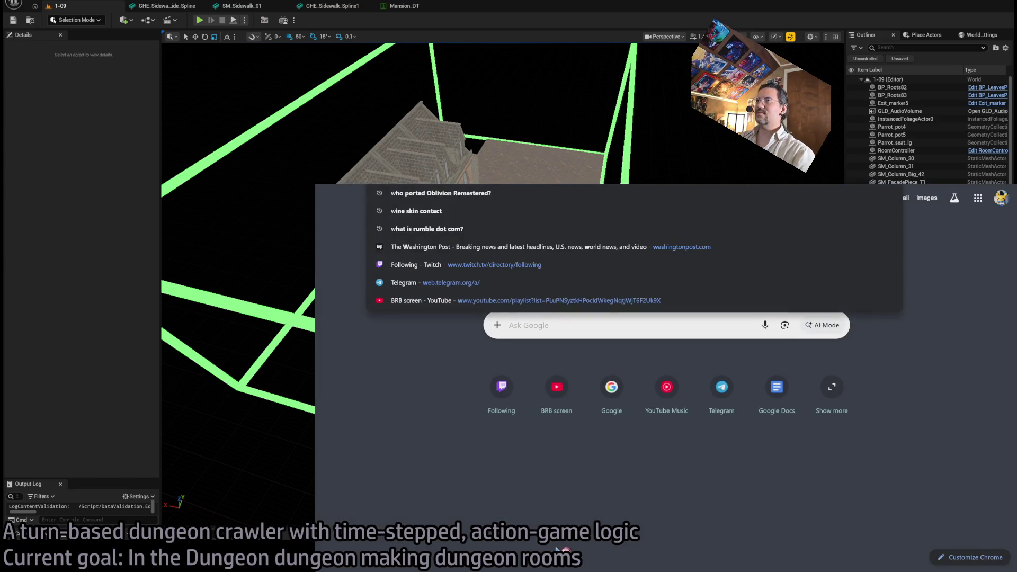
- Search Wikipedia for 'digible planets' and open the Digable Planets article
{"action": "key", "text": "Escape"}
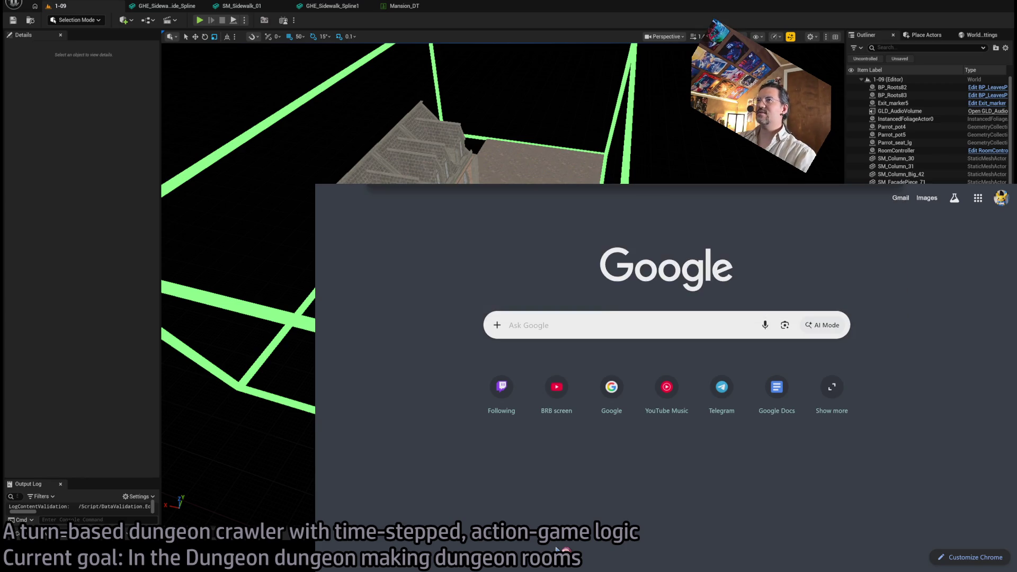
{"action": "key", "text": "ctrl+w"}
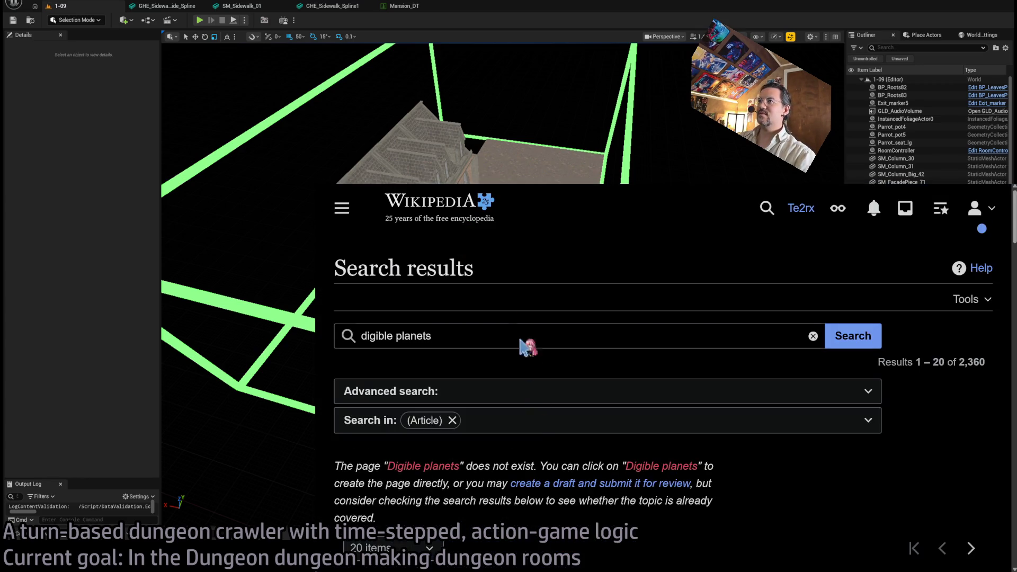
{"action": "scroll", "coordinate": [468, 474], "scroll_direction": "down", "scroll_amount": 5}
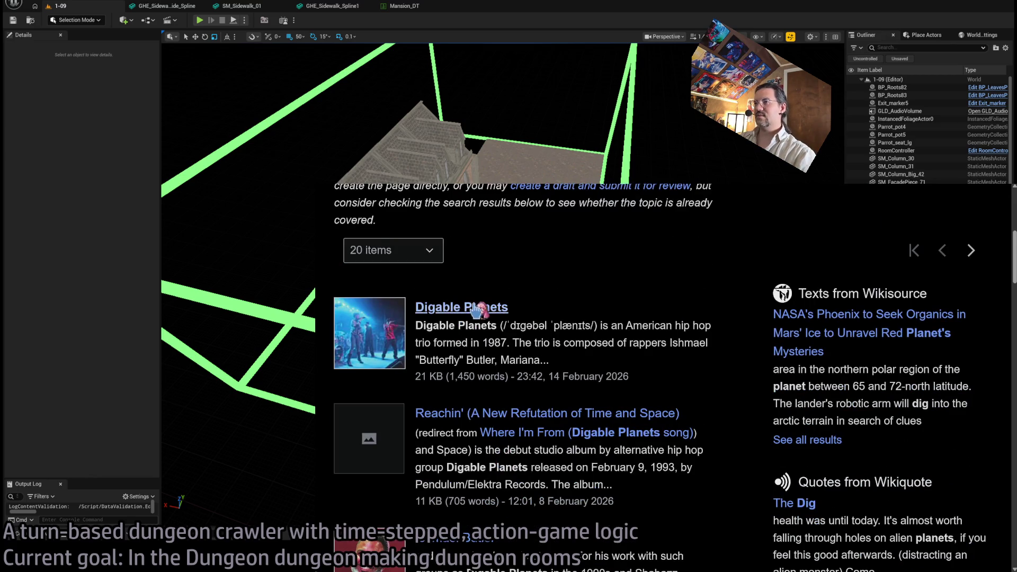
{"action": "left_click", "coordinate": [466, 307]}
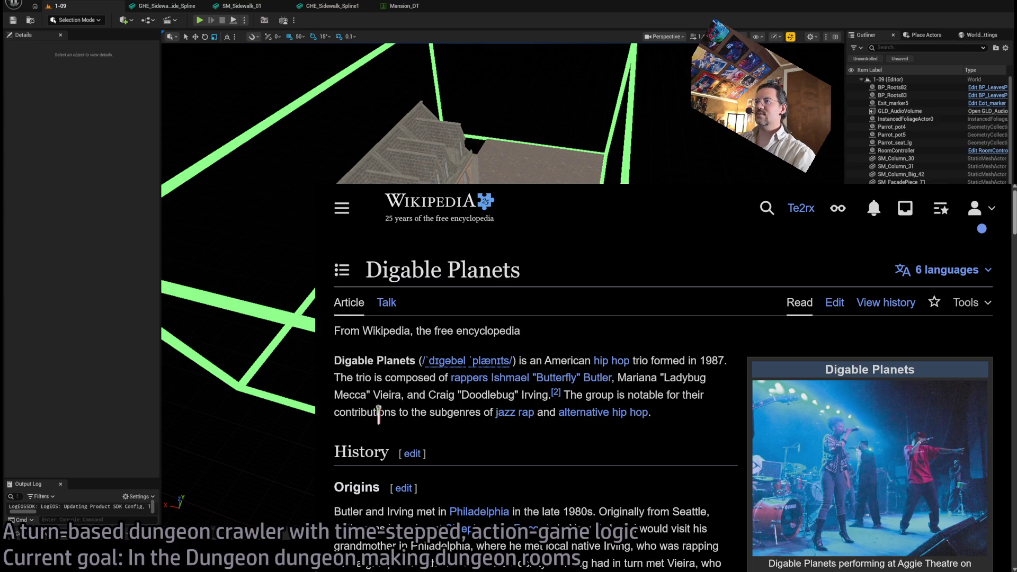
- Read down to the article's History and Origins section, then return to YouTube
{"action": "scroll", "coordinate": [672, 429], "scroll_direction": "down", "scroll_amount": 3}
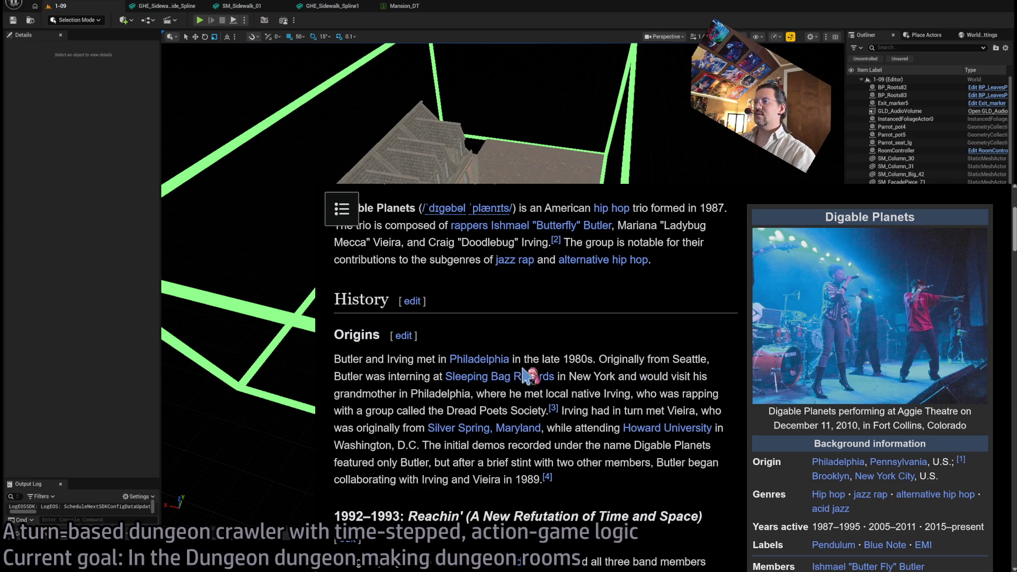
{"action": "scroll", "coordinate": [527, 377], "scroll_direction": "down", "scroll_amount": 2}
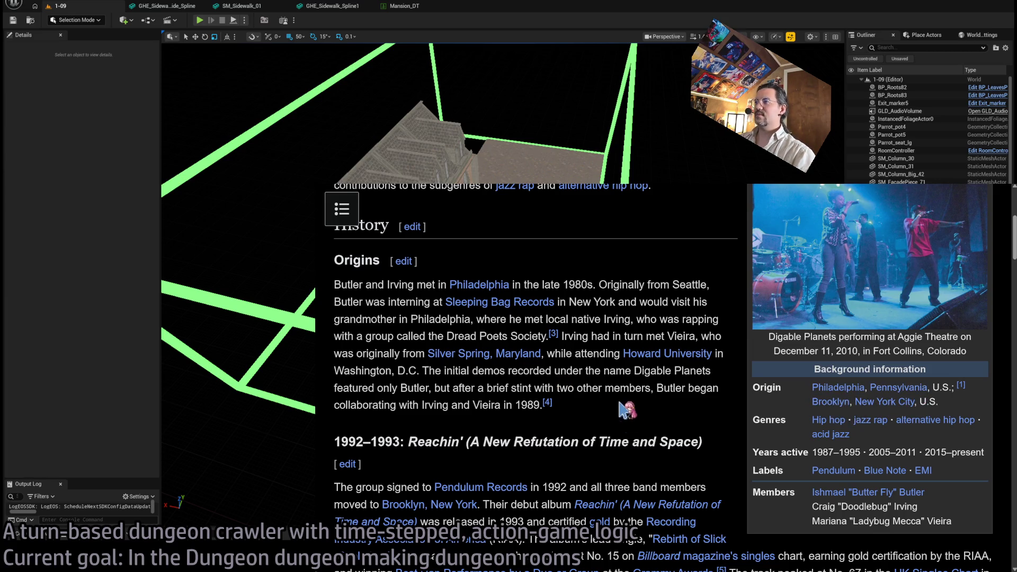
{"action": "key", "text": "ctrl+Tab"}
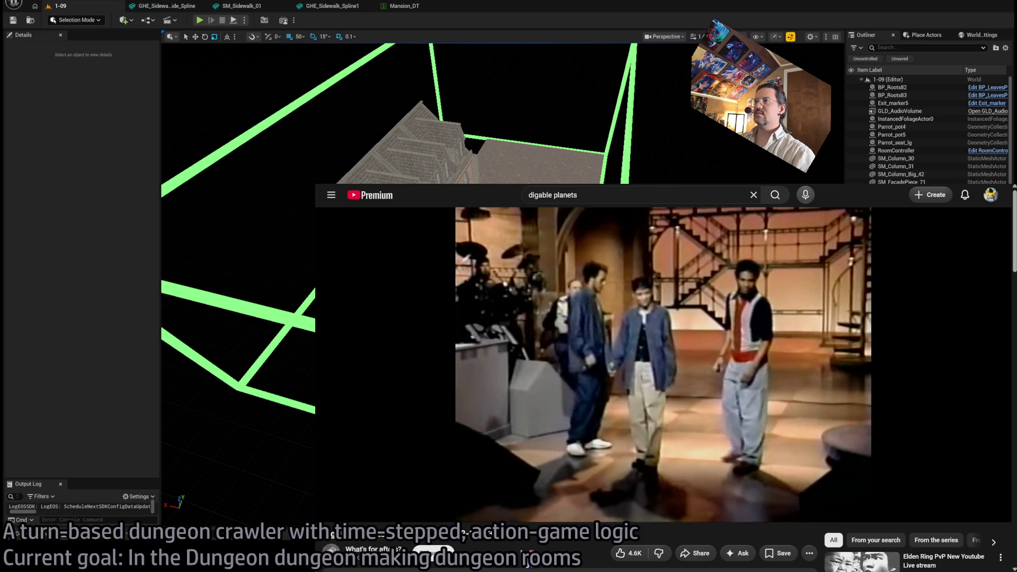
- Play Digable Planets' Where I'm From from the album Reachin'
{"action": "mouse_move", "coordinate": [528, 469]}
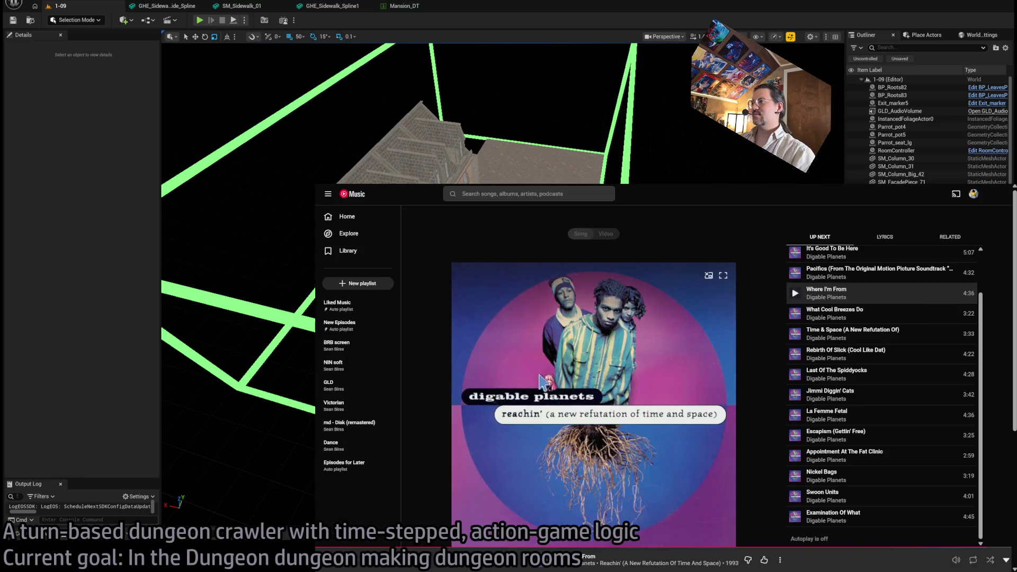
{"action": "left_click", "coordinate": [542, 381]}
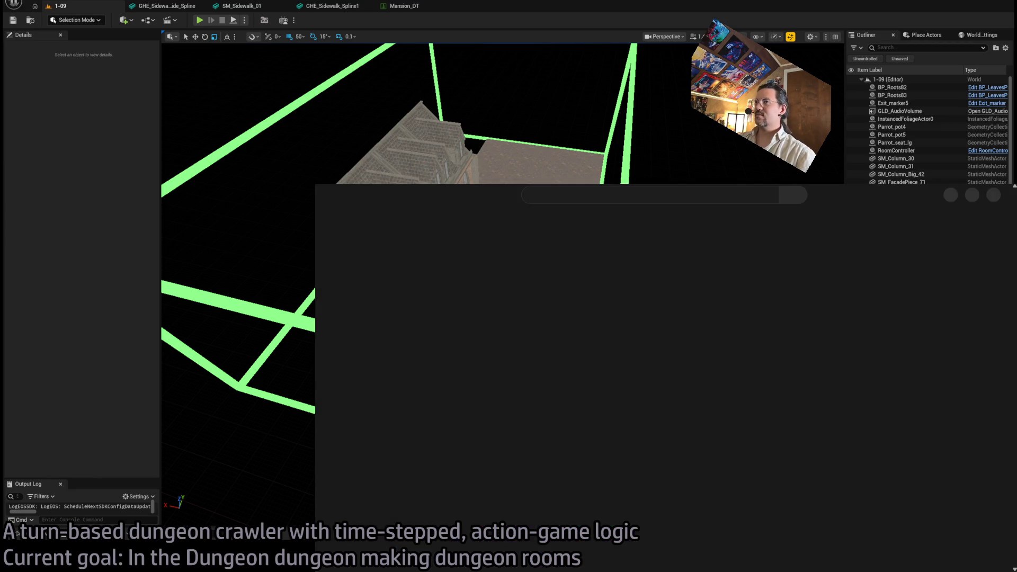
- Play Windows 1.0 with Steve Ballmer (1986), the BRB screen playlist's first video
{"action": "key", "text": "alt+Tab"}
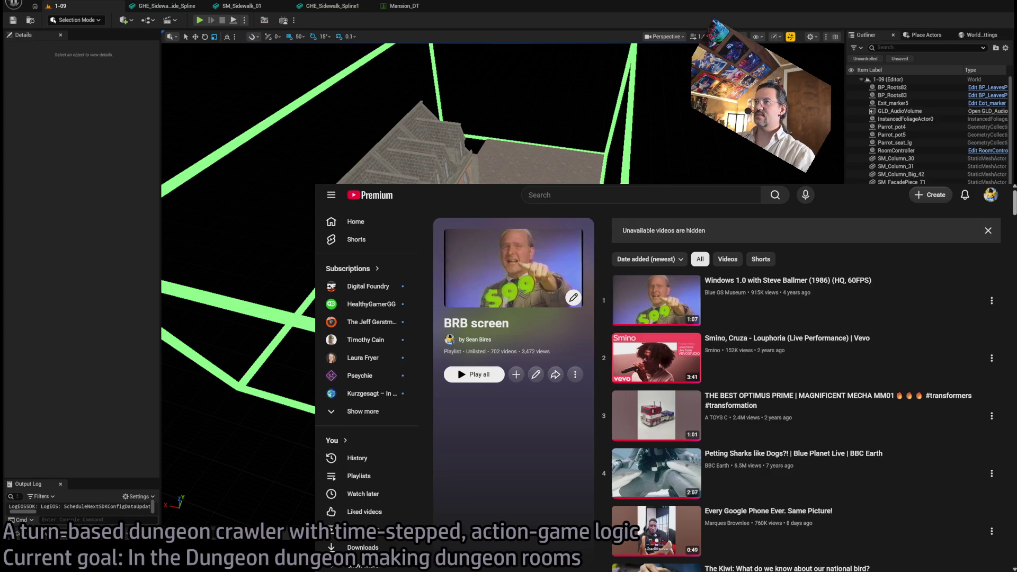
{"action": "key", "text": "alt+Tab"}
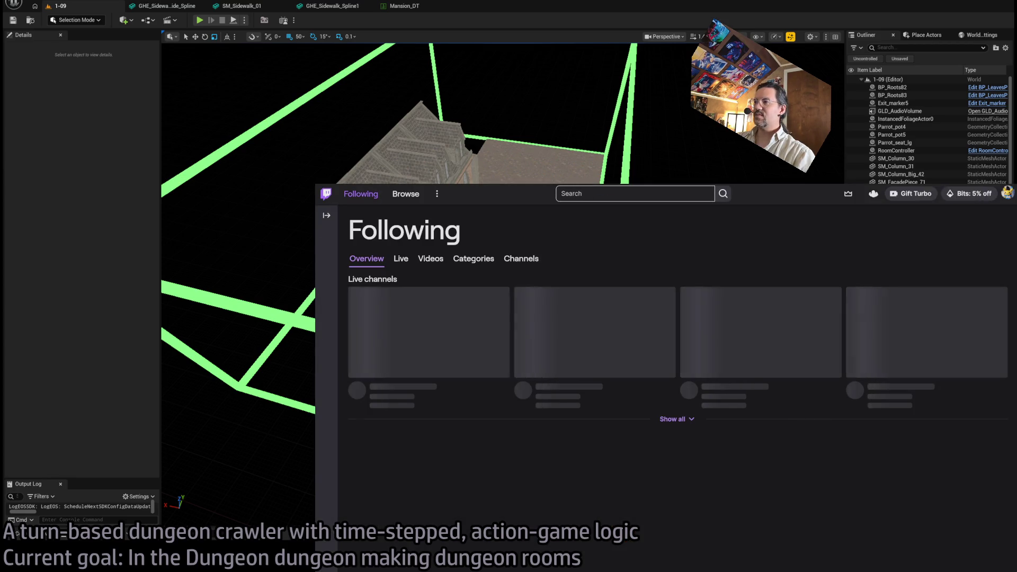
{"action": "key", "text": "alt+Tab"}
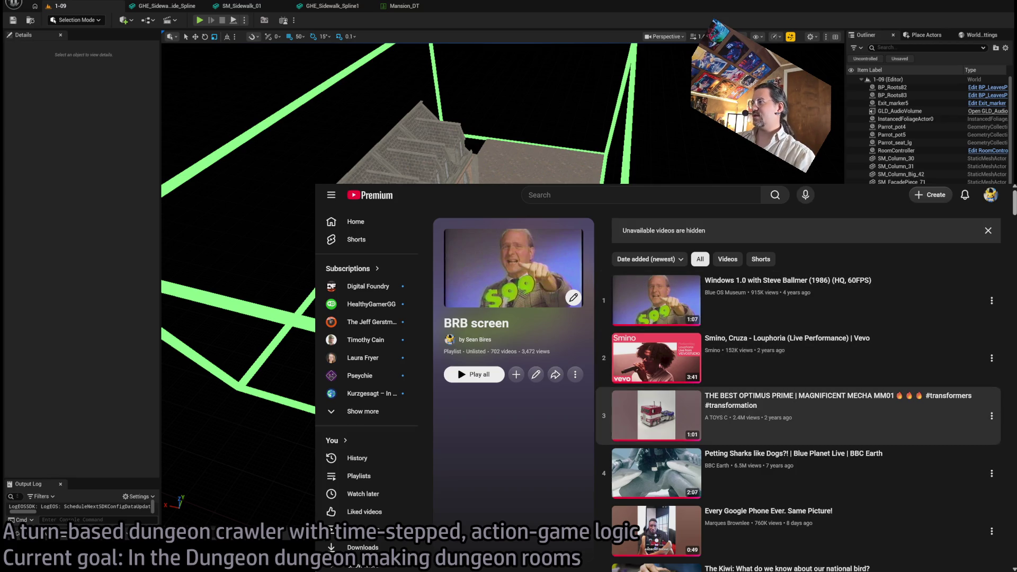
{"action": "left_click", "coordinate": [795, 276]}
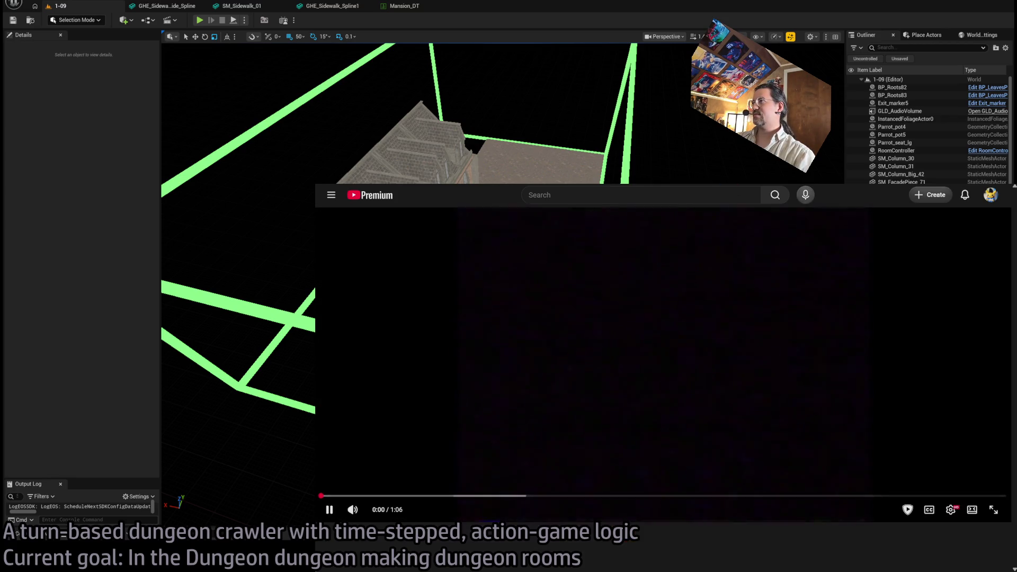
{"action": "scroll", "coordinate": [556, 346], "scroll_direction": "down", "scroll_amount": 3}
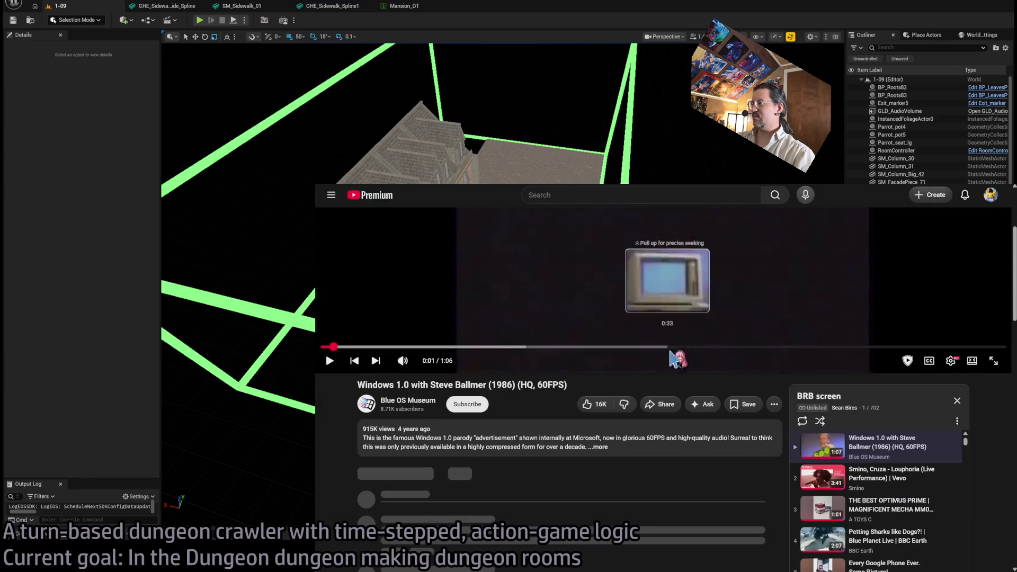
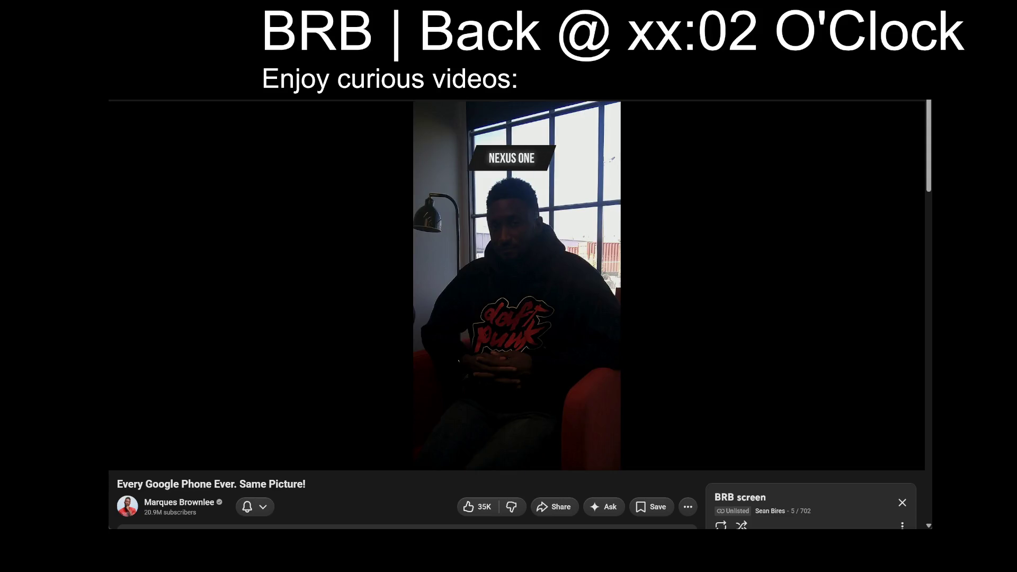
- Switch the BRB screen playlist to shuffle in YouTube while the break video keeps playing
{"action": "scroll", "coordinate": [390, 511], "scroll_direction": "down", "scroll_amount": 3}
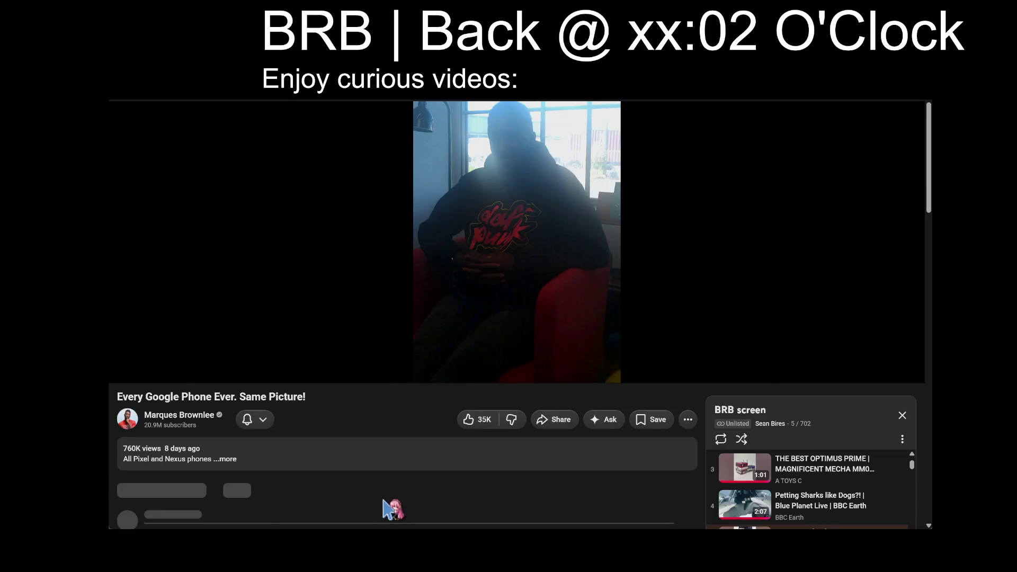
{"action": "scroll", "coordinate": [366, 411], "scroll_direction": "up", "scroll_amount": 3}
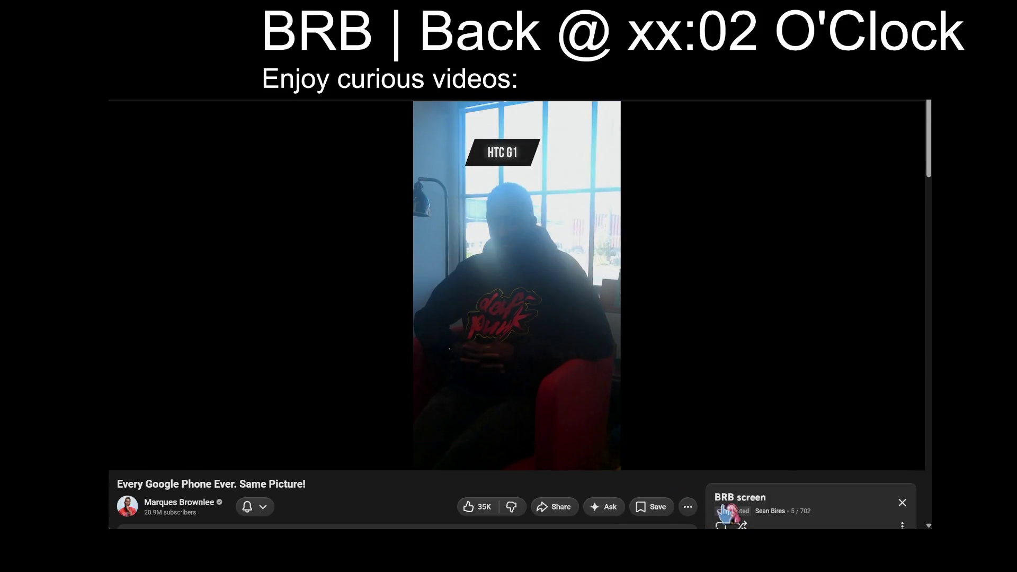
{"action": "left_click", "coordinate": [741, 525]}
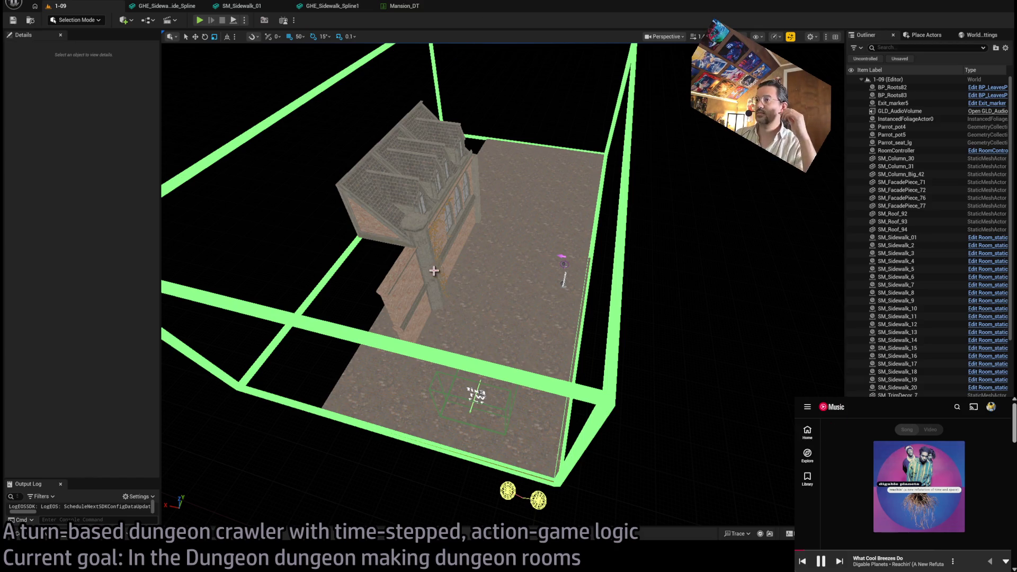
- Select the SM_FacadePiece_77 wall, orbit to face the facade, and briefly expand the music player
{"action": "left_click", "coordinate": [410, 303]}
{"action": "scroll", "coordinate": [410, 303], "scroll_direction": "down", "scroll_amount": 2}
{"action": "left_click_drag", "start_coordinate": [530, 241], "coordinate": [530, 241]}
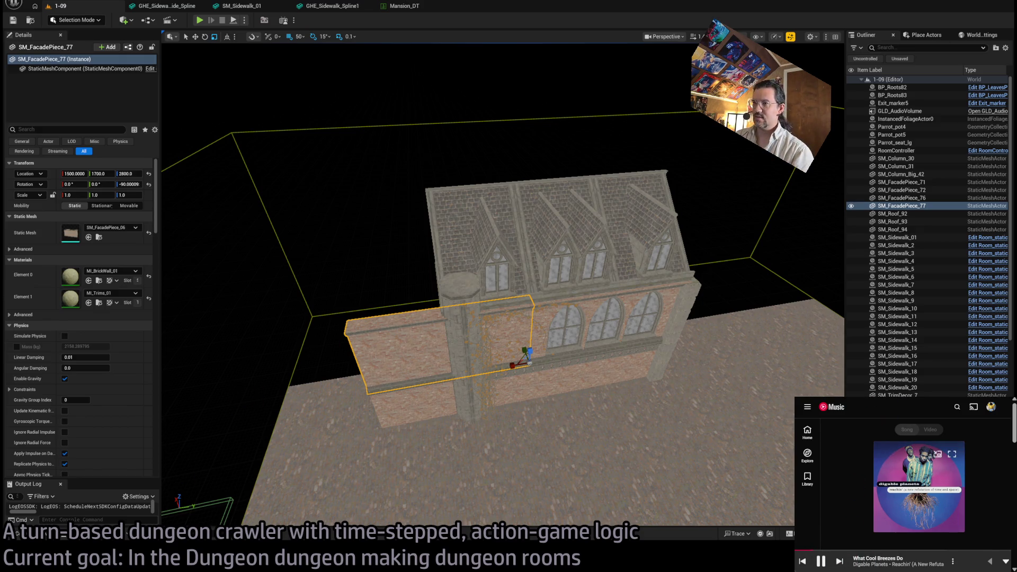
{"action": "left_click", "coordinate": [952, 454]}
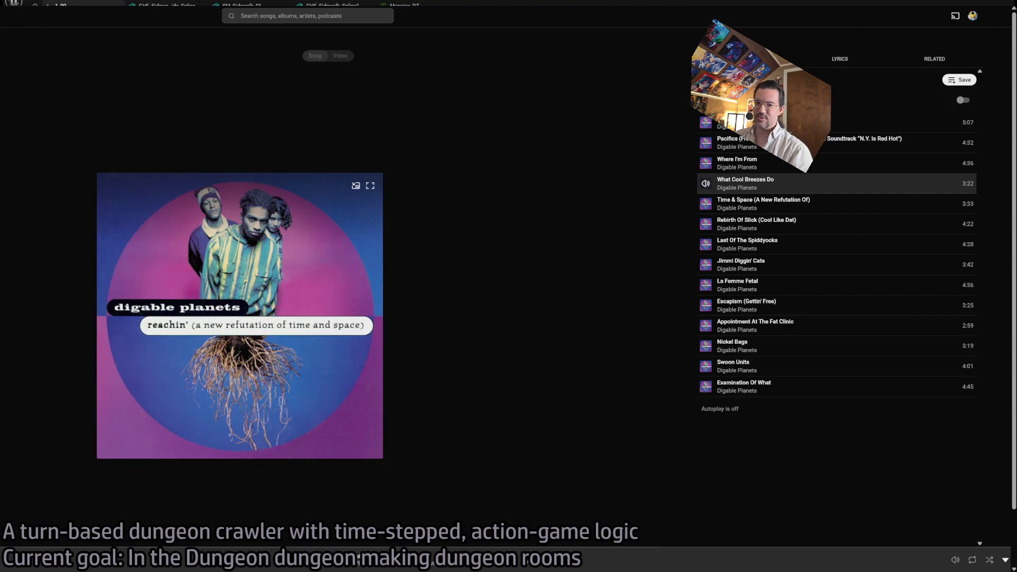
{"action": "key", "text": "Escape"}
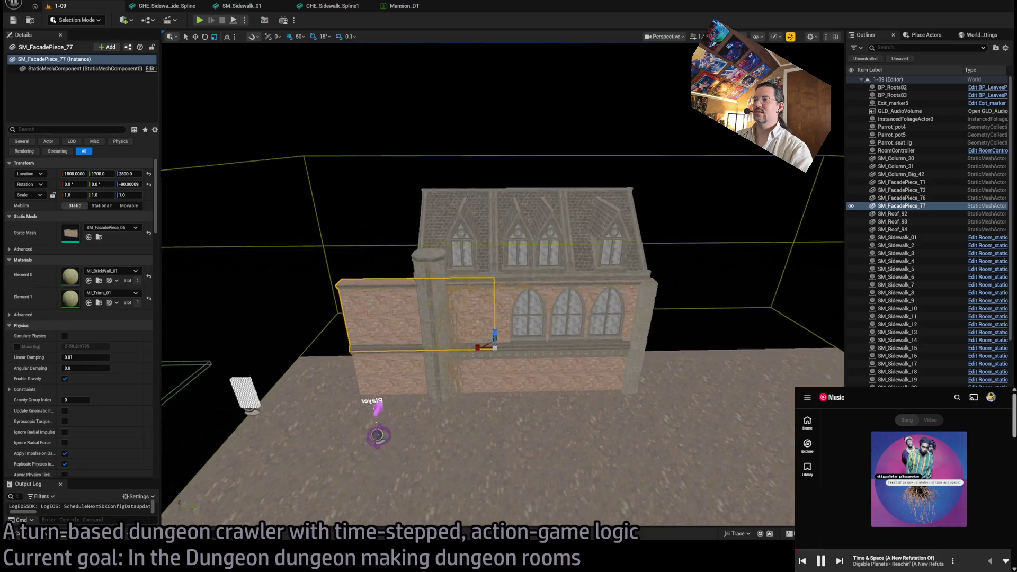
- Add SM_FacadePiece_72, a column, ivy roots, dormer decor, roofs 92–94 and window decor 67/76
{"action": "left_click", "coordinate": [374, 317], "text": "ctrl"}
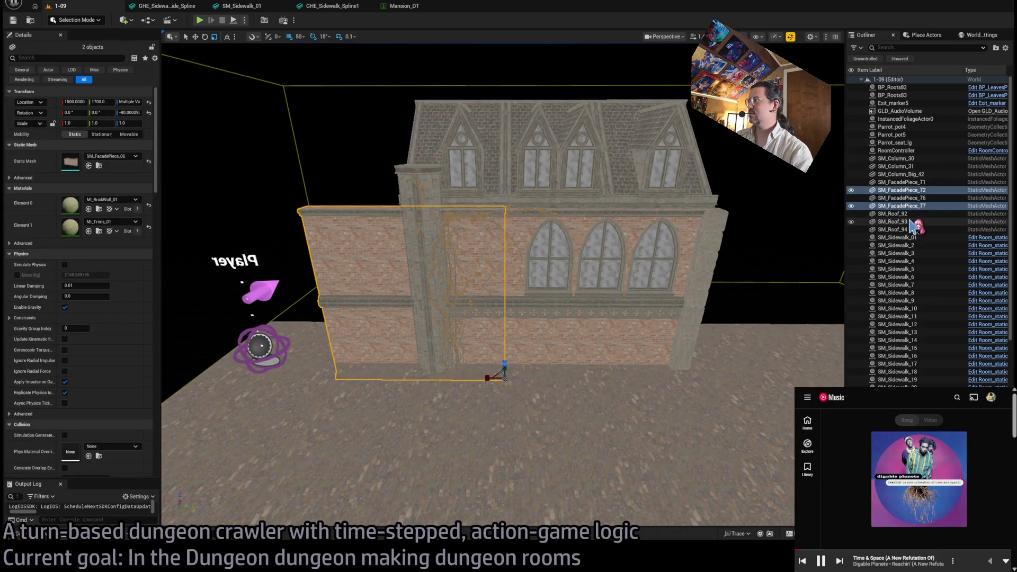
{"action": "left_click", "coordinate": [431, 275], "text": "ctrl"}
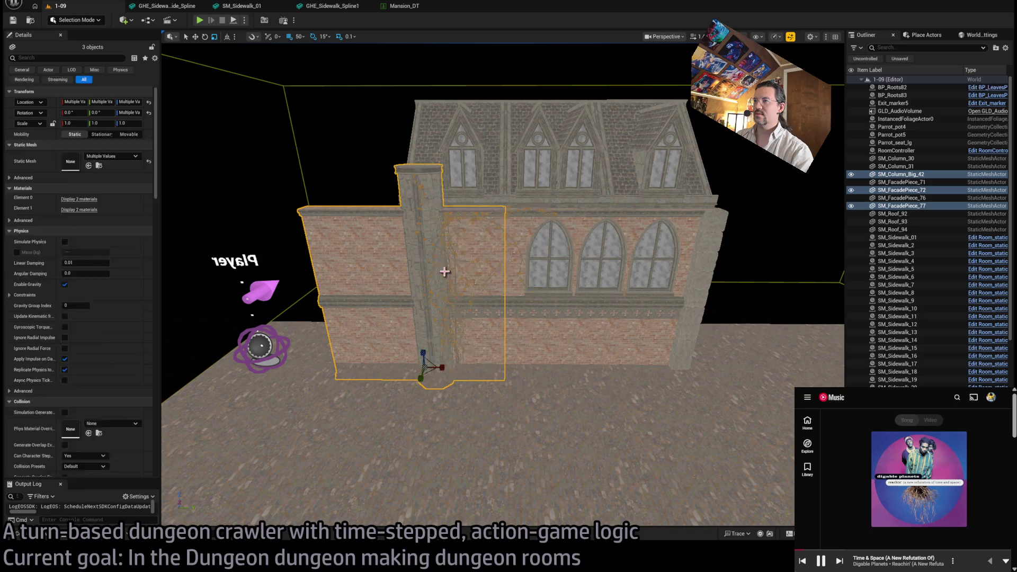
{"action": "left_click", "coordinate": [445, 273], "text": "ctrl"}
{"action": "left_click", "coordinate": [440, 128], "text": "ctrl"}
{"action": "left_click", "coordinate": [491, 125], "text": "ctrl"}
{"action": "left_click", "coordinate": [526, 126], "text": "ctrl"}
{"action": "left_click", "coordinate": [530, 208], "text": "ctrl"}
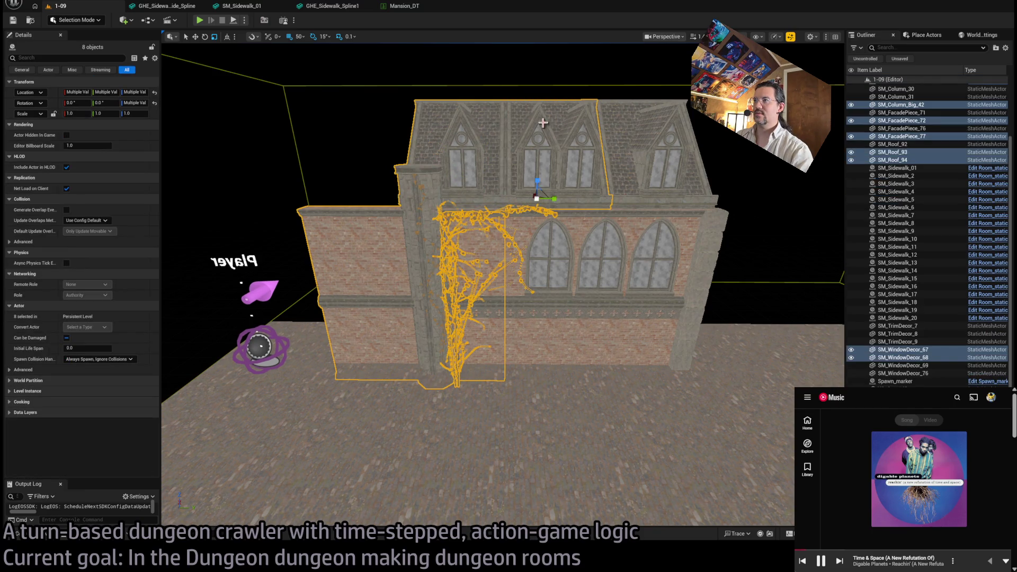
{"action": "left_click", "coordinate": [578, 130], "text": "ctrl"}
{"action": "left_click", "coordinate": [611, 120], "text": "ctrl"}
- Add the right dormer decor, three arched windows, facade pieces 76 and 71, and columns 30–31
{"action": "left_click", "coordinate": [658, 167], "text": "ctrl"}
{"action": "left_click", "coordinate": [654, 258], "text": "ctrl"}
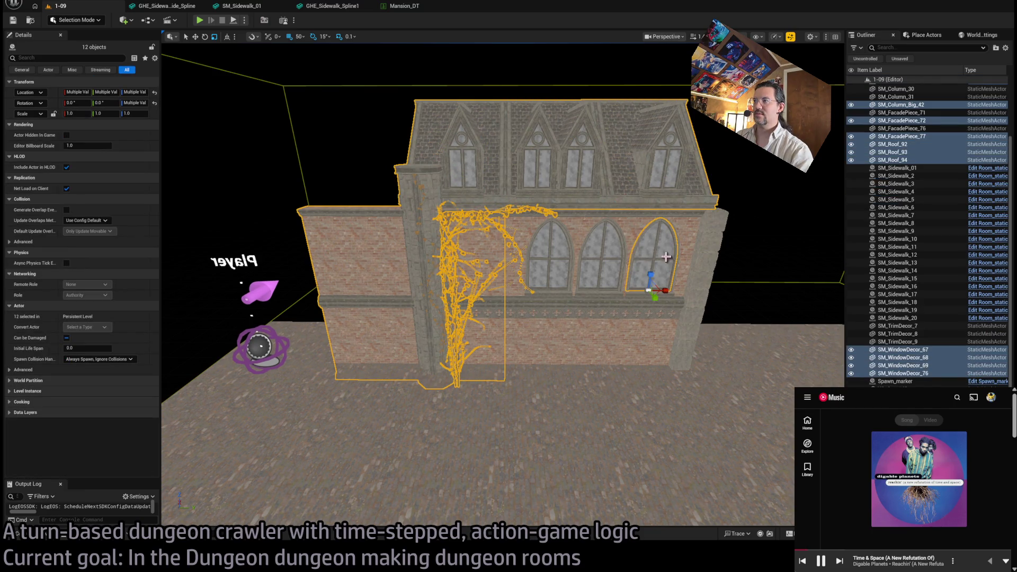
{"action": "left_click", "coordinate": [621, 248], "text": "ctrl"}
{"action": "left_click", "coordinate": [560, 249], "text": "ctrl"}
{"action": "left_click", "coordinate": [592, 227], "text": "ctrl"}
{"action": "left_click", "coordinate": [588, 337], "text": "ctrl"}
{"action": "left_click", "coordinate": [707, 298], "text": "ctrl"}
{"action": "left_click", "coordinate": [691, 327], "text": "ctrl"}
{"action": "mouse_move", "coordinate": [571, 341]}
{"action": "left_mouse_down"}
{"action": "mouse_move", "coordinate": [538, 371]}
{"action": "mouse_move", "coordinate": [594, 358]}
{"action": "left_mouse_up"}
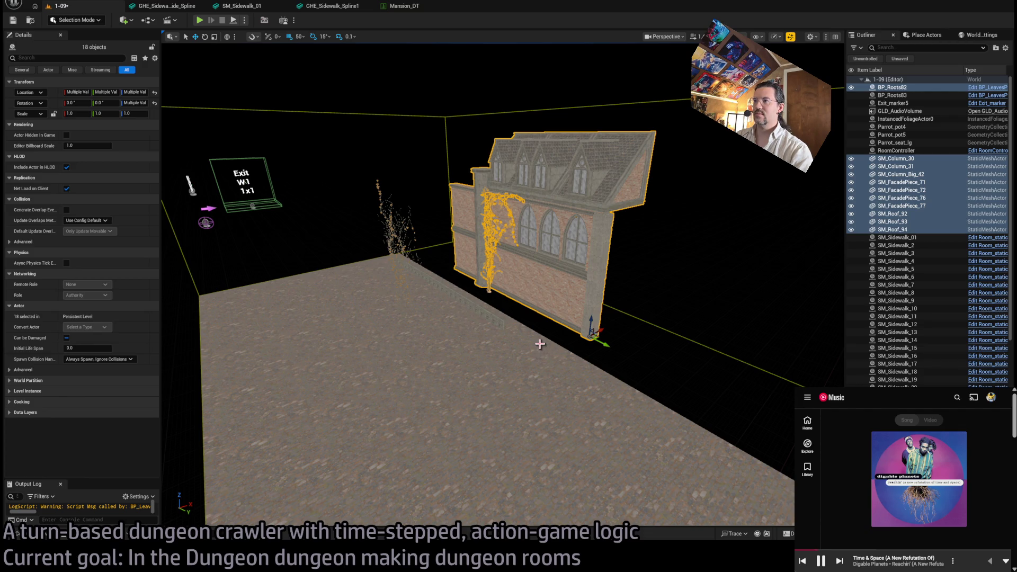
- Add SM_TrimDecor_7 and the ivy roots to the framed building selection, then pick SM_Sidewalk_17
{"action": "key", "text": "f"}
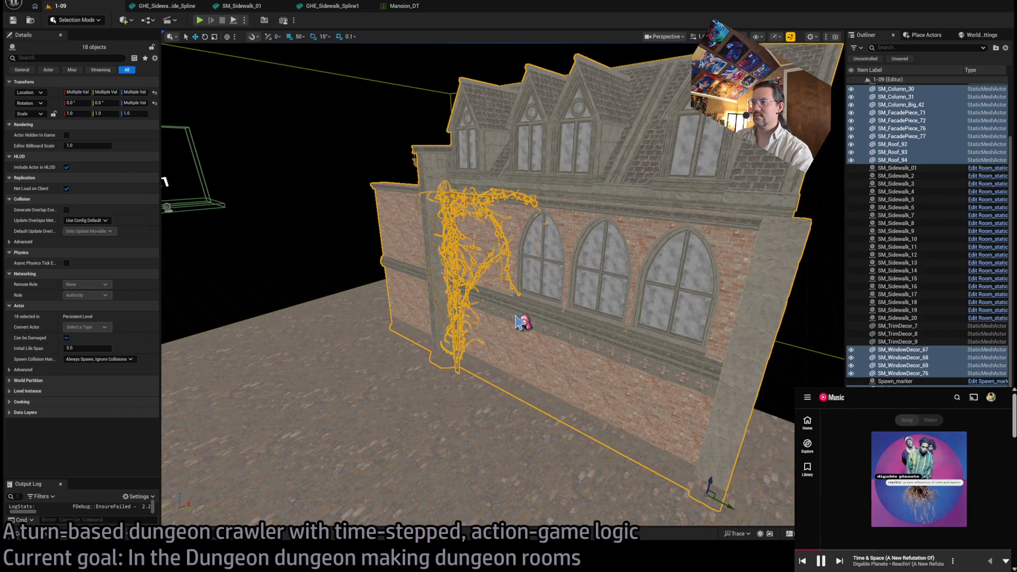
{"action": "left_click", "coordinate": [522, 313], "text": "ctrl"}
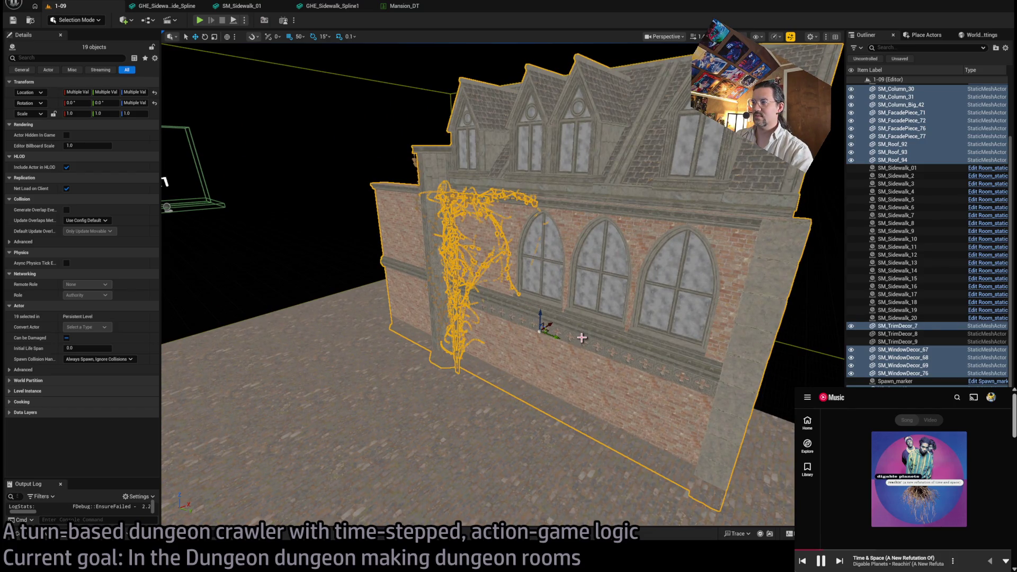
{"action": "left_click", "coordinate": [474, 271], "text": "ctrl"}
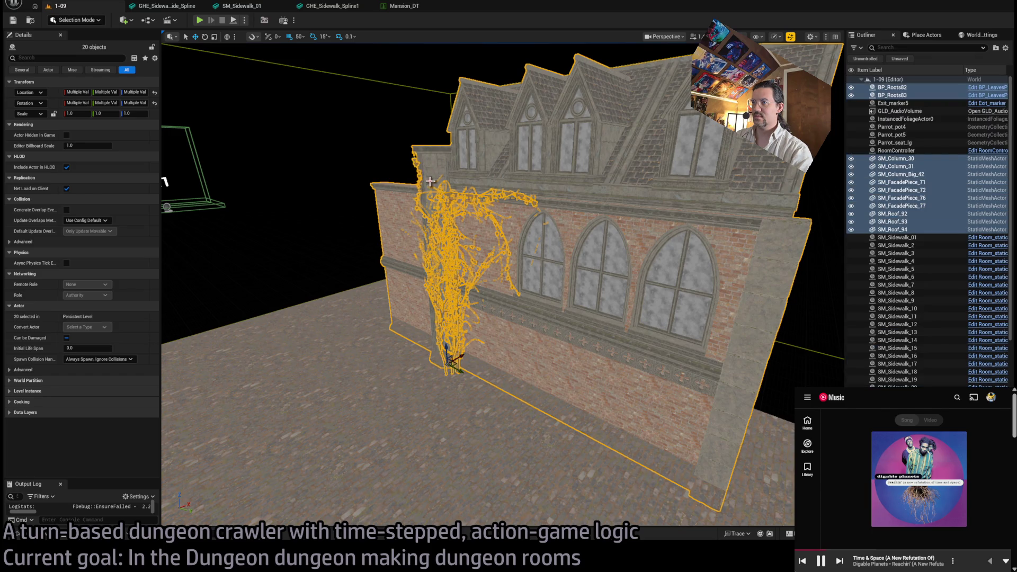
{"action": "key", "text": "f"}
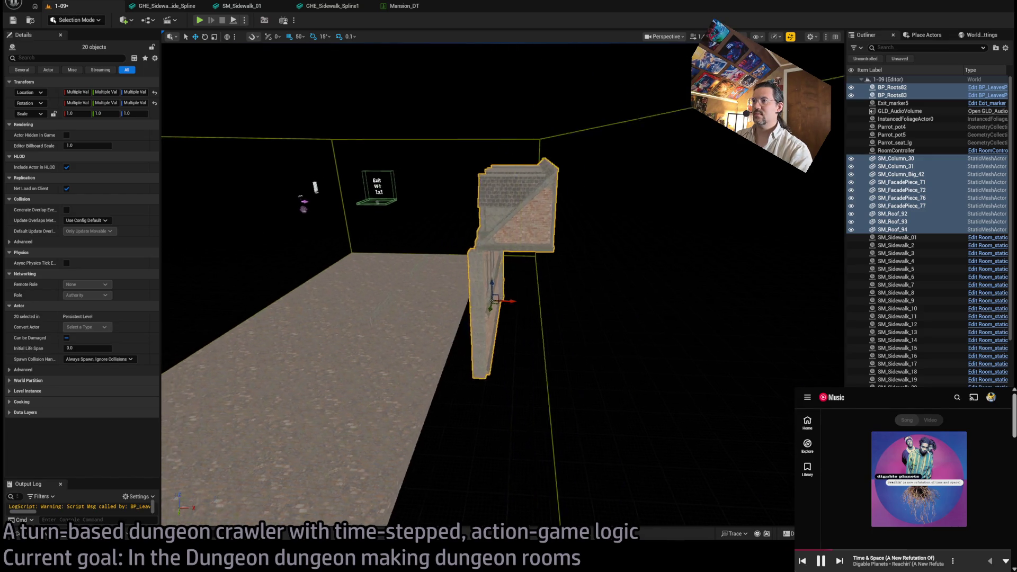
{"action": "left_click", "coordinate": [493, 414]}
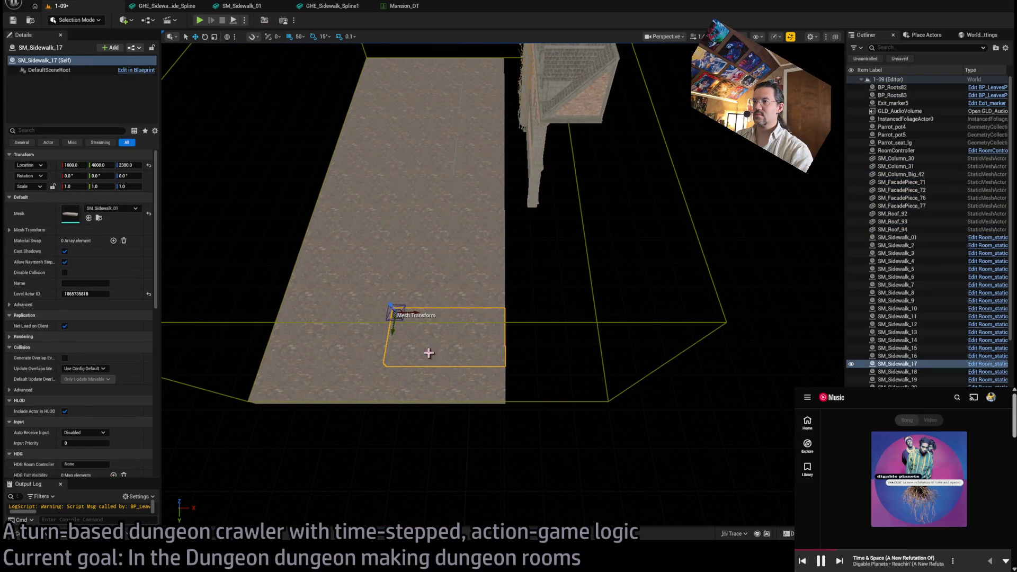
- Test-move SM_Sidewalk_17 along X to 2000 and 1300, undoing both so it stays at 1000
{"action": "left_click_drag", "start_coordinate": [409, 313], "coordinate": [526, 320]}
{"action": "scroll", "coordinate": [526, 320], "scroll_direction": "up", "scroll_amount": 5}
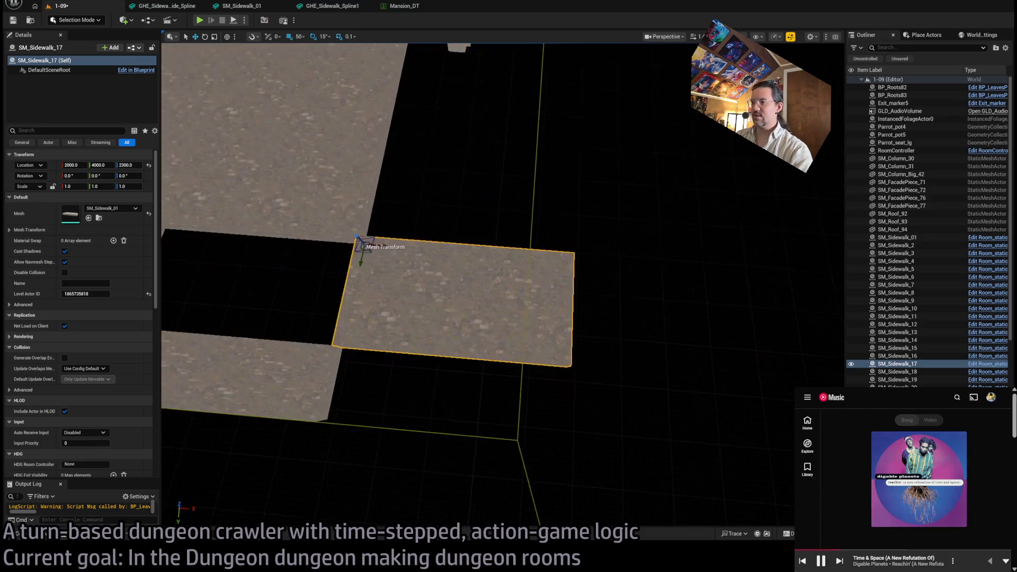
{"action": "left_click_drag", "start_coordinate": [565, 275], "coordinate": [564, 275]}
{"action": "key", "text": "ctrl+z"}
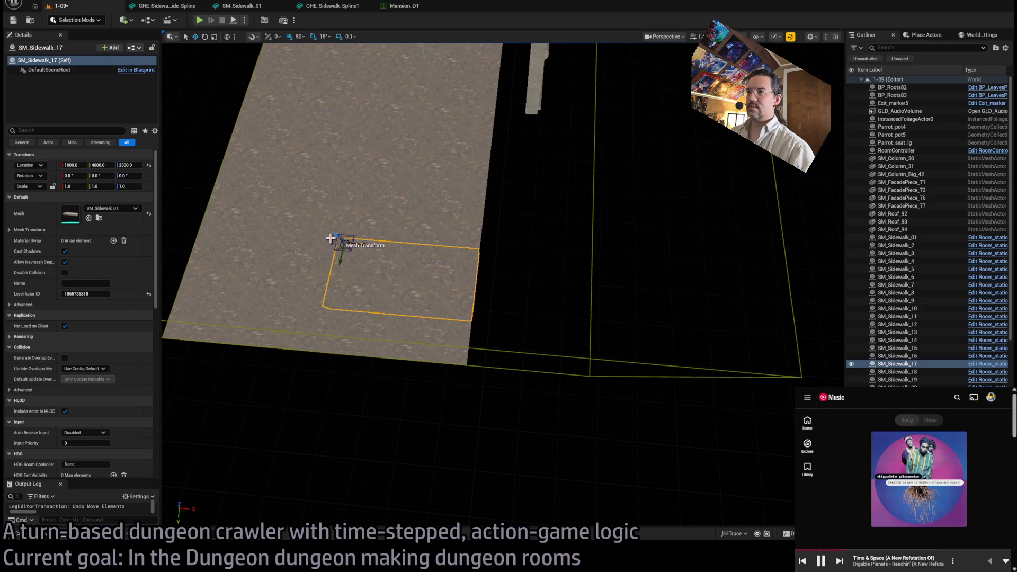
{"action": "mouse_move", "coordinate": [358, 244]}
{"action": "left_mouse_down"}
{"action": "mouse_move", "coordinate": [511, 239]}
{"action": "mouse_move", "coordinate": [434, 252]}
{"action": "mouse_move", "coordinate": [448, 286]}
{"action": "left_mouse_up"}
{"action": "key", "text": "ctrl+z"}
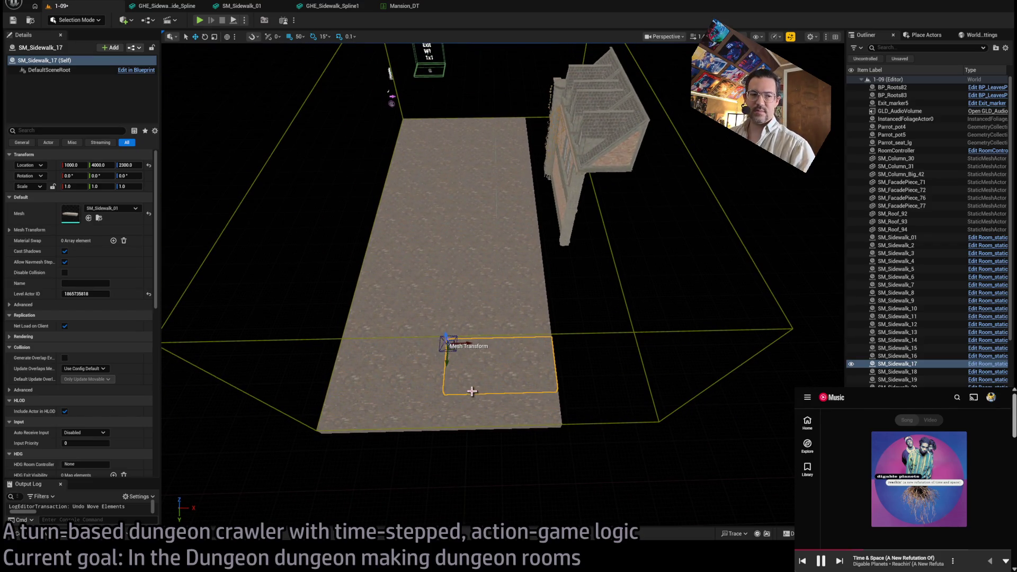
- Move SM_TrimDecor_8 and SM_TrimDecor_9 along X from 1500 to 2300
{"action": "mouse_move", "coordinate": [392, 357]}
{"action": "left_mouse_down"}
{"action": "mouse_move", "coordinate": [394, 311]}
{"action": "mouse_move", "coordinate": [487, 281]}
{"action": "mouse_move", "coordinate": [415, 263]}
{"action": "mouse_move", "coordinate": [477, 234]}
{"action": "mouse_move", "coordinate": [461, 204]}
{"action": "mouse_move", "coordinate": [411, 184]}
{"action": "mouse_move", "coordinate": [423, 196]}
{"action": "mouse_move", "coordinate": [565, 216]}
{"action": "mouse_move", "coordinate": [562, 247]}
{"action": "left_mouse_up"}
{"action": "left_click", "coordinate": [562, 245]}
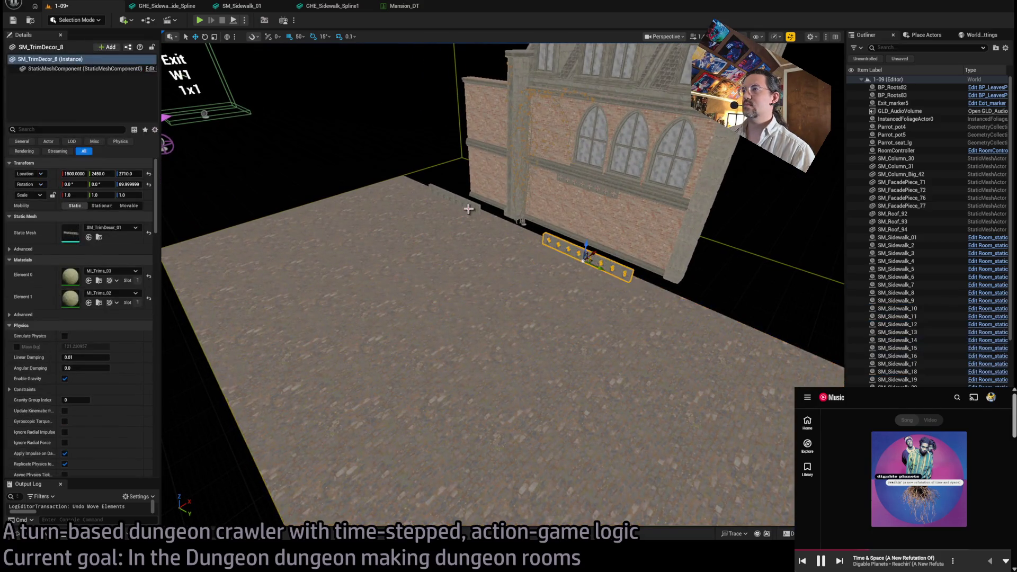
{"action": "left_click", "coordinate": [467, 204], "text": "ctrl"}
{"action": "mouse_move", "coordinate": [466, 198]}
{"action": "left_mouse_down"}
{"action": "mouse_move", "coordinate": [545, 162]}
{"action": "mouse_move", "coordinate": [547, 172]}
{"action": "left_mouse_up"}
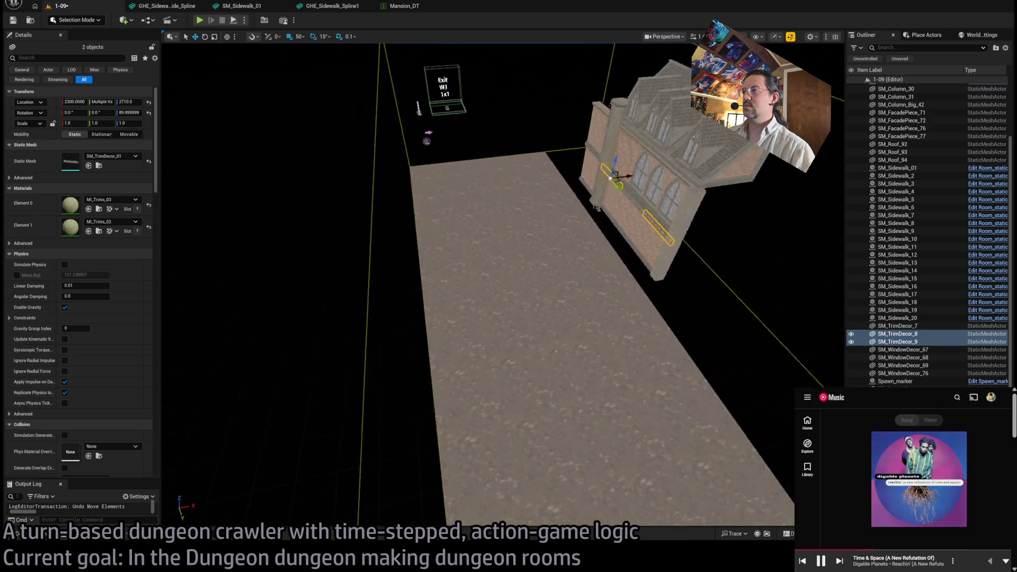
{"action": "left_click", "coordinate": [431, 183]}
- Select sidewalk tiles SM_Sidewalk_01 through SM_Sidewalk_20
{"action": "left_click", "coordinate": [422, 197], "text": "ctrl"}
{"action": "left_click", "coordinate": [405, 222], "text": "ctrl"}
{"action": "left_click", "coordinate": [466, 212], "text": "ctrl"}
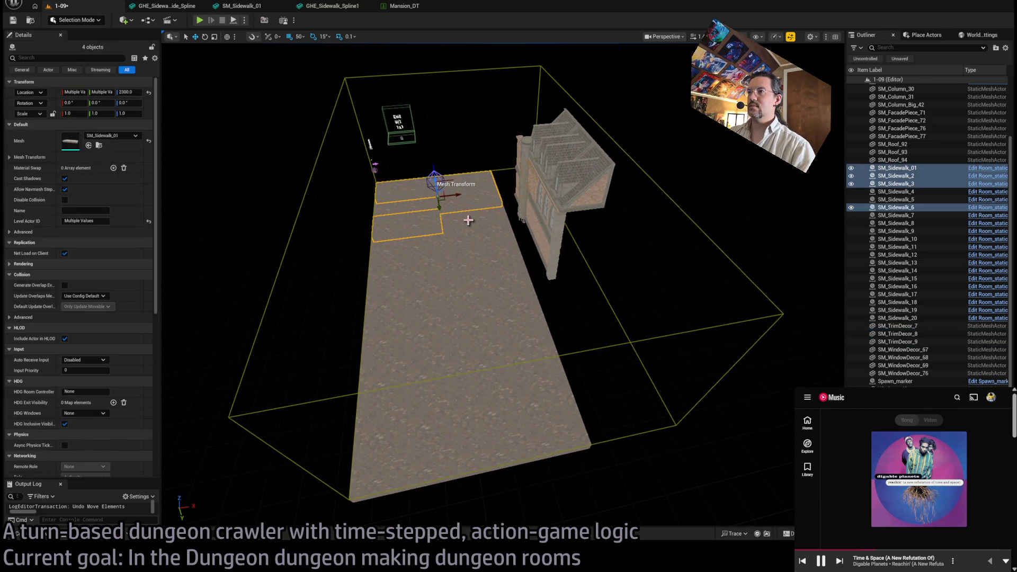
{"action": "left_click", "coordinate": [416, 206], "text": "ctrl"}
{"action": "left_click", "coordinate": [466, 223], "text": "ctrl"}
{"action": "left_click", "coordinate": [408, 249], "text": "ctrl"}
{"action": "left_click", "coordinate": [479, 244], "text": "ctrl"}
{"action": "left_click", "coordinate": [405, 270], "text": "ctrl"}
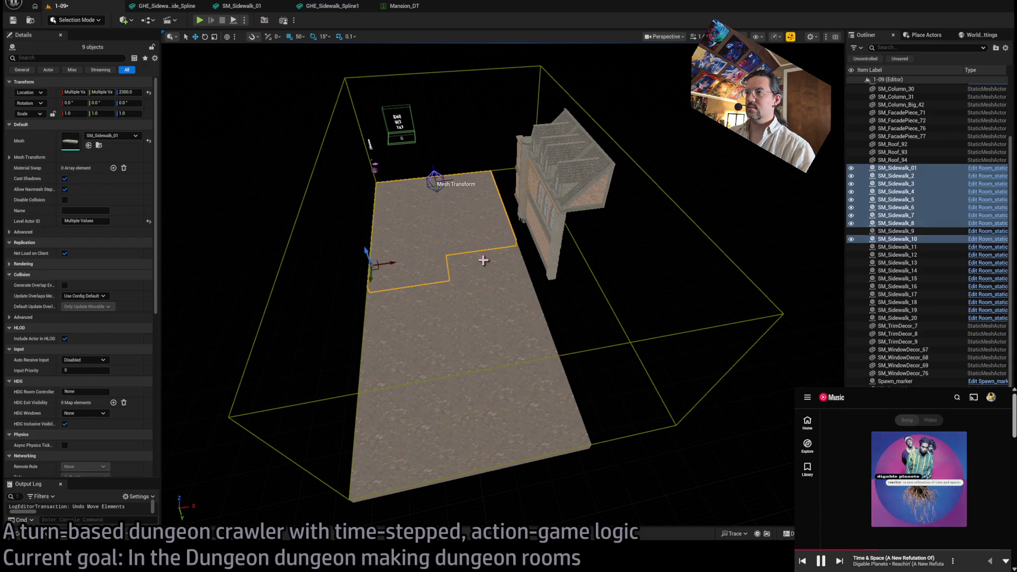
{"action": "left_click", "coordinate": [482, 260], "text": "ctrl"}
{"action": "left_click", "coordinate": [403, 302], "text": "ctrl"}
{"action": "left_click", "coordinate": [485, 286], "text": "ctrl"}
{"action": "left_click", "coordinate": [408, 334], "text": "ctrl"}
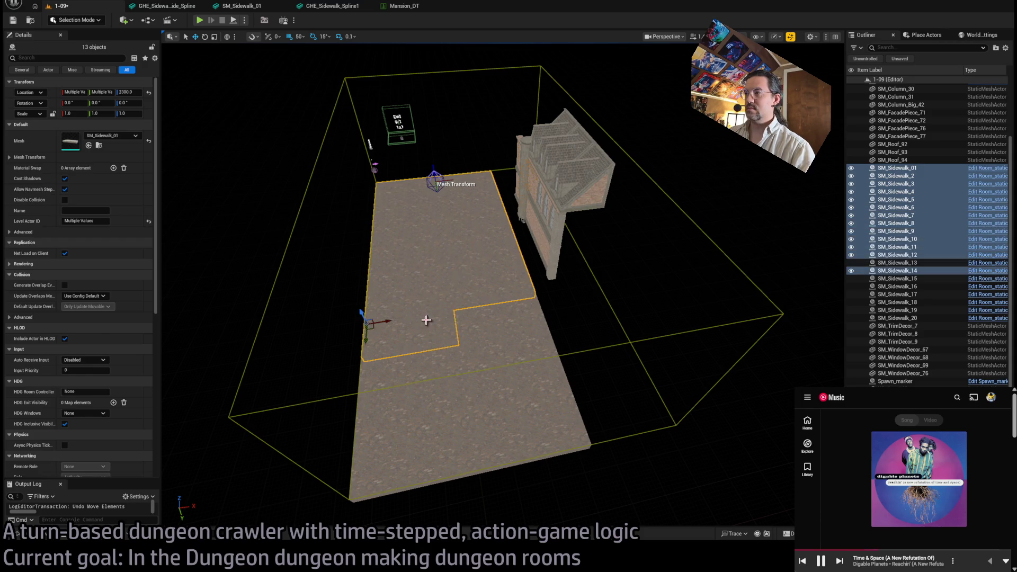
{"action": "left_click", "coordinate": [927, 318], "text": "shift"}
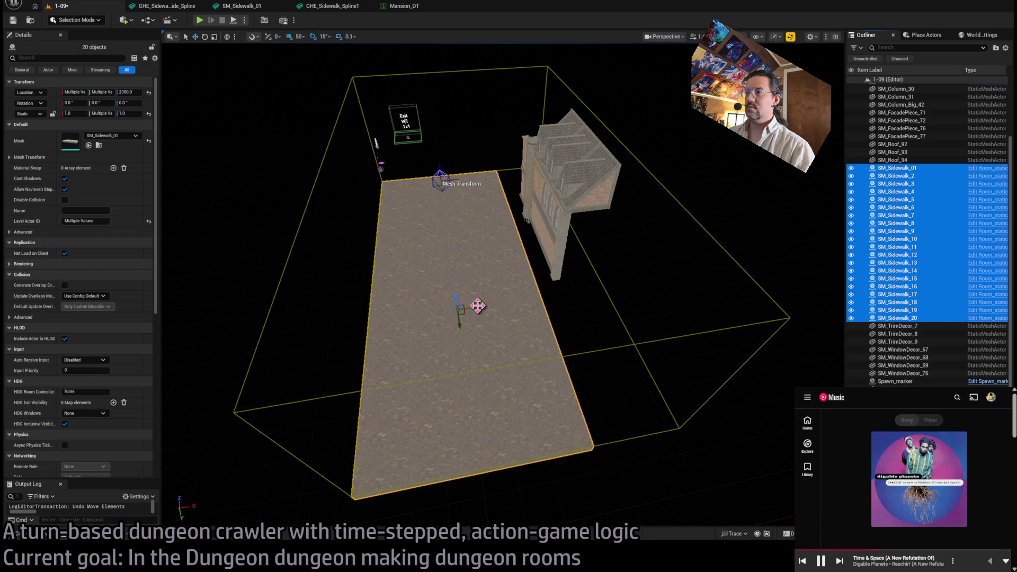
- Select ten sidewalk tiles and duplicate them at X 2000 as SM_Sidewalk_21 to 30
{"action": "left_click_drag", "start_coordinate": [552, 341], "coordinate": [554, 350]}
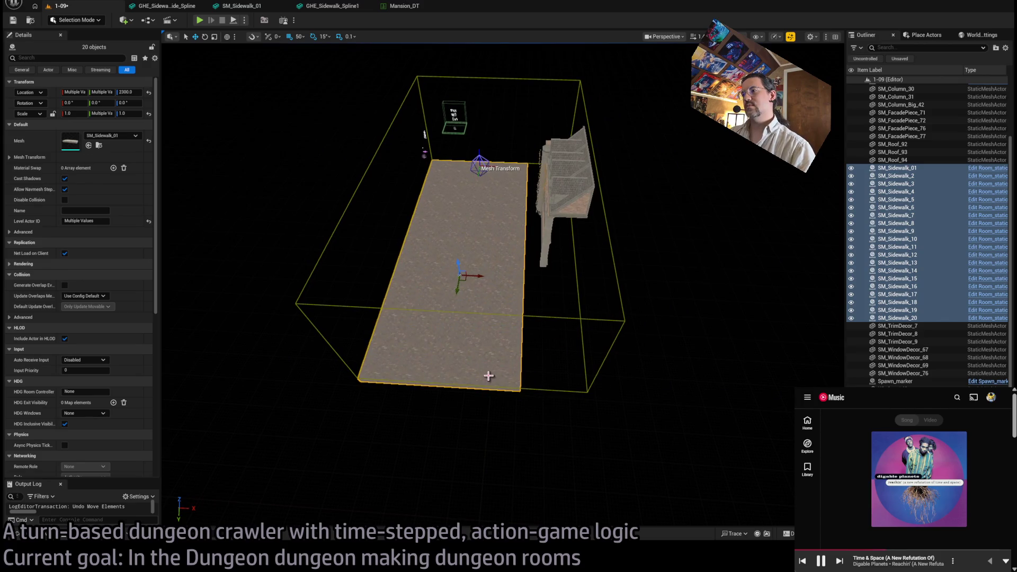
{"action": "left_click", "coordinate": [489, 374]}
{"action": "left_click", "coordinate": [500, 343], "text": "ctrl"}
{"action": "left_click", "coordinate": [506, 317], "text": "ctrl"}
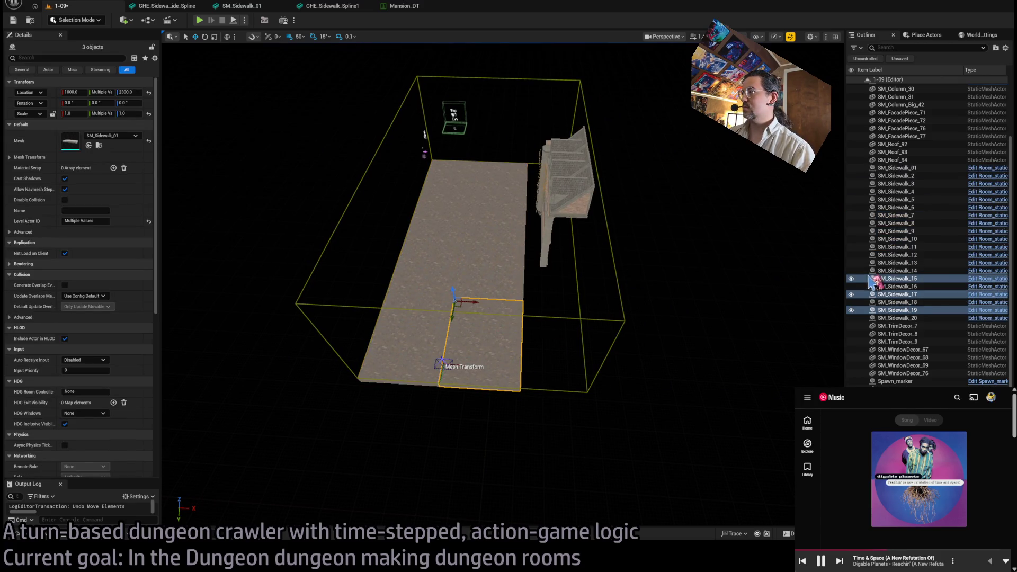
{"action": "left_click", "coordinate": [501, 270], "text": "ctrl"}
{"action": "left_click", "coordinate": [504, 247], "text": "ctrl"}
{"action": "left_click", "coordinate": [506, 226], "text": "ctrl"}
{"action": "left_click", "coordinate": [509, 208], "text": "ctrl"}
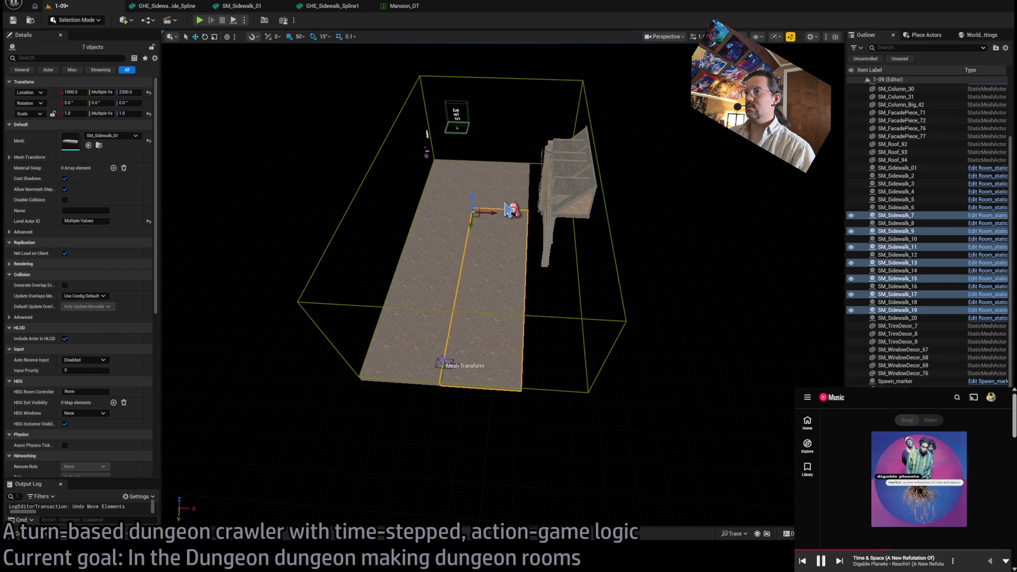
{"action": "left_click", "coordinate": [509, 194], "text": "ctrl"}
{"action": "left_click", "coordinate": [510, 183], "text": "ctrl"}
{"action": "left_click", "coordinate": [503, 189], "text": "ctrl"}
{"action": "left_click_drag", "start_coordinate": [500, 166], "coordinate": [548, 188]}
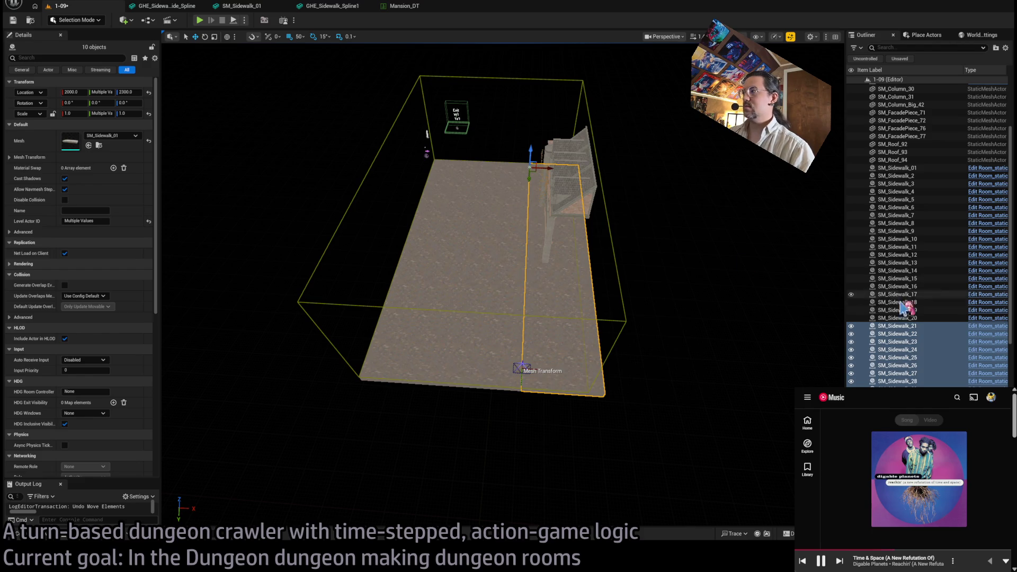
- Range-select all thirty sidewalk pieces from SM_Sidewalk_30 to SM_Sidewalk_01 in the Outliner
{"action": "scroll", "coordinate": [909, 306], "scroll_direction": "down", "scroll_amount": 2}
{"action": "left_click", "coordinate": [912, 359]}
{"action": "left_click", "coordinate": [901, 130], "text": "shift"}
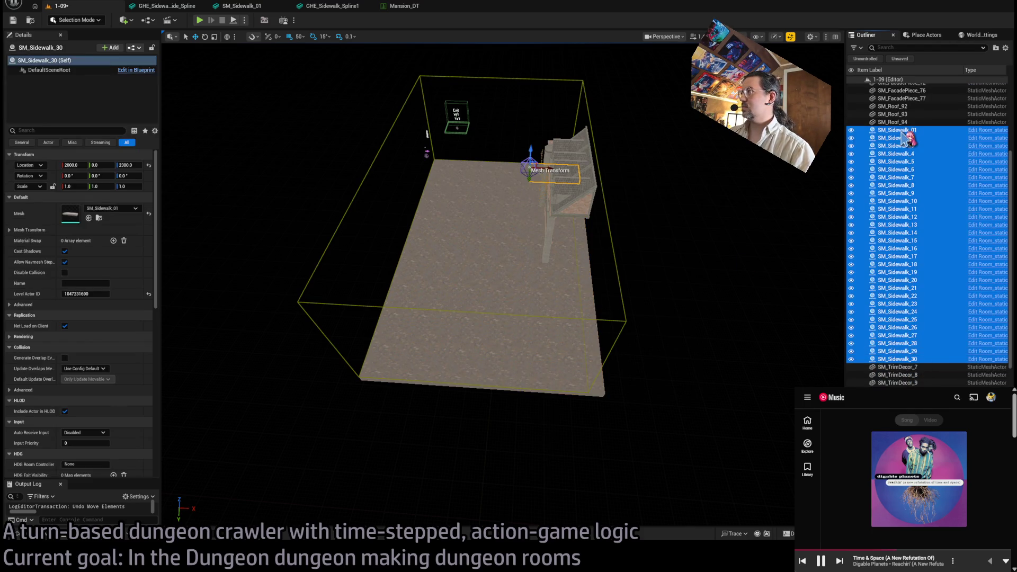
- With a 0.03125 scale snap, scale all thirty sidewalk tiles to 0.9375 along X, then deselect
{"action": "key", "text": "f"}
{"action": "scroll", "coordinate": [463, 207], "scroll_direction": "up", "scroll_amount": 5}
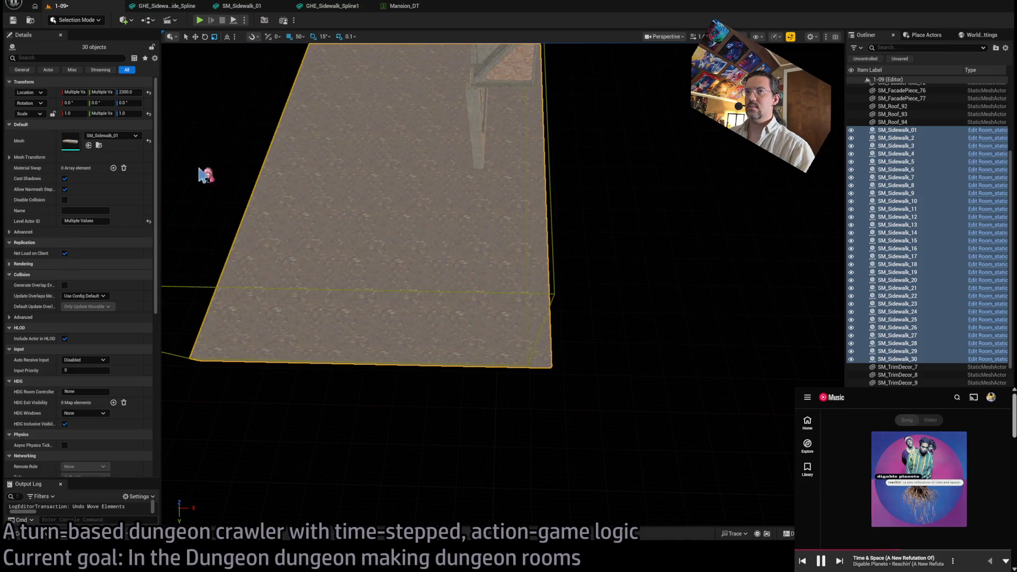
{"action": "scroll", "coordinate": [399, 157], "scroll_direction": "down", "scroll_amount": 3}
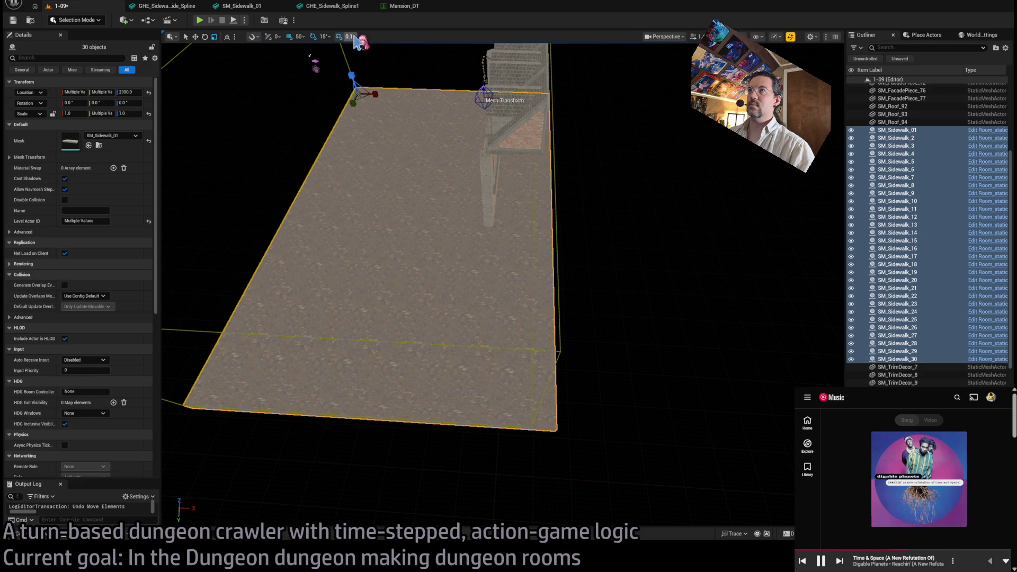
{"action": "key", "text": "["}
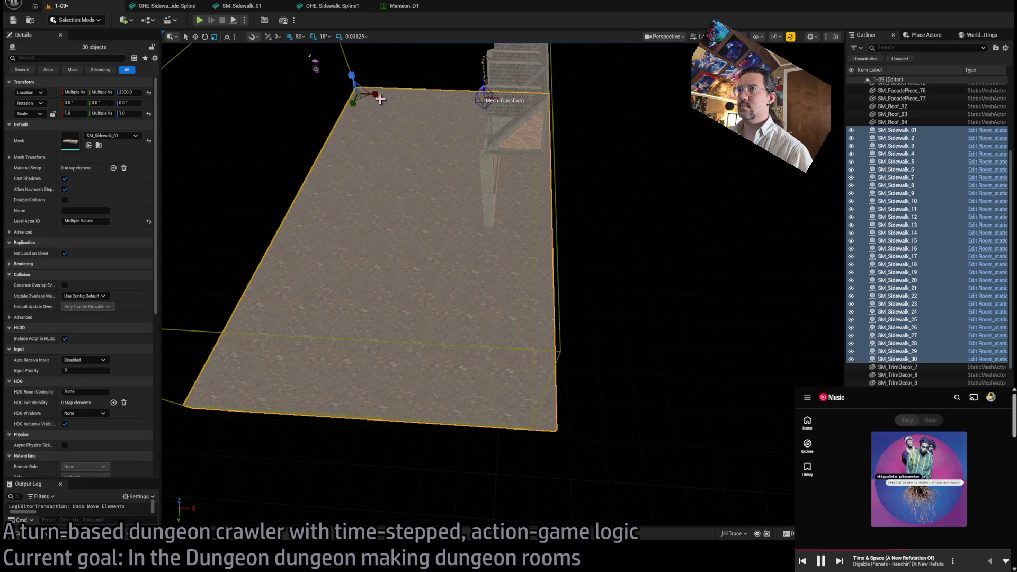
{"action": "left_click_drag", "start_coordinate": [380, 98], "coordinate": [374, 96]}
{"action": "left_click_drag", "start_coordinate": [498, 209], "coordinate": [499, 209]}
{"action": "key", "text": "f"}
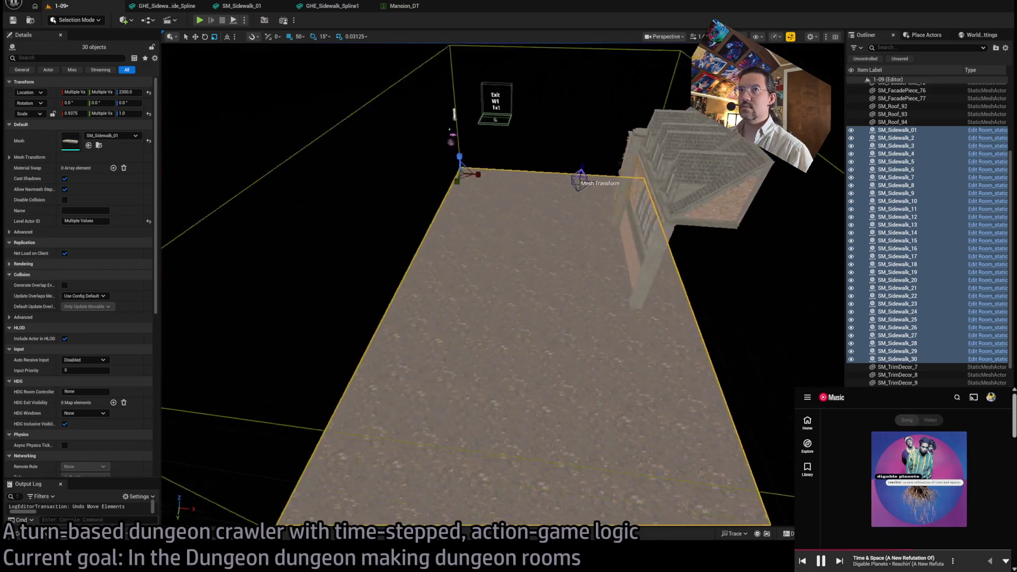
{"action": "key", "text": "Escape"}
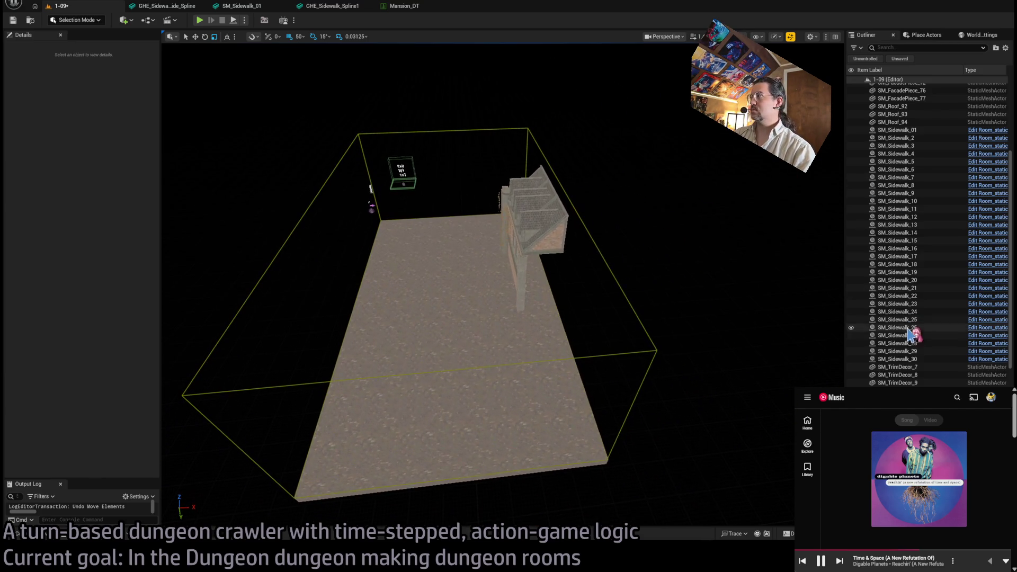
- Check the properties of SM_Sidewalk_4, 01 and 30, then face the building front
{"action": "left_click", "coordinate": [395, 230]}
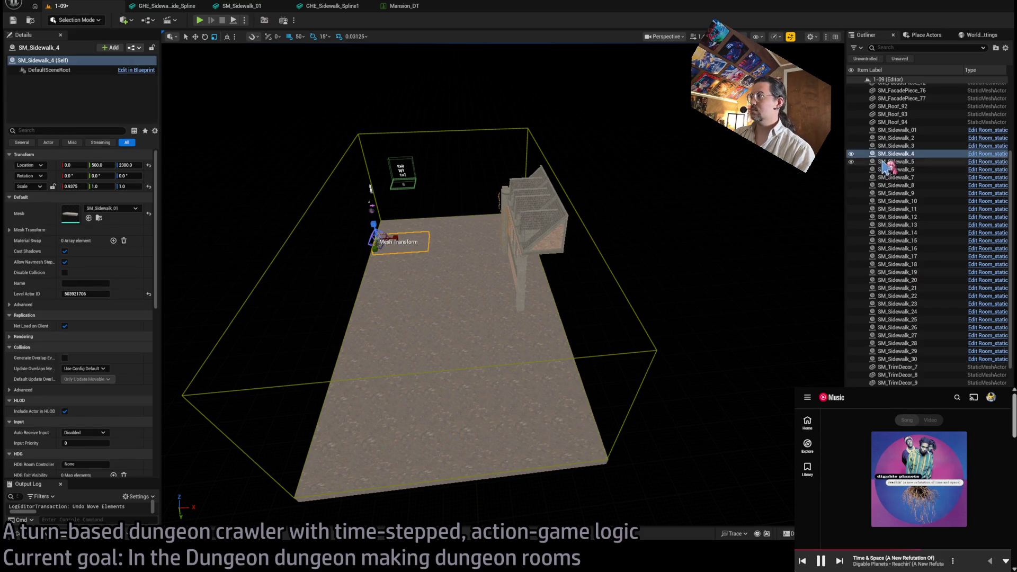
{"action": "left_click", "coordinate": [890, 130]}
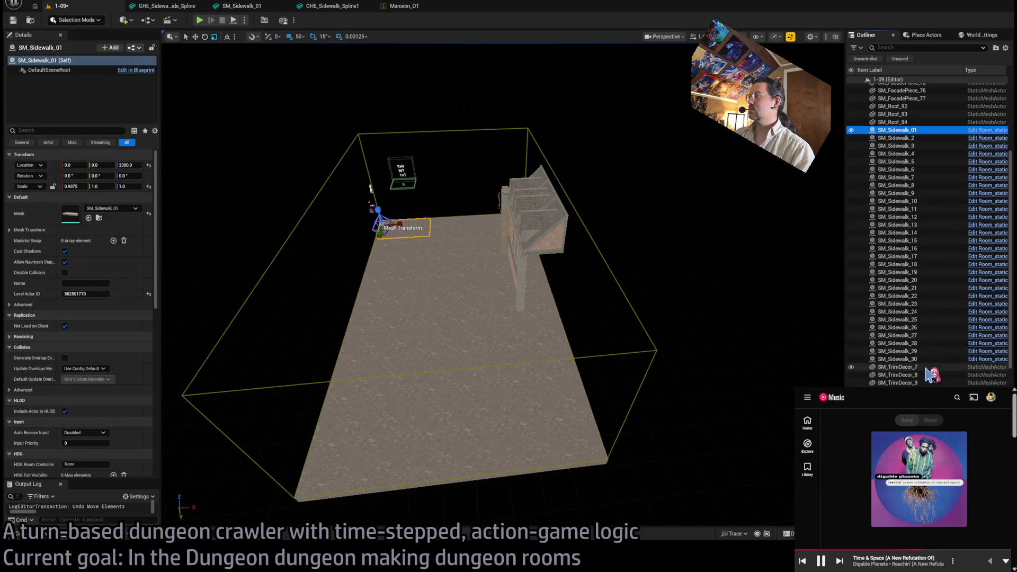
{"action": "double_click", "coordinate": [898, 359]}
{"action": "mouse_move", "coordinate": [392, 315]}
{"action": "left_mouse_down"}
{"action": "mouse_move", "coordinate": [403, 289]}
{"action": "mouse_move", "coordinate": [393, 315]}
{"action": "left_mouse_up"}
- Select the building's left walls, window decorations, and right roof, wall, window and ledge pieces
{"action": "left_click", "coordinate": [393, 315]}
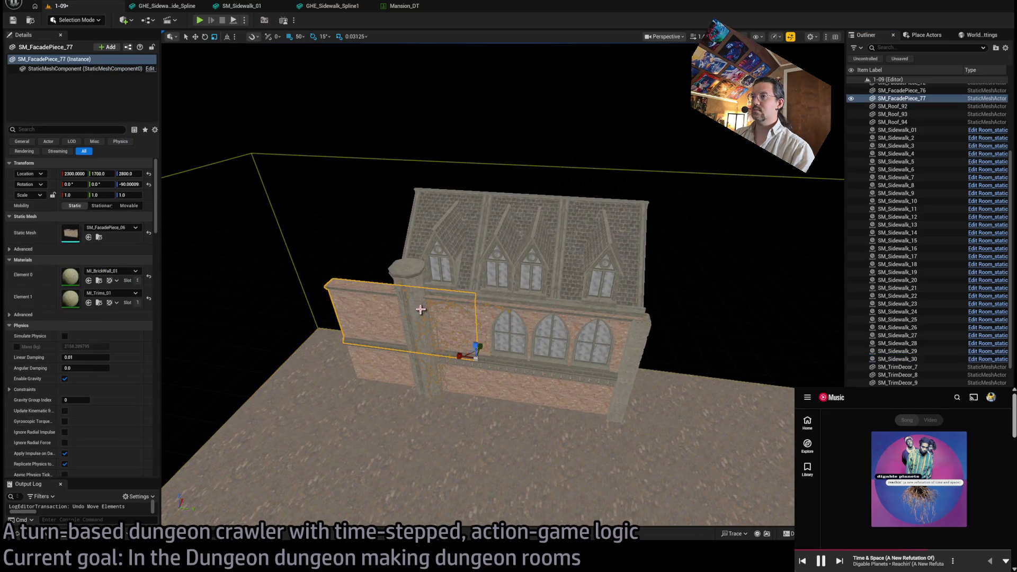
{"action": "left_click", "coordinate": [437, 306], "text": "ctrl"}
{"action": "left_click", "coordinate": [429, 231], "text": "ctrl"}
{"action": "left_click", "coordinate": [458, 255], "text": "ctrl"}
{"action": "left_click", "coordinate": [530, 225], "text": "ctrl"}
{"action": "left_click", "coordinate": [541, 206], "text": "ctrl"}
{"action": "left_click", "coordinate": [543, 226], "text": "ctrl"}
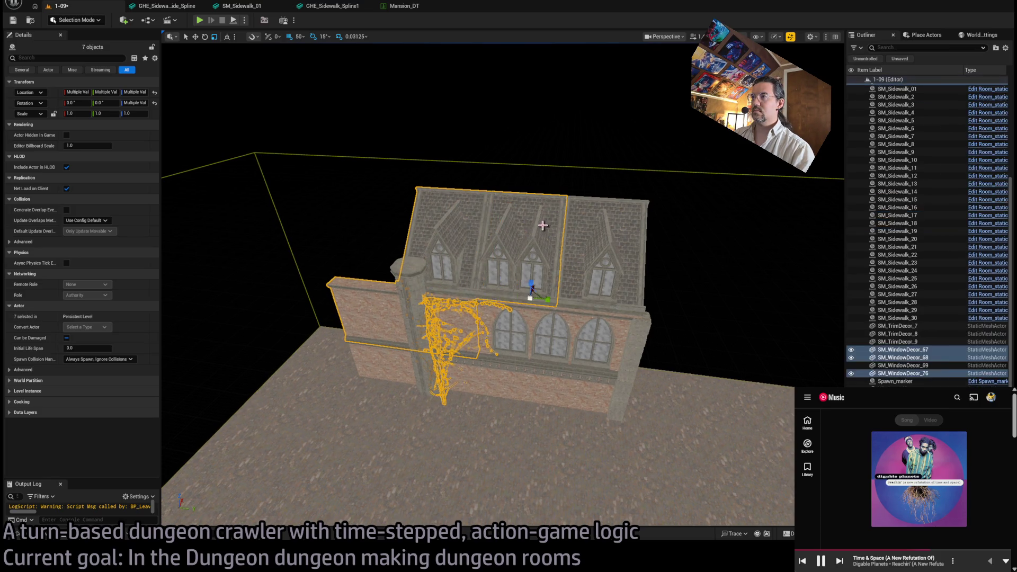
{"action": "left_click", "coordinate": [600, 245], "text": "ctrl"}
{"action": "left_click", "coordinate": [581, 237], "text": "ctrl"}
{"action": "left_click", "coordinate": [636, 329], "text": "ctrl"}
{"action": "left_click", "coordinate": [623, 331], "text": "ctrl"}
{"action": "left_click", "coordinate": [549, 335], "text": "ctrl"}
{"action": "left_click", "coordinate": [581, 374], "text": "ctrl"}
- Add SM_TrimDecor_7 and 8, lower facade, vines, SM_Column_Big_42 and SM_Column_30, then frame the building
{"action": "left_click", "coordinate": [608, 382], "text": "ctrl"}
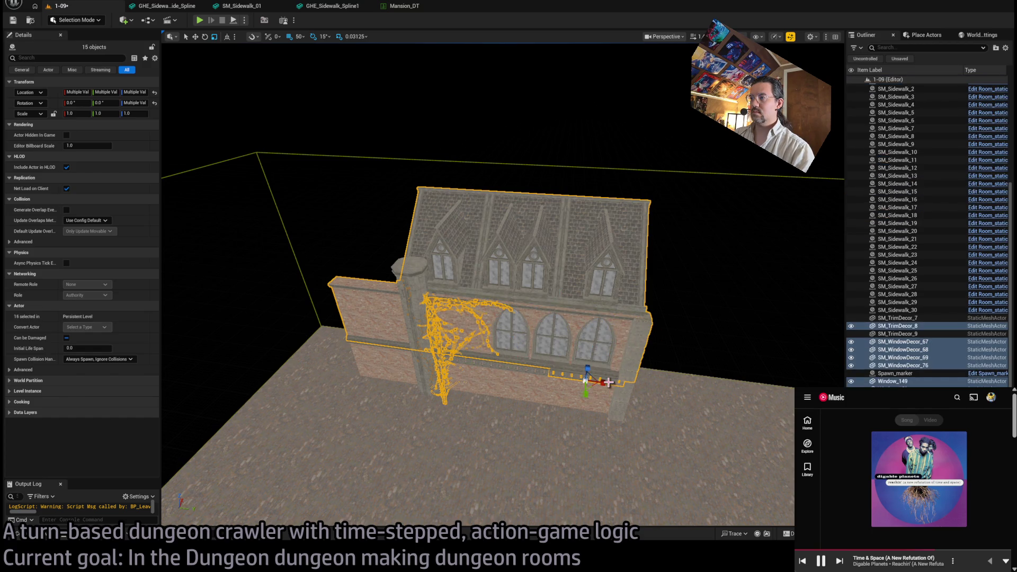
{"action": "left_click", "coordinate": [546, 374], "text": "ctrl"}
{"action": "left_click", "coordinate": [466, 361], "text": "ctrl"}
{"action": "left_click", "coordinate": [420, 367], "text": "ctrl"}
{"action": "left_click", "coordinate": [477, 391], "text": "ctrl"}
{"action": "left_click", "coordinate": [413, 285], "text": "ctrl"}
{"action": "left_click", "coordinate": [413, 285], "text": "ctrl"}
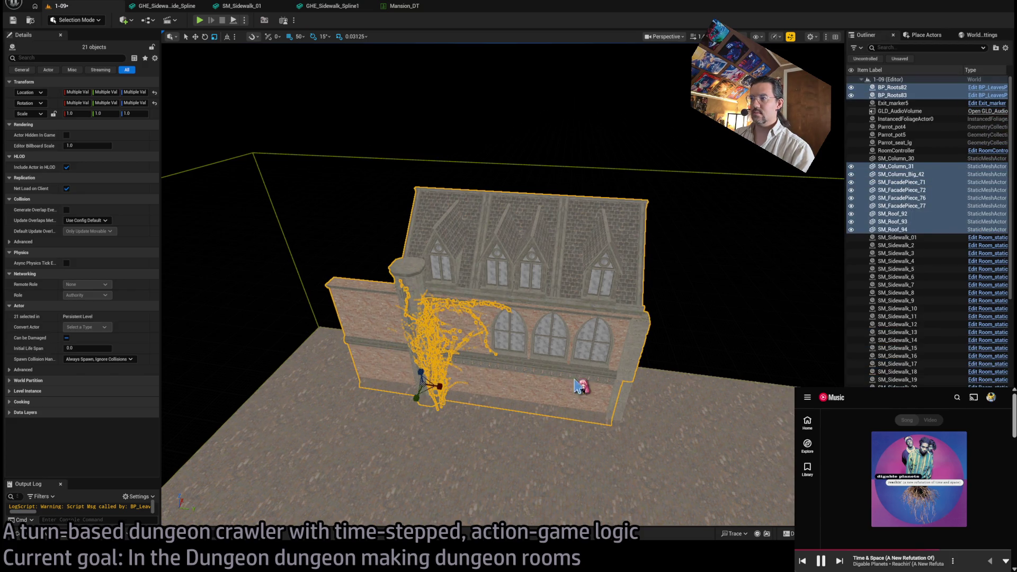
{"action": "left_click", "coordinate": [626, 406], "text": "ctrl"}
{"action": "key", "text": "f"}
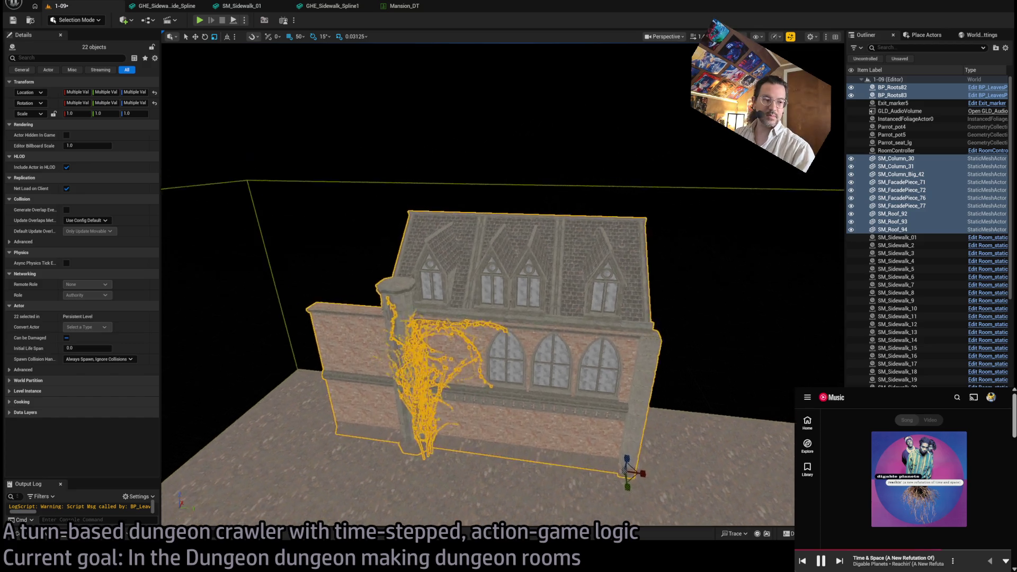
{"action": "mouse_move", "coordinate": [503, 286]}
{"action": "left_mouse_down"}
{"action": "mouse_move", "coordinate": [286, 291]}
{"action": "mouse_move", "coordinate": [265, 302]}
{"action": "mouse_move", "coordinate": [259, 329]}
{"action": "mouse_move", "coordinate": [233, 302]}
{"action": "left_mouse_up"}
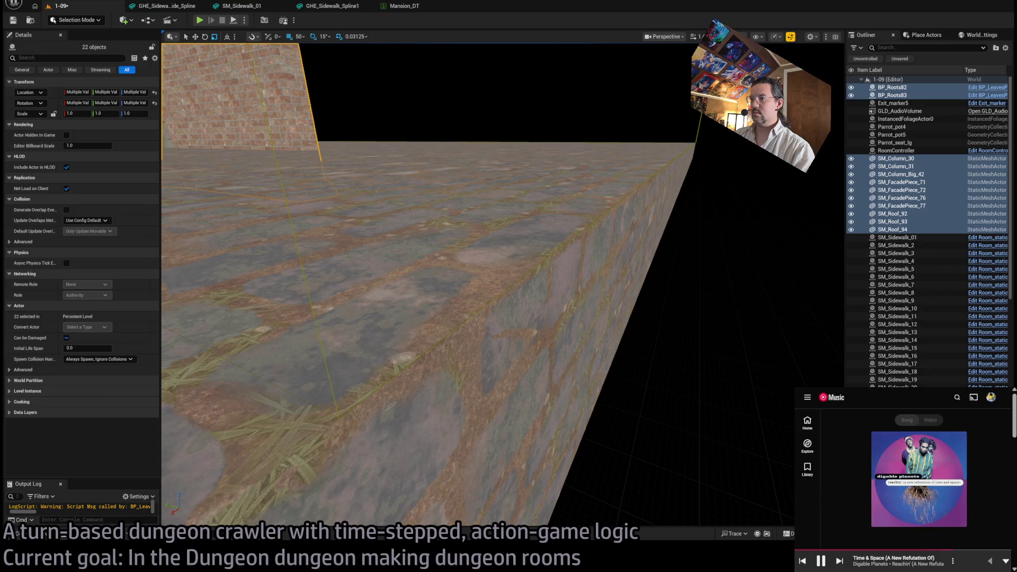
- Orbit around the building, then deselect BP_Roots82 and BP_Roots83, leaving 20 mesh pieces selected
{"action": "key", "text": "f"}
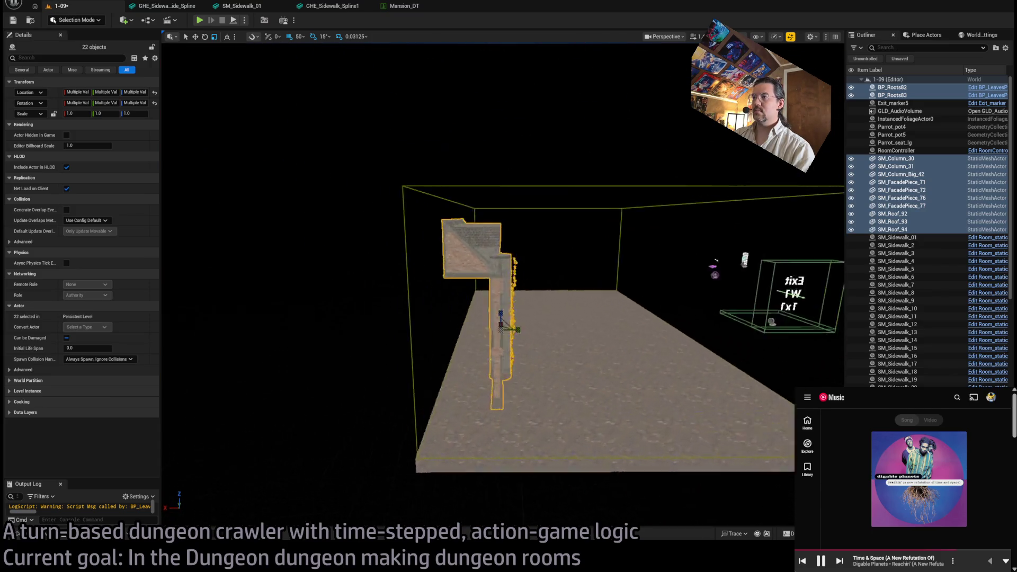
{"action": "left_click_drag", "start_coordinate": [477, 265], "coordinate": [397, 265]}
{"action": "key", "text": "w"}
{"action": "key", "text": "s"}
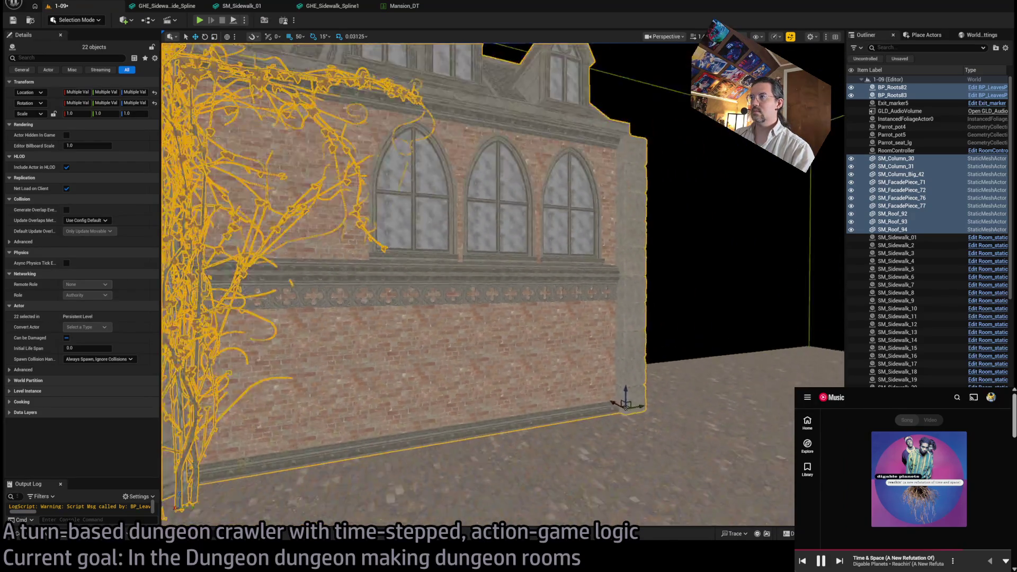
{"action": "key", "text": "s"}
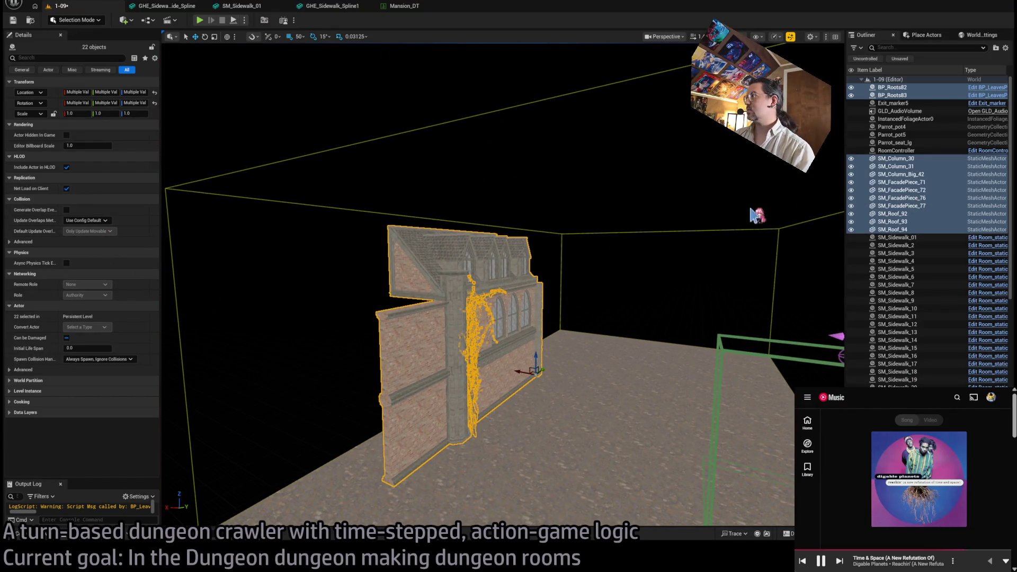
{"action": "left_click", "coordinate": [901, 95], "text": "ctrl"}
{"action": "left_click", "coordinate": [901, 87], "text": "ctrl"}
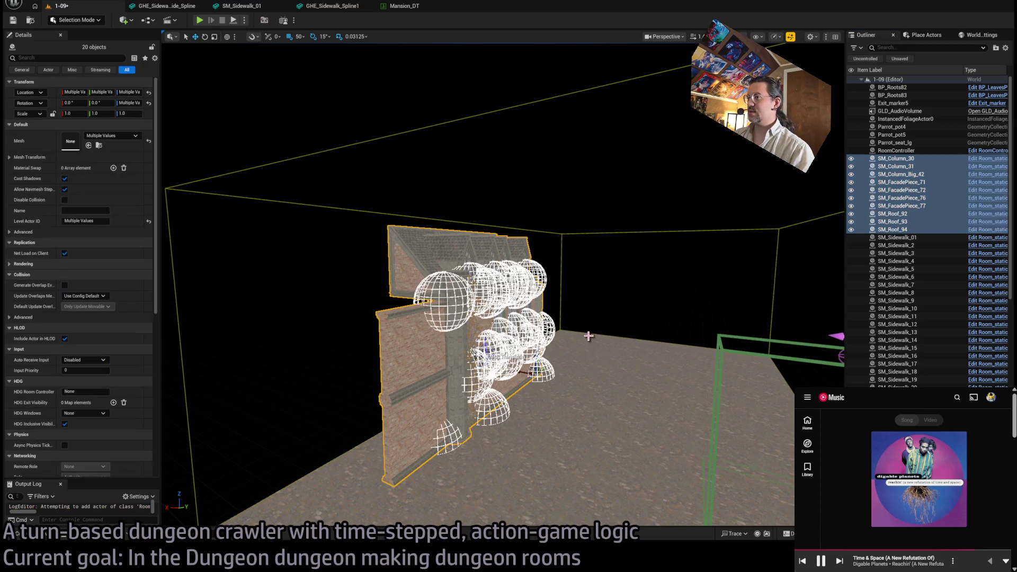
- Frame the building, then select BP_Roots83 in the Outliner and focus the view on those vines
{"action": "key", "text": "f"}
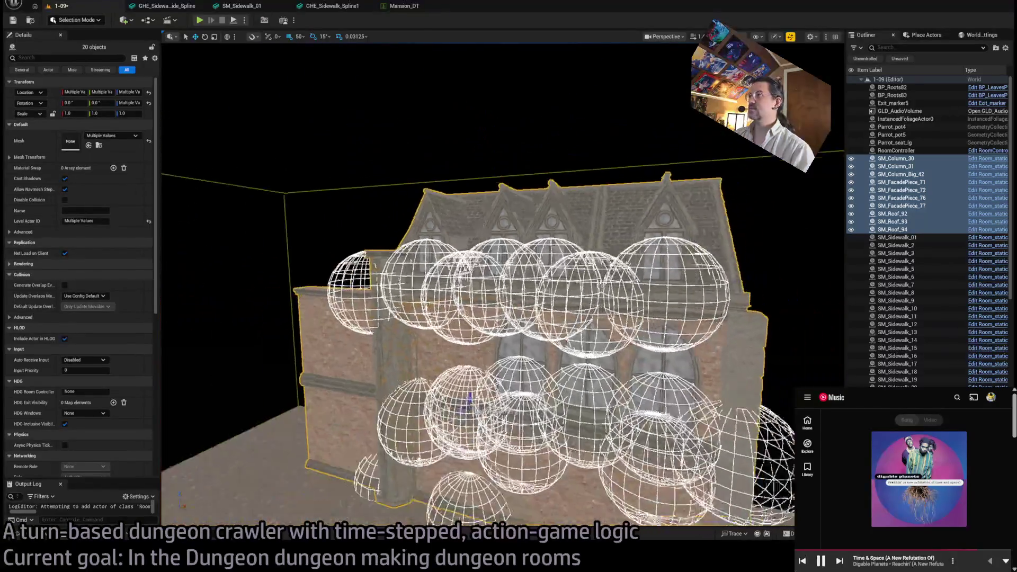
{"action": "mouse_move", "coordinate": [470, 398]}
{"action": "left_mouse_down"}
{"action": "mouse_move", "coordinate": [530, 361]}
{"action": "mouse_move", "coordinate": [663, 313]}
{"action": "mouse_move", "coordinate": [573, 249]}
{"action": "left_mouse_up"}
{"action": "left_click", "coordinate": [892, 95]}
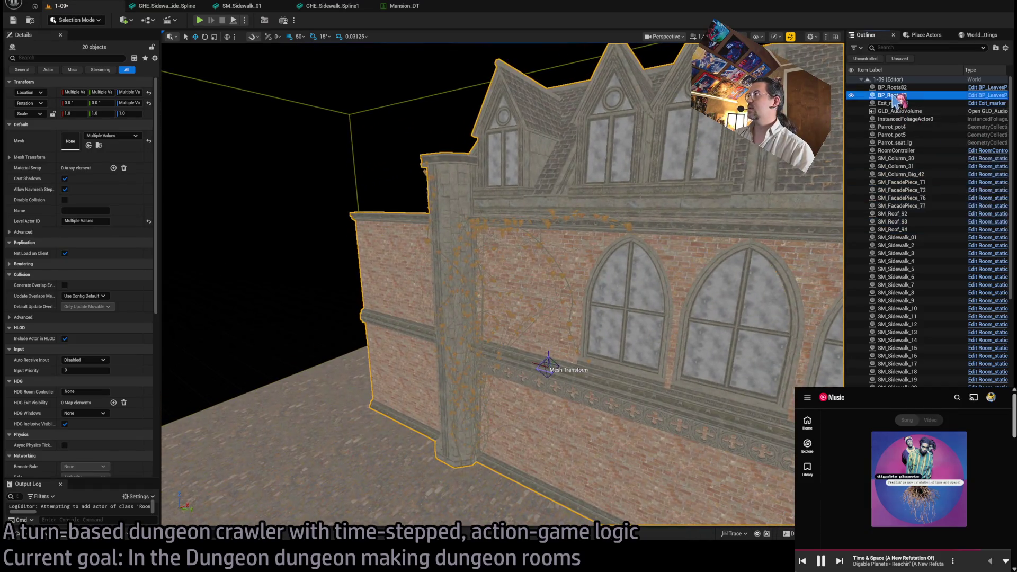
{"action": "key", "text": "f"}
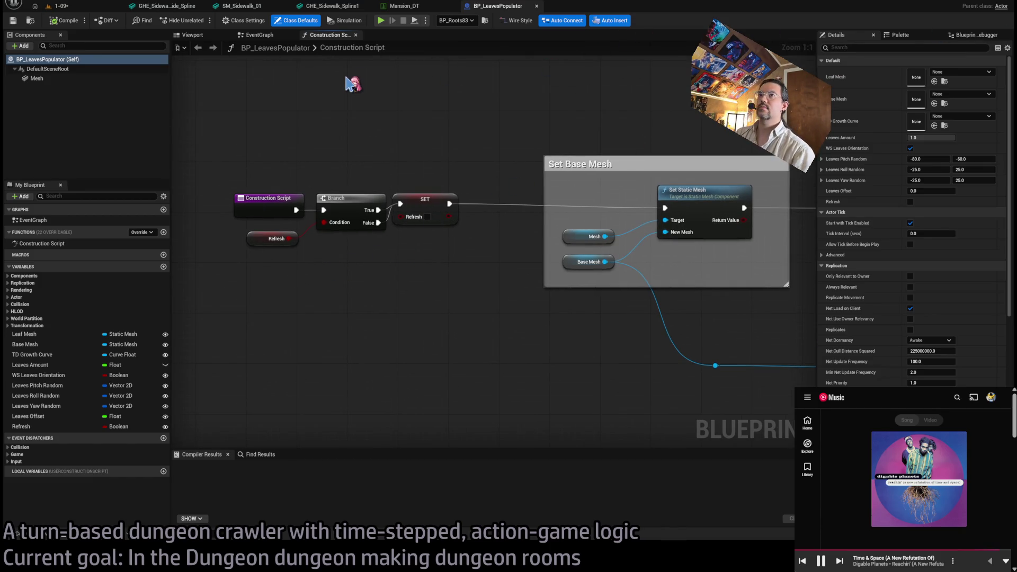
- Search 'room_static' in the Ctrl+P asset search and open the Room_static blueprint
{"action": "key", "text": "ctrl+p"}
{"action": "type", "text": "1"}
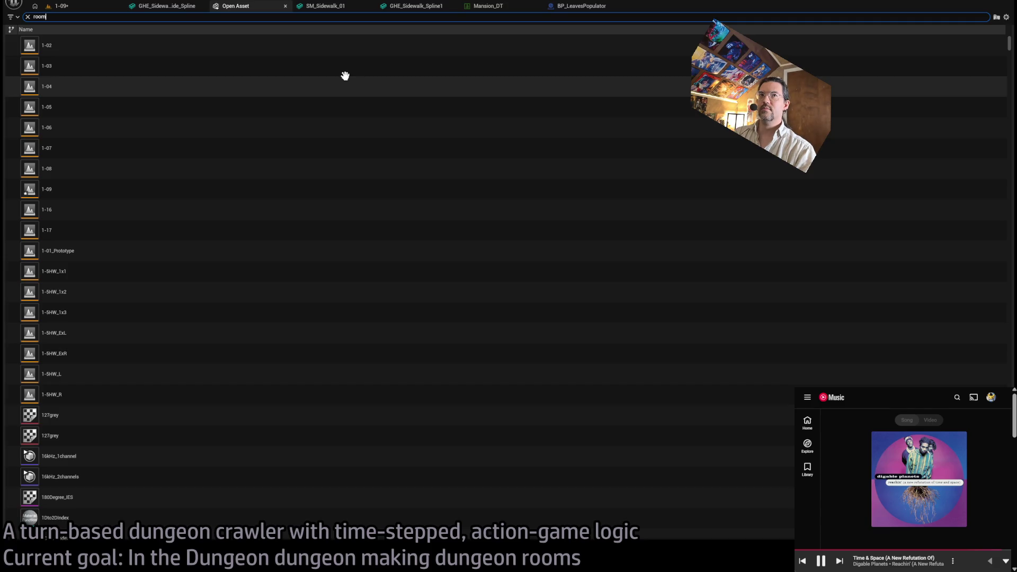
{"action": "key", "text": "Escape"}
{"action": "key", "text": "ctrl+p"}
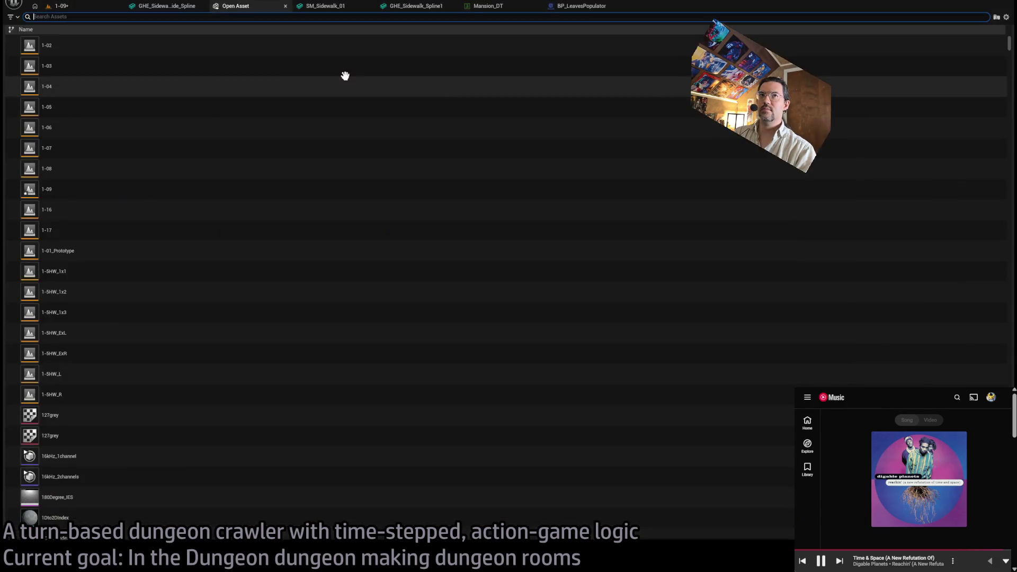
{"action": "type", "text": "room_static"}
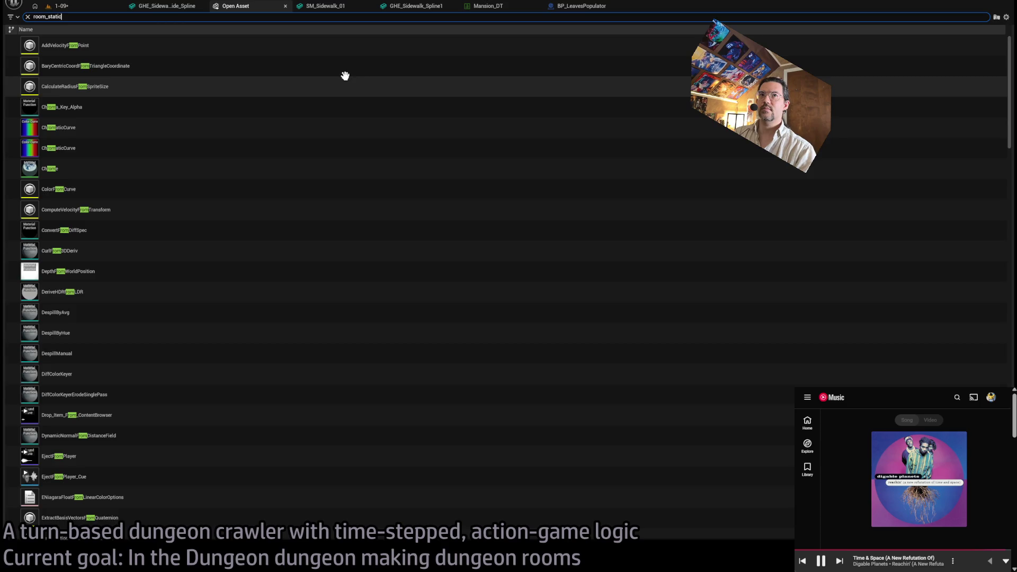
{"action": "left_click", "coordinate": [217, 43]}
{"action": "key", "text": "Return"}
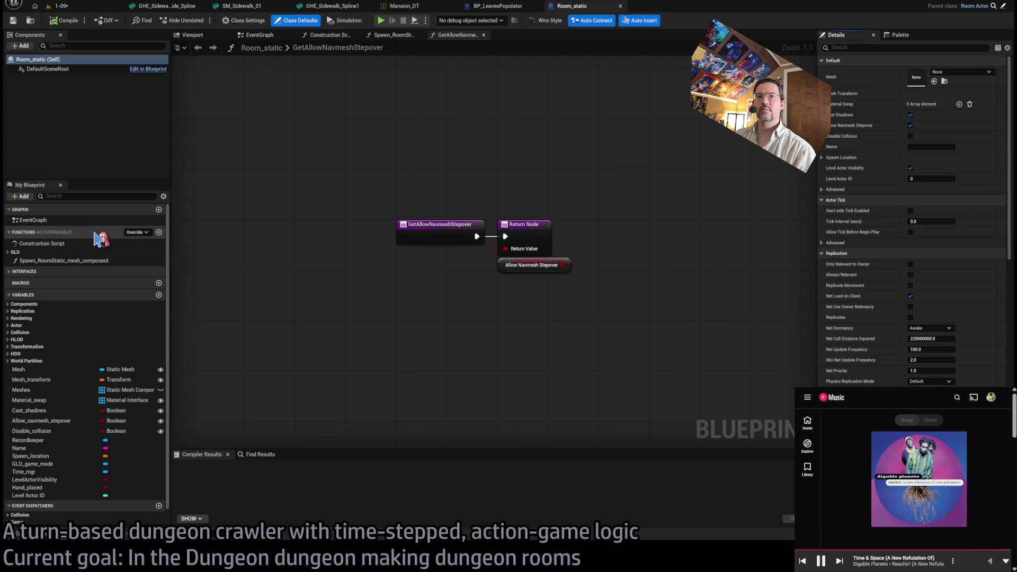
- Inspect the Meshes variable, close the Spawn and GetAllowNavmeshStepover graphs, and show the Construction Script
{"action": "scroll", "coordinate": [495, 216], "scroll_direction": "down", "scroll_amount": 1}
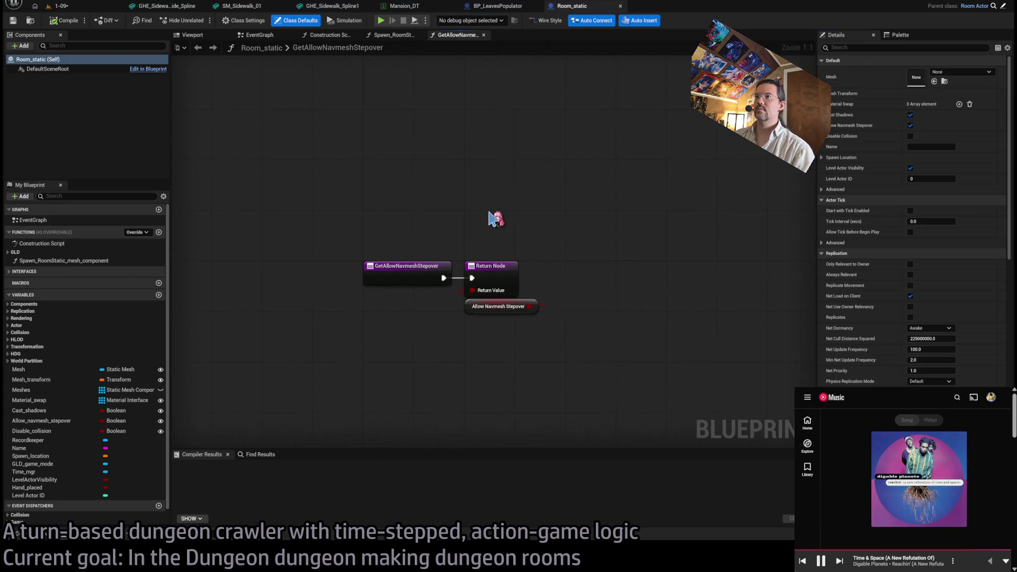
{"action": "left_click", "coordinate": [23, 390]}
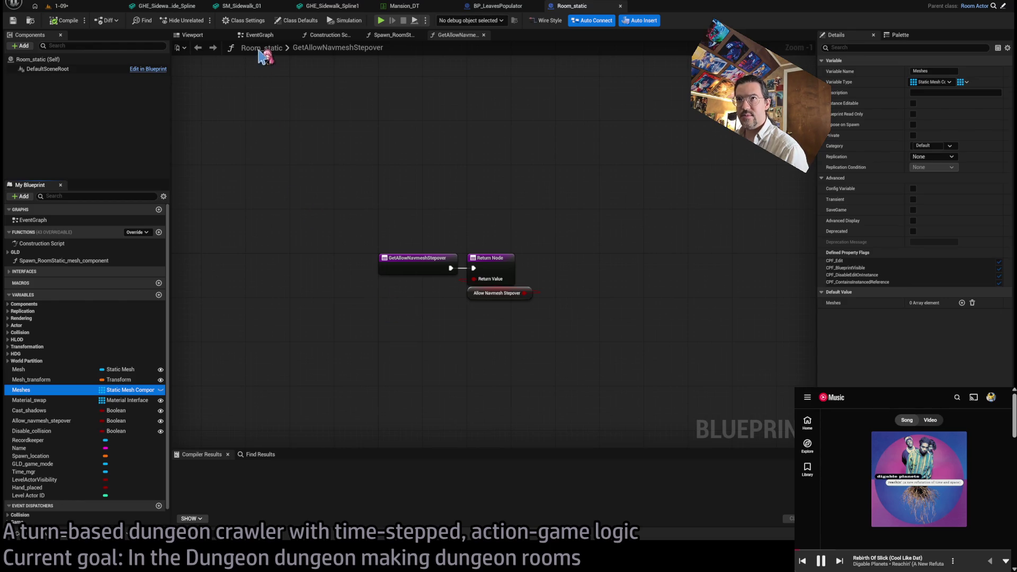
{"action": "left_click", "coordinate": [420, 35]}
{"action": "left_click", "coordinate": [419, 35]}
{"action": "left_click", "coordinate": [268, 36]}
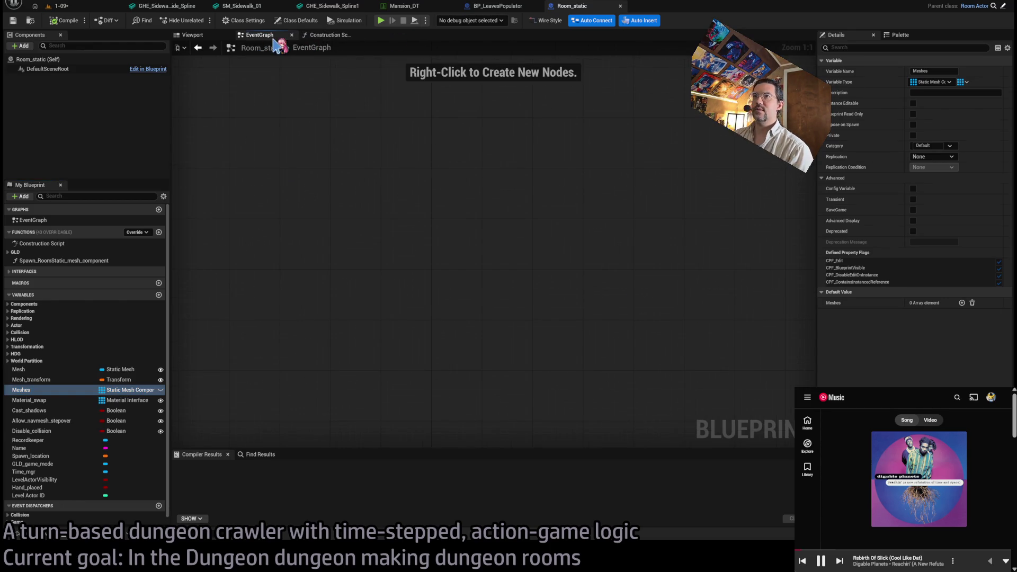
{"action": "left_click", "coordinate": [326, 35]}
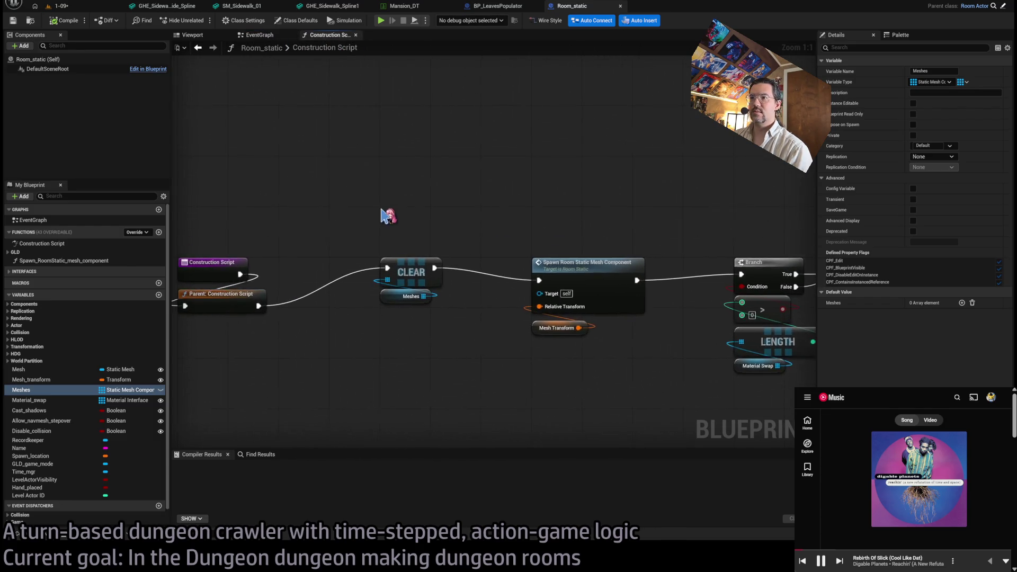
{"action": "scroll", "coordinate": [411, 250], "scroll_direction": "down", "scroll_amount": 2}
{"action": "scroll", "coordinate": [385, 300], "scroll_direction": "down", "scroll_amount": 1}
{"action": "mouse_move", "coordinate": [386, 300]}
{"action": "left_mouse_down"}
{"action": "mouse_move", "coordinate": [357, 289]}
{"action": "mouse_move", "coordinate": [352, 186]}
{"action": "mouse_move", "coordinate": [710, 203]}
{"action": "mouse_move", "coordinate": [385, 172]}
{"action": "left_mouse_up"}
{"action": "mouse_move", "coordinate": [247, 183]}
{"action": "left_mouse_down"}
{"action": "mouse_move", "coordinate": [659, 168]}
{"action": "mouse_move", "coordinate": [586, 159]}
{"action": "left_mouse_up"}
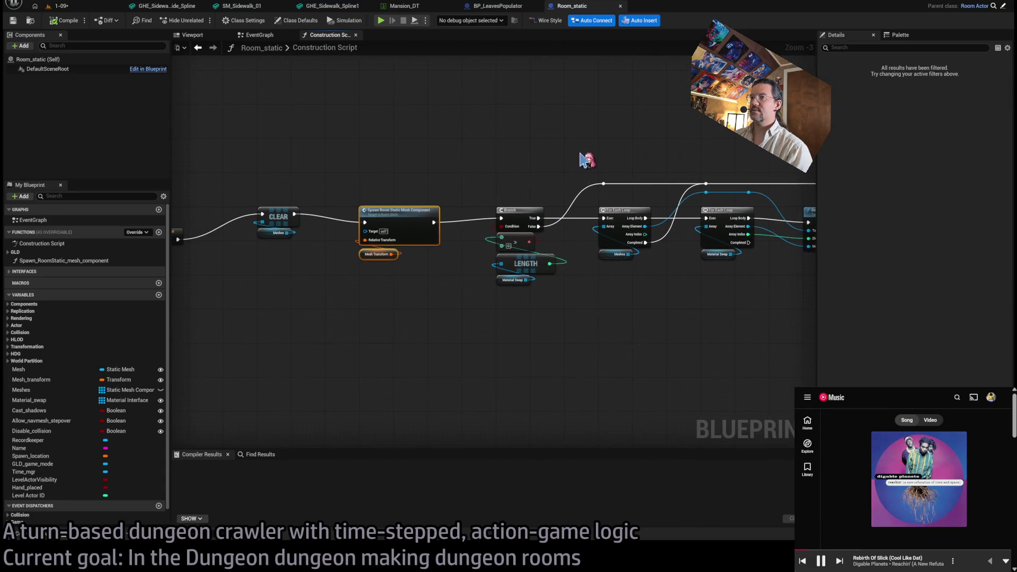
{"action": "mouse_move", "coordinate": [311, 170]}
{"action": "left_mouse_down"}
{"action": "mouse_move", "coordinate": [384, 187]}
{"action": "mouse_move", "coordinate": [452, 164]}
{"action": "mouse_move", "coordinate": [417, 175]}
{"action": "left_mouse_up"}
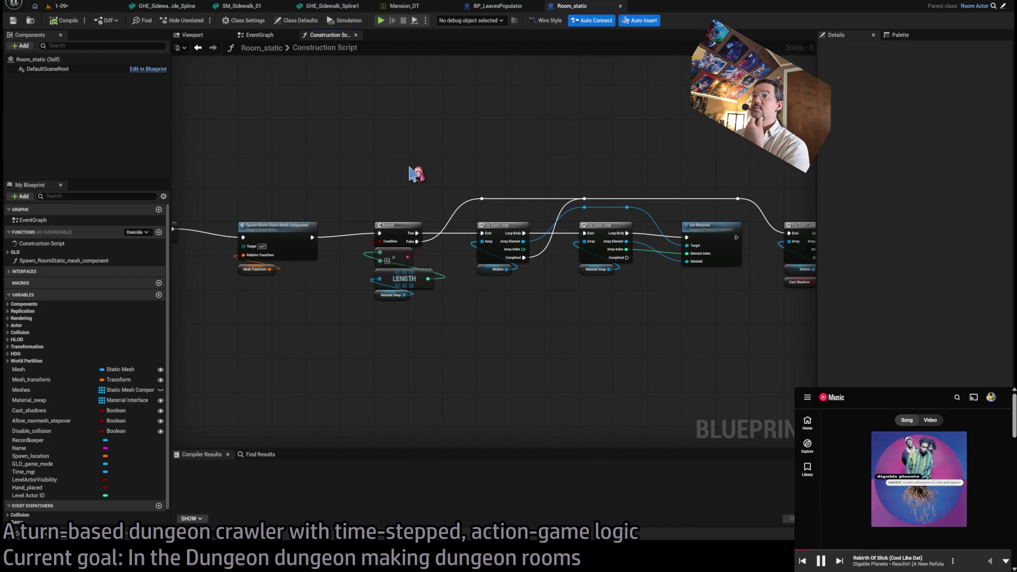
{"action": "mouse_move", "coordinate": [491, 166]}
{"action": "left_mouse_down"}
{"action": "mouse_move", "coordinate": [420, 182]}
{"action": "mouse_move", "coordinate": [620, 155]}
{"action": "mouse_move", "coordinate": [514, 171]}
{"action": "left_mouse_up"}
{"action": "left_click_drag", "start_coordinate": [404, 166], "coordinate": [406, 169]}
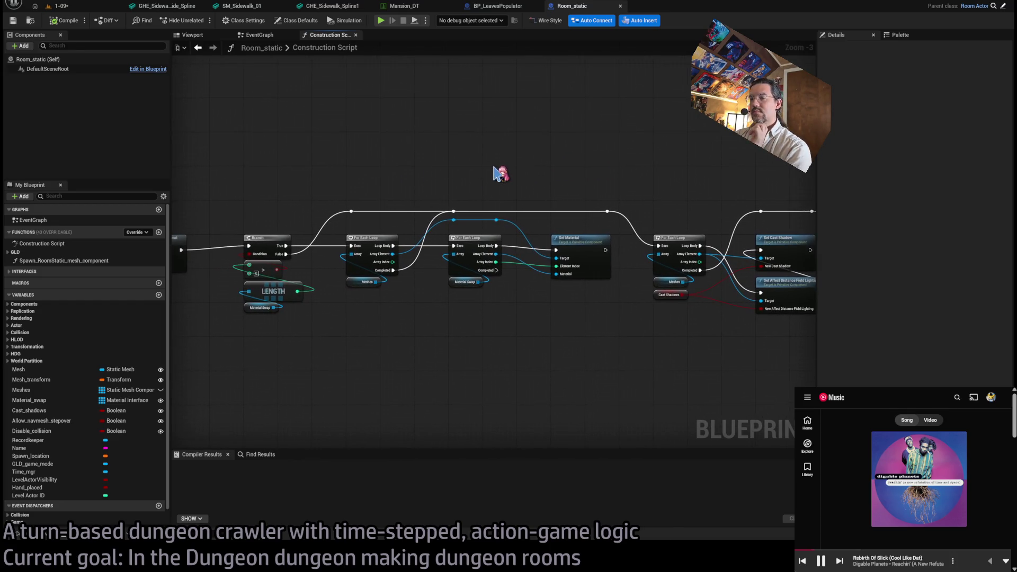
{"action": "left_click_drag", "start_coordinate": [601, 167], "coordinate": [315, 167]}
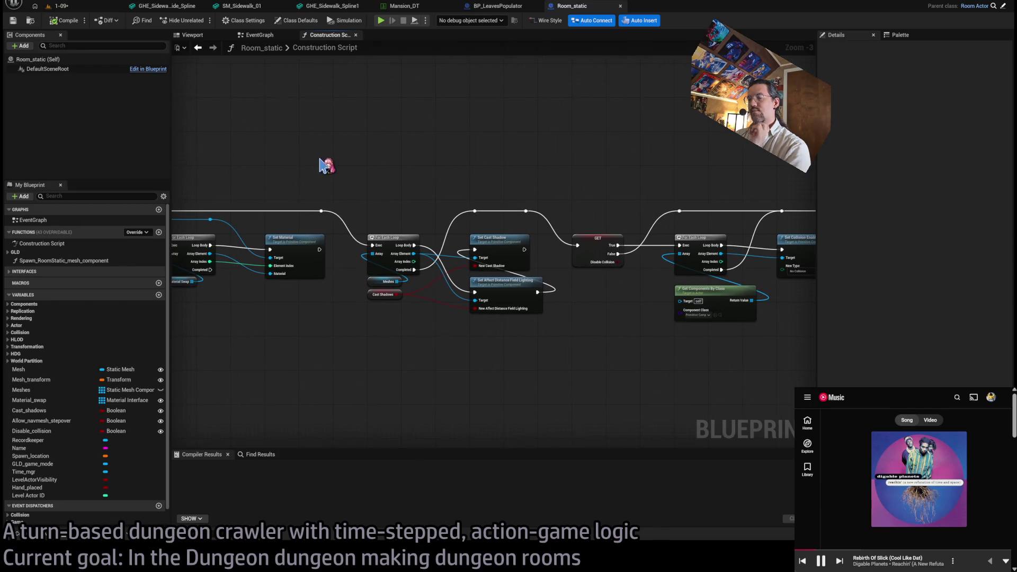
{"action": "left_click_drag", "start_coordinate": [501, 166], "coordinate": [284, 177]}
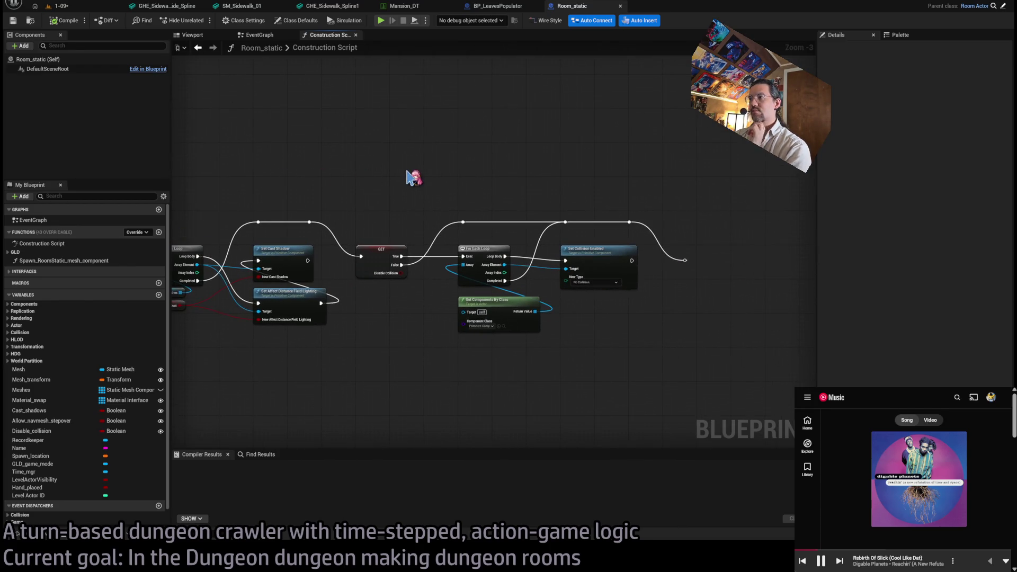
{"action": "scroll", "coordinate": [465, 167], "scroll_direction": "down", "scroll_amount": 3}
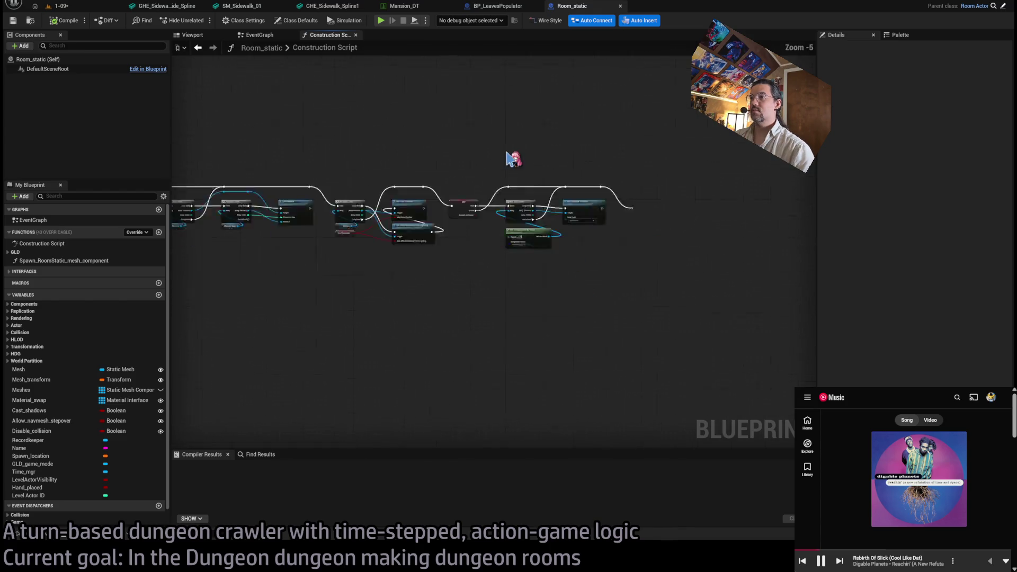
{"action": "mouse_move", "coordinate": [740, 159]}
{"action": "left_mouse_down"}
{"action": "mouse_move", "coordinate": [399, 295]}
{"action": "mouse_move", "coordinate": [385, 291]}
{"action": "left_mouse_up"}
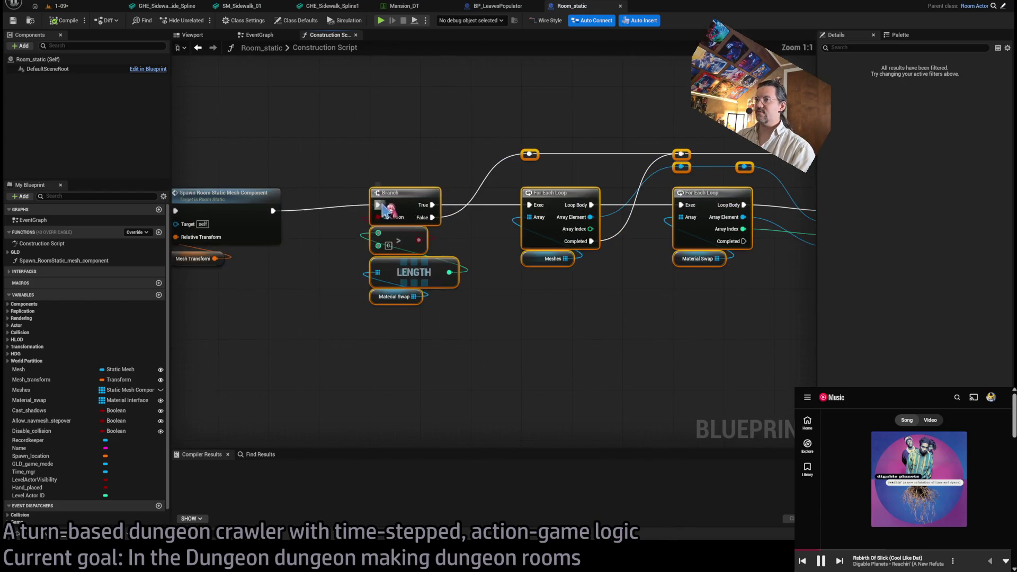
{"action": "scroll", "coordinate": [381, 201], "scroll_direction": "up", "scroll_amount": 8}
{"action": "left_click_drag", "start_coordinate": [443, 185], "coordinate": [699, 174]}
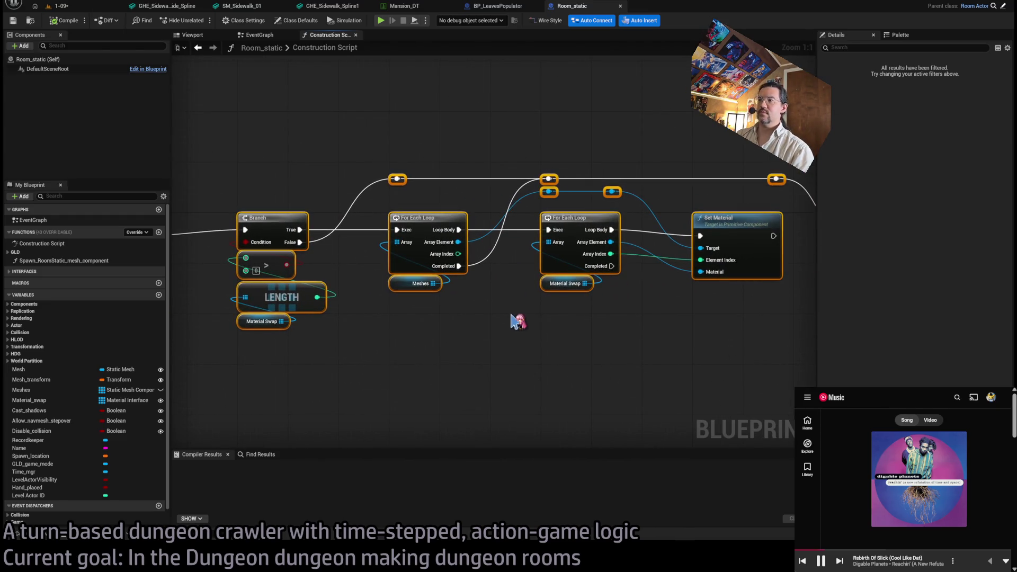
{"action": "left_click_drag", "start_coordinate": [631, 322], "coordinate": [483, 320]}
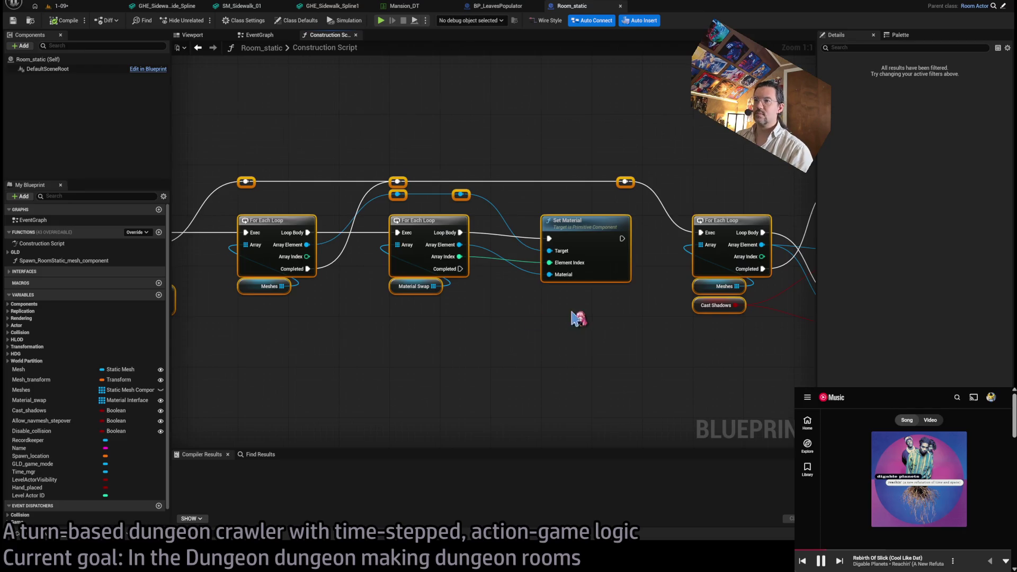
{"action": "left_click_drag", "start_coordinate": [575, 318], "coordinate": [313, 314]}
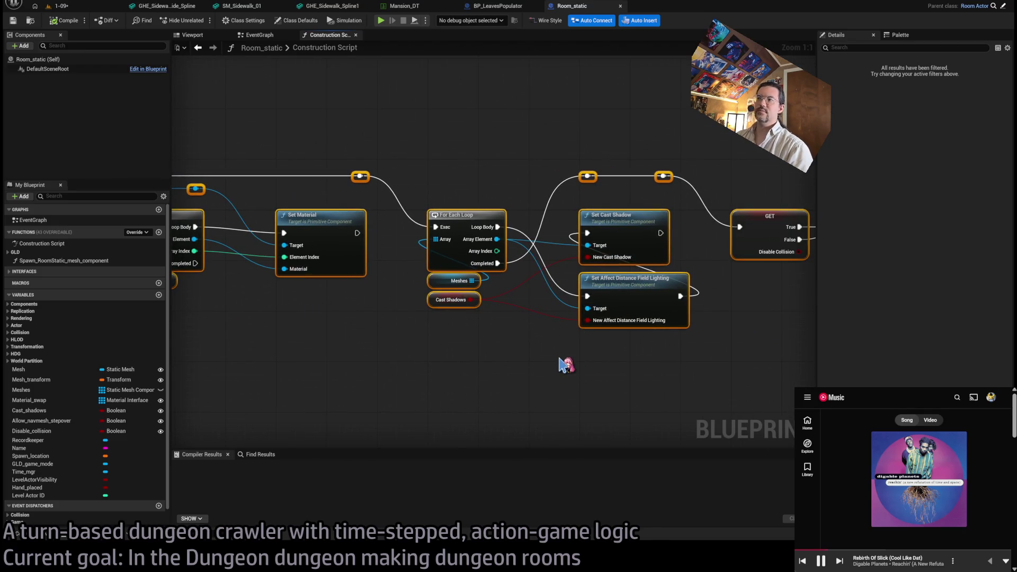
{"action": "left_click_drag", "start_coordinate": [571, 366], "coordinate": [314, 362]}
{"action": "left_click_drag", "start_coordinate": [615, 343], "coordinate": [386, 356]}
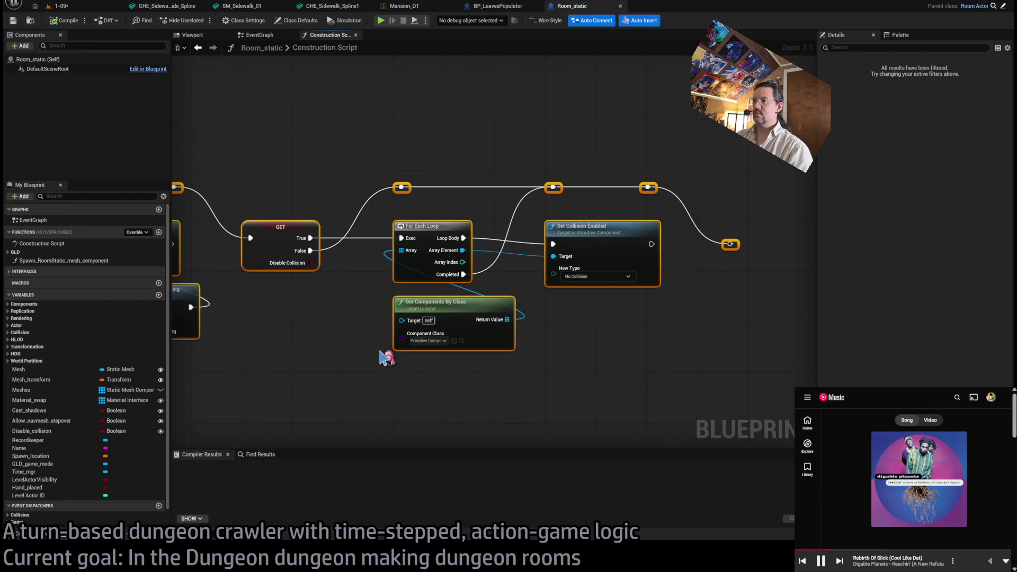
{"action": "scroll", "coordinate": [307, 353], "scroll_direction": "down", "scroll_amount": 3}
{"action": "left_click_drag", "start_coordinate": [308, 353], "coordinate": [483, 302]}
{"action": "scroll", "coordinate": [484, 302], "scroll_direction": "up", "scroll_amount": 3}
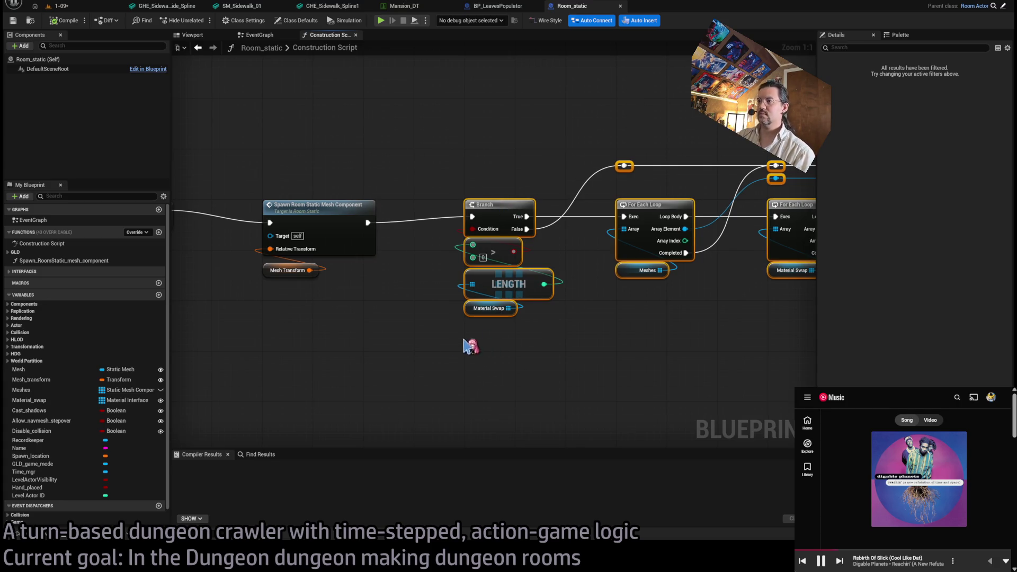
{"action": "scroll", "coordinate": [408, 335], "scroll_direction": "down", "scroll_amount": 3}
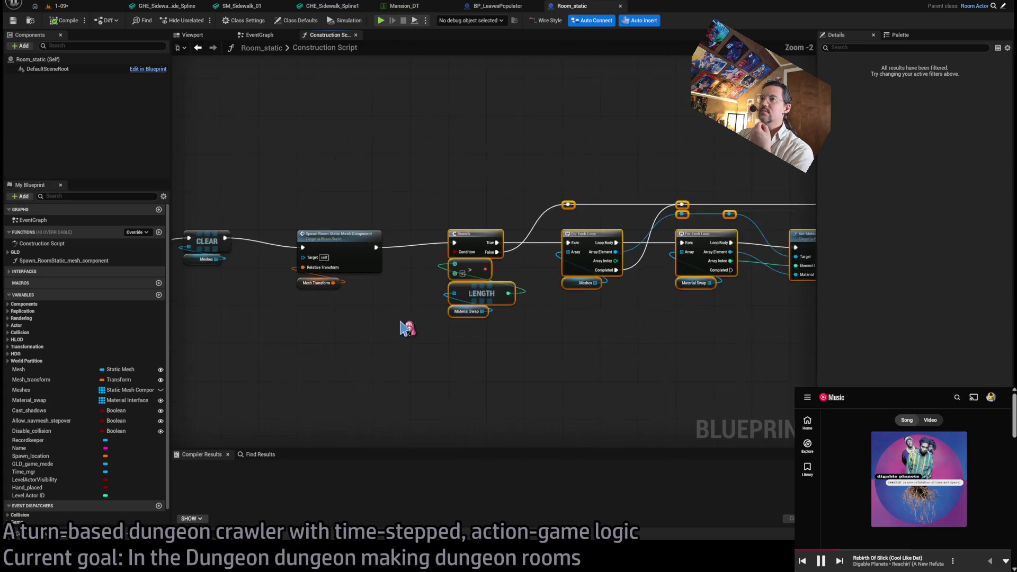
- Select every node after Spawn Room Static Mesh Component and collapse them into function Configure_meshes
{"action": "scroll", "coordinate": [409, 217], "scroll_direction": "down", "scroll_amount": 1}
{"action": "scroll", "coordinate": [477, 199], "scroll_direction": "up", "scroll_amount": 2}
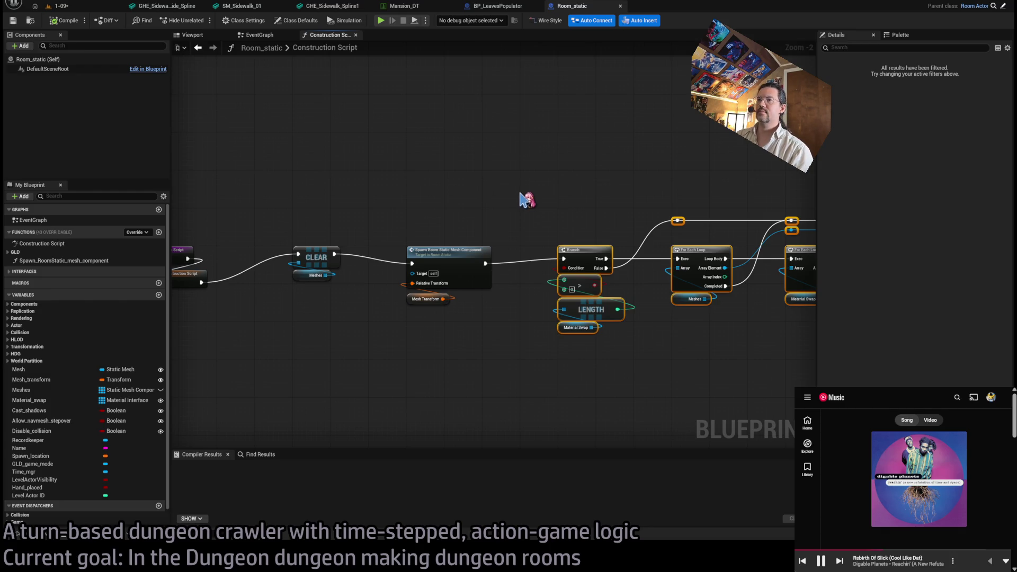
{"action": "mouse_move", "coordinate": [545, 198]}
{"action": "left_mouse_down"}
{"action": "mouse_move", "coordinate": [309, 198]}
{"action": "mouse_move", "coordinate": [517, 193]}
{"action": "left_mouse_up"}
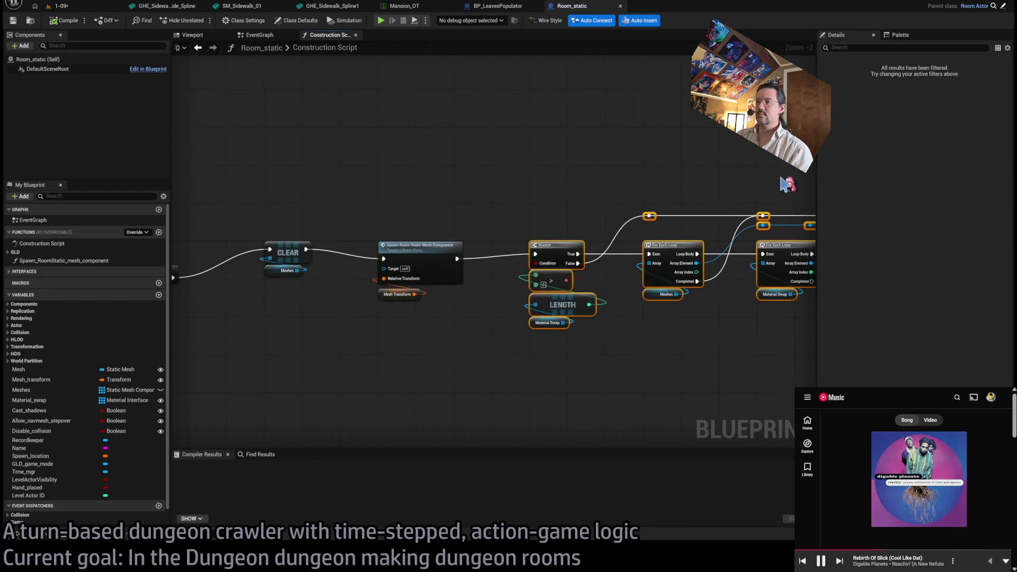
{"action": "scroll", "coordinate": [419, 228], "scroll_direction": "down", "scroll_amount": 5}
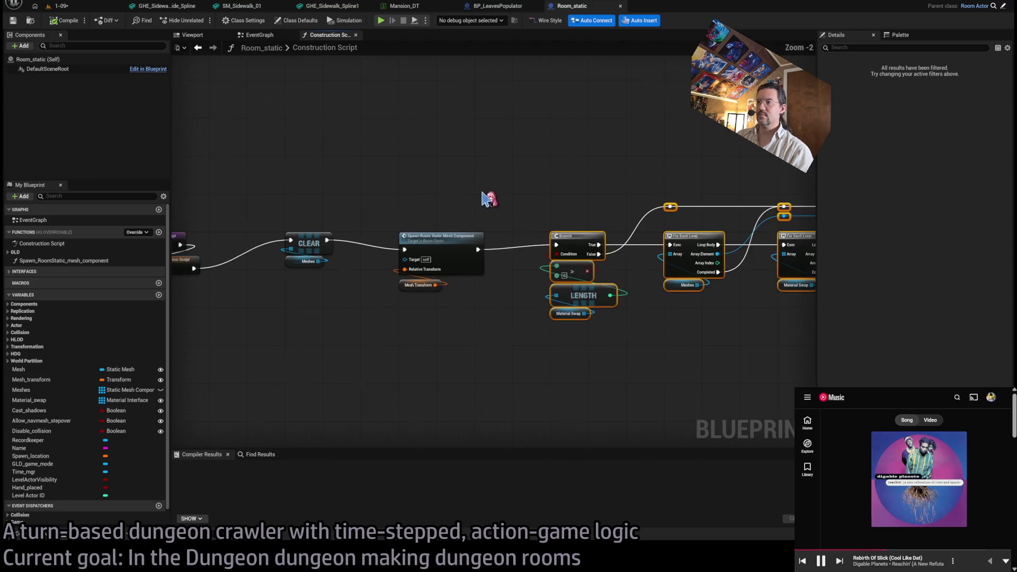
{"action": "scroll", "coordinate": [452, 227], "scroll_direction": "up", "scroll_amount": 3}
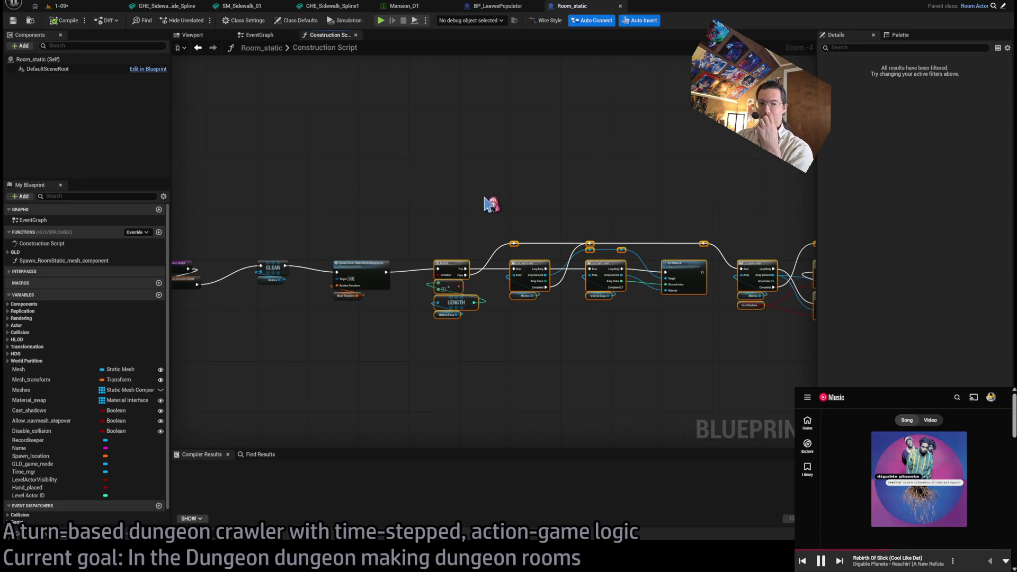
{"action": "mouse_move", "coordinate": [539, 200]}
{"action": "left_mouse_down"}
{"action": "mouse_move", "coordinate": [437, 175]}
{"action": "mouse_move", "coordinate": [466, 175]}
{"action": "mouse_move", "coordinate": [261, 174]}
{"action": "mouse_move", "coordinate": [502, 177]}
{"action": "left_mouse_up"}
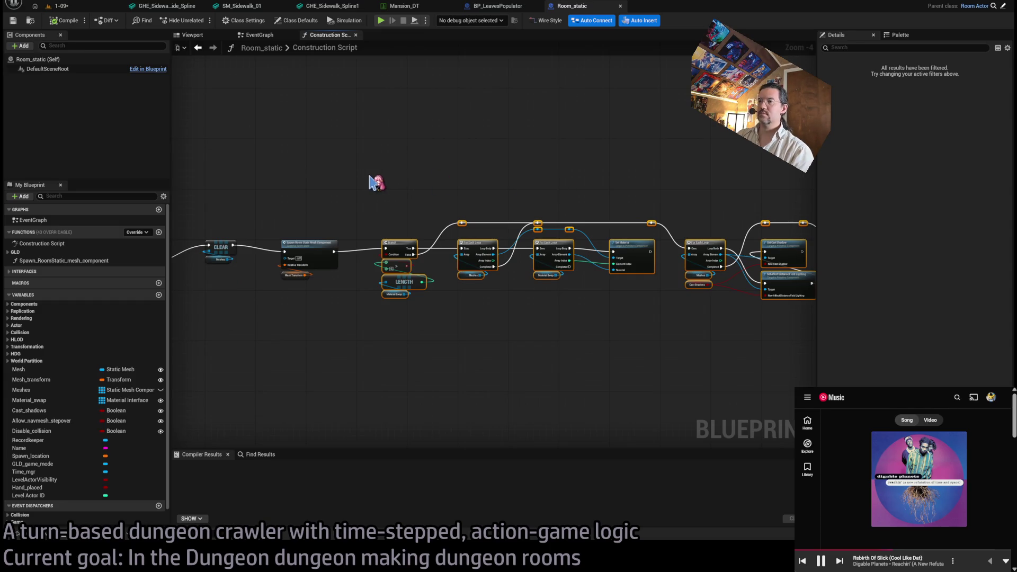
{"action": "scroll", "coordinate": [540, 176], "scroll_direction": "down", "scroll_amount": 2}
{"action": "left_click_drag", "start_coordinate": [766, 143], "coordinate": [341, 336]}
{"action": "key", "text": "Home"}
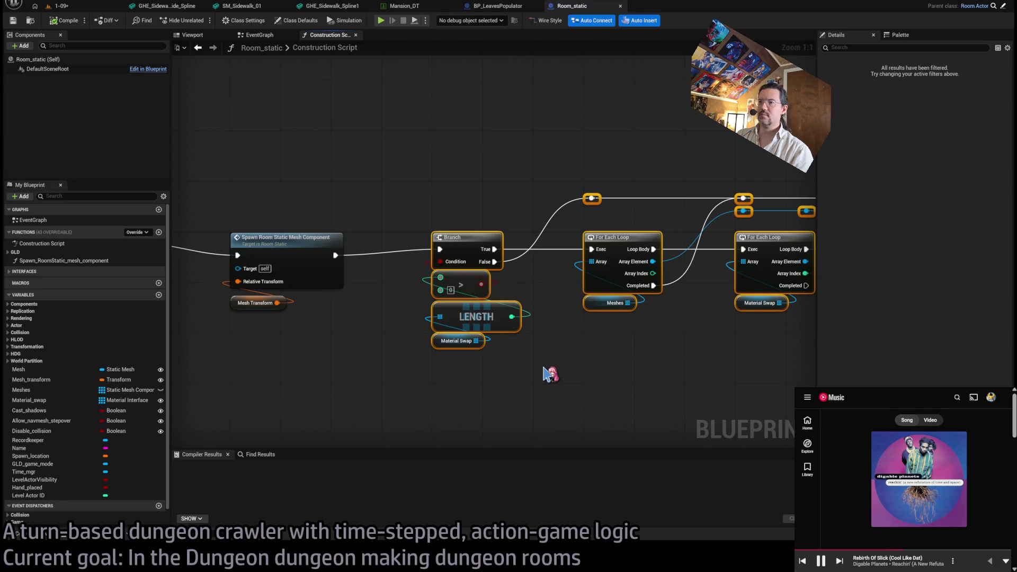
{"action": "key", "text": "ctrl+shift+f"}
{"action": "type", "text": "Configure_meshes"}
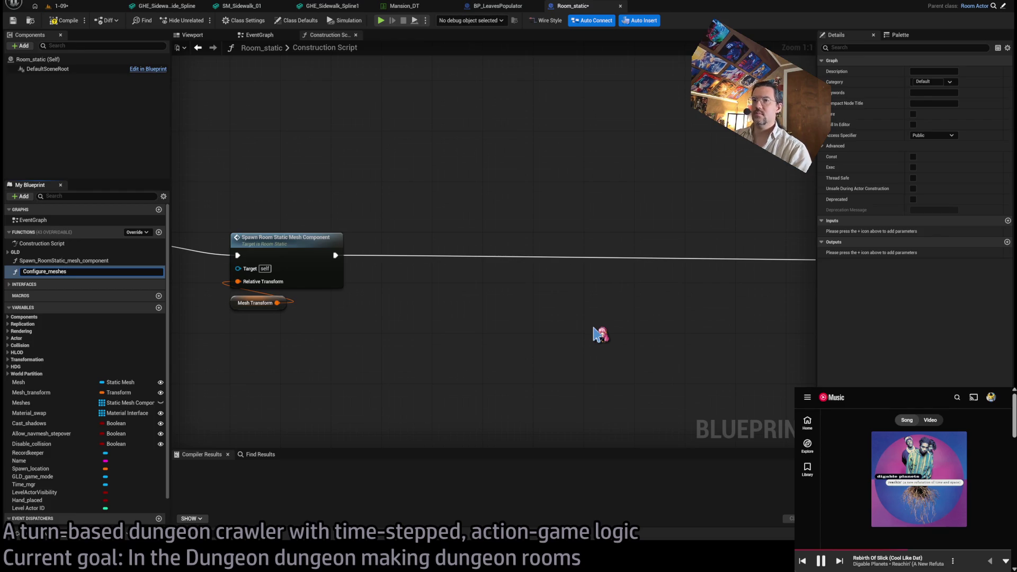
{"action": "key", "text": "Return"}
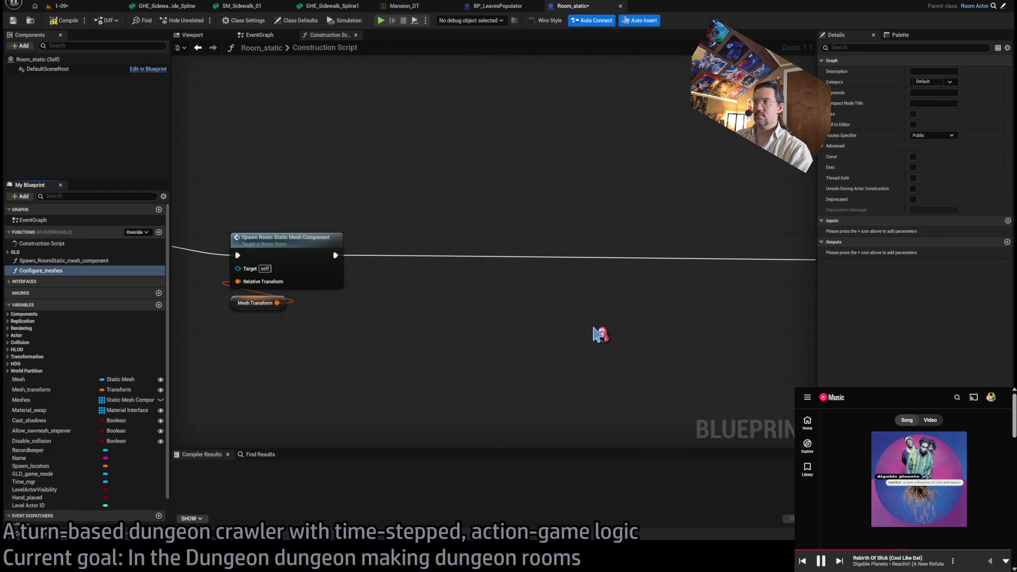
- Place the Configure_meshes call beside the spawn node and open its function graph
{"action": "scroll", "coordinate": [599, 335], "scroll_direction": "down", "scroll_amount": 4}
{"action": "mouse_move", "coordinate": [659, 291]}
{"action": "left_mouse_down"}
{"action": "mouse_move", "coordinate": [356, 294]}
{"action": "mouse_move", "coordinate": [367, 346]}
{"action": "left_mouse_up"}
{"action": "double_click", "coordinate": [353, 294]}
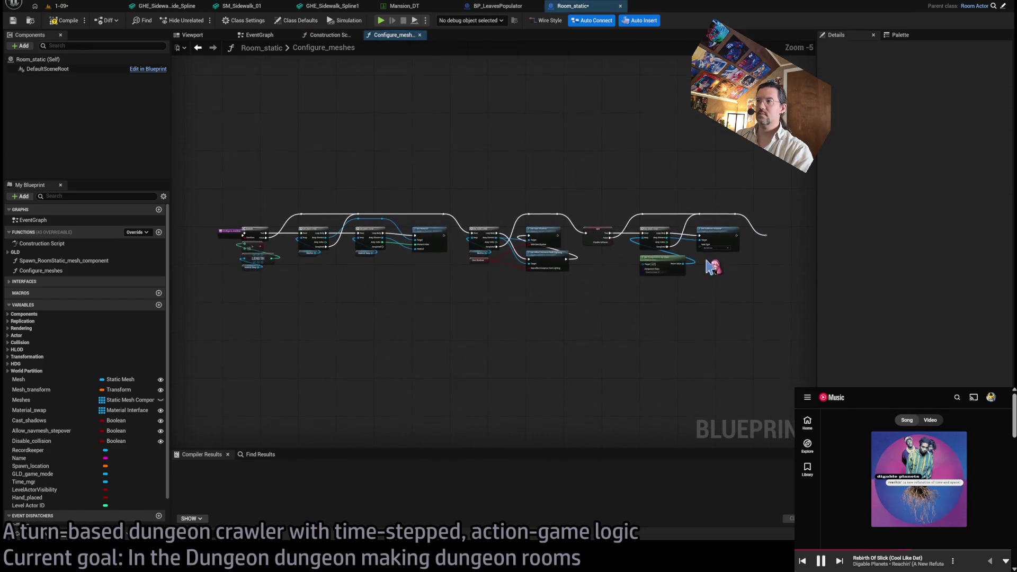
{"action": "left_click_drag", "start_coordinate": [336, 197], "coordinate": [407, 213]}
{"action": "scroll", "coordinate": [406, 213], "scroll_direction": "up", "scroll_amount": 5}
{"action": "mouse_move", "coordinate": [508, 248]}
{"action": "left_mouse_down"}
{"action": "mouse_move", "coordinate": [375, 243]}
{"action": "mouse_move", "coordinate": [416, 300]}
{"action": "left_mouse_up"}
{"action": "mouse_move", "coordinate": [607, 295]}
{"action": "left_mouse_down"}
{"action": "mouse_move", "coordinate": [284, 364]}
{"action": "mouse_move", "coordinate": [219, 345]}
{"action": "left_mouse_up"}
{"action": "left_click_drag", "start_coordinate": [688, 347], "coordinate": [578, 353]}
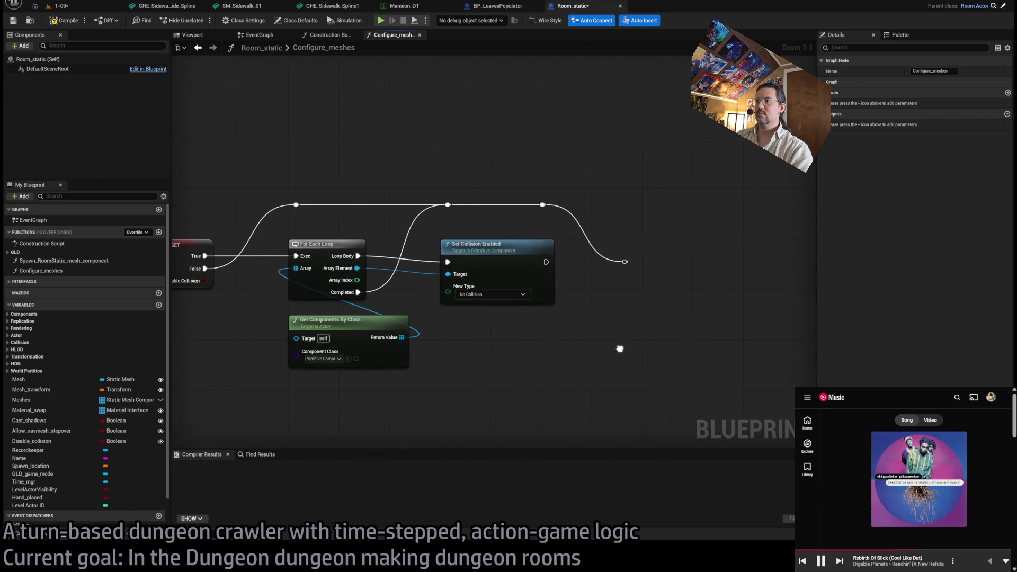
- Add a Return Node after the collision nodes, wire the chain into it, and close the graph
{"action": "left_click_drag", "start_coordinate": [625, 262], "coordinate": [685, 272]}
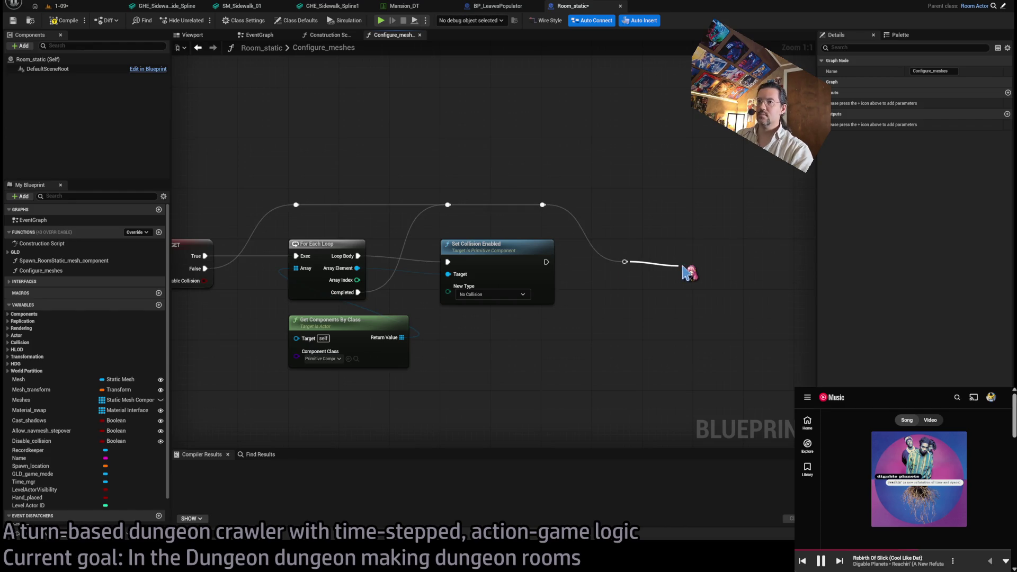
{"action": "scroll", "coordinate": [689, 272], "scroll_direction": "down", "scroll_amount": 8}
{"action": "scroll", "coordinate": [448, 222], "scroll_direction": "up", "scroll_amount": 4}
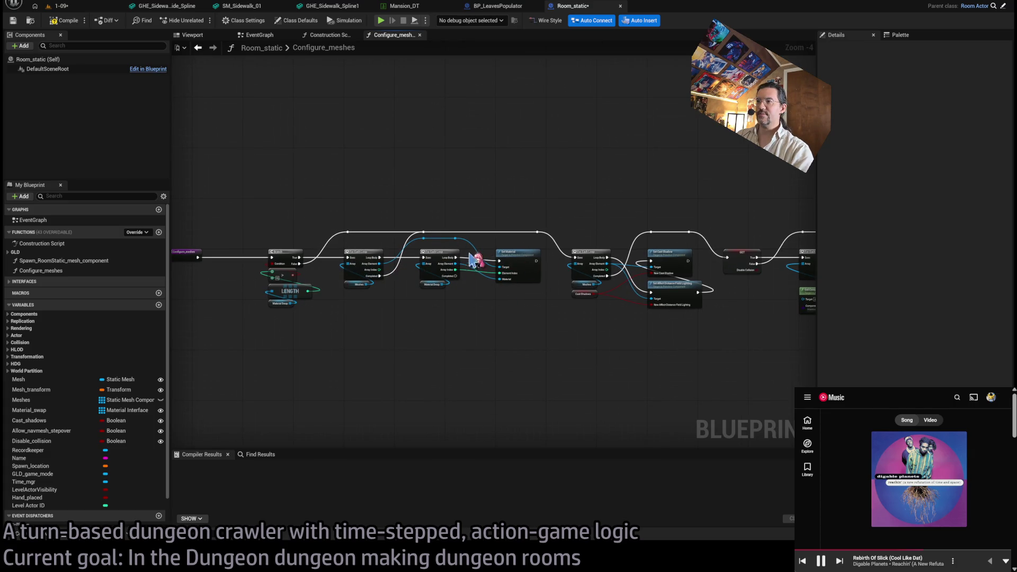
{"action": "left_click_drag", "start_coordinate": [591, 284], "coordinate": [458, 285]}
{"action": "mouse_move", "coordinate": [545, 249]}
{"action": "left_mouse_down"}
{"action": "mouse_move", "coordinate": [579, 354]}
{"action": "mouse_move", "coordinate": [518, 332]}
{"action": "mouse_move", "coordinate": [429, 261]}
{"action": "left_mouse_up"}
{"action": "scroll", "coordinate": [586, 286], "scroll_direction": "up", "scroll_amount": 4}
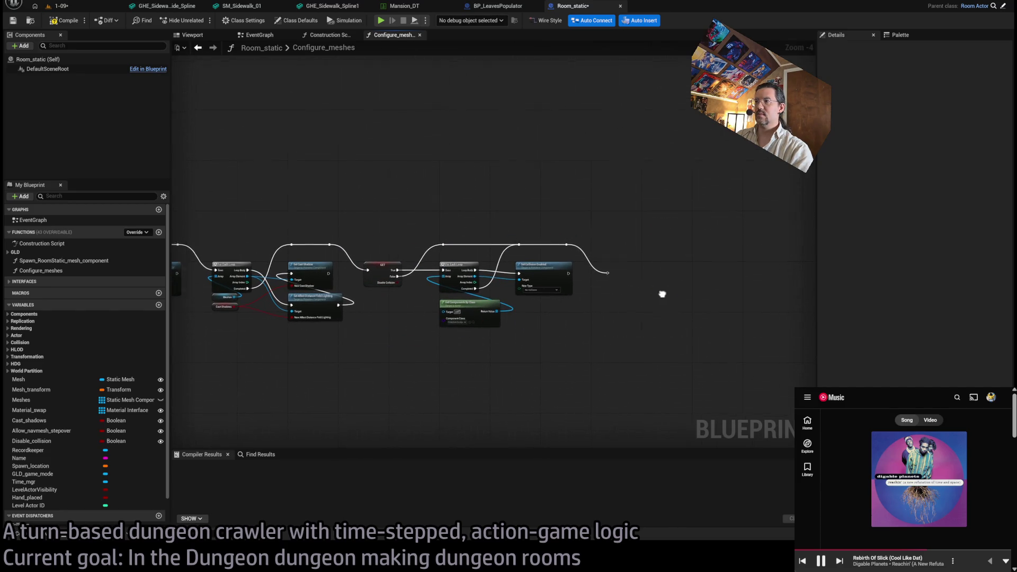
{"action": "left_click_drag", "start_coordinate": [523, 244], "coordinate": [597, 250]}
{"action": "left_click", "coordinate": [523, 244]}
{"action": "key", "text": "Delete"}
{"action": "mouse_move", "coordinate": [450, 187]}
{"action": "left_mouse_down"}
{"action": "mouse_move", "coordinate": [556, 257]}
{"action": "mouse_move", "coordinate": [599, 263]}
{"action": "mouse_move", "coordinate": [566, 234]}
{"action": "left_mouse_up"}
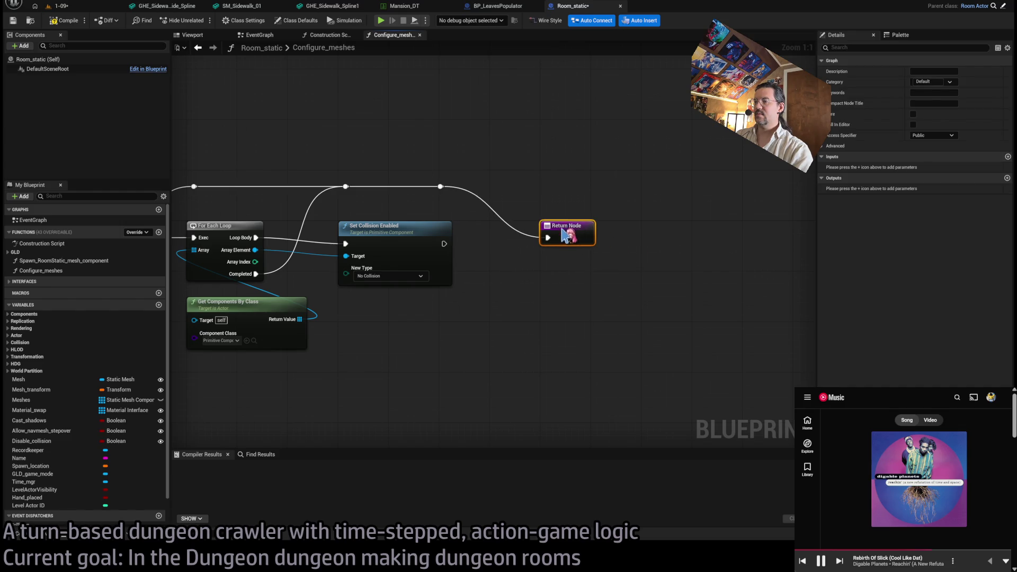
{"action": "middle_click", "coordinate": [391, 37]}
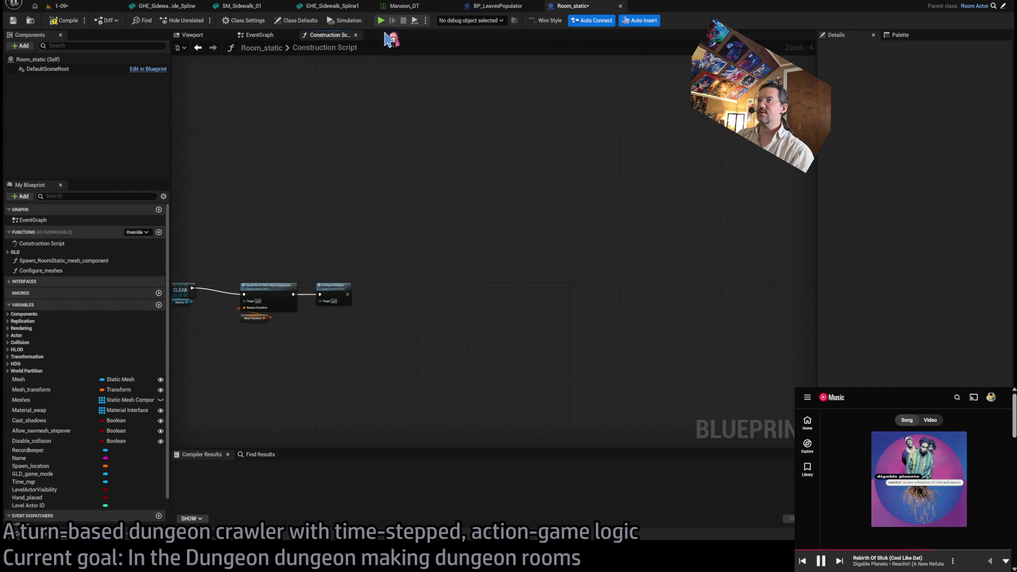
- Give the Configure Meshes call the compact node title 'Configure meshes' and reveal its advanced options
{"action": "scroll", "coordinate": [356, 204], "scroll_direction": "down", "scroll_amount": 2}
{"action": "left_click_drag", "start_coordinate": [356, 204], "coordinate": [618, 200]}
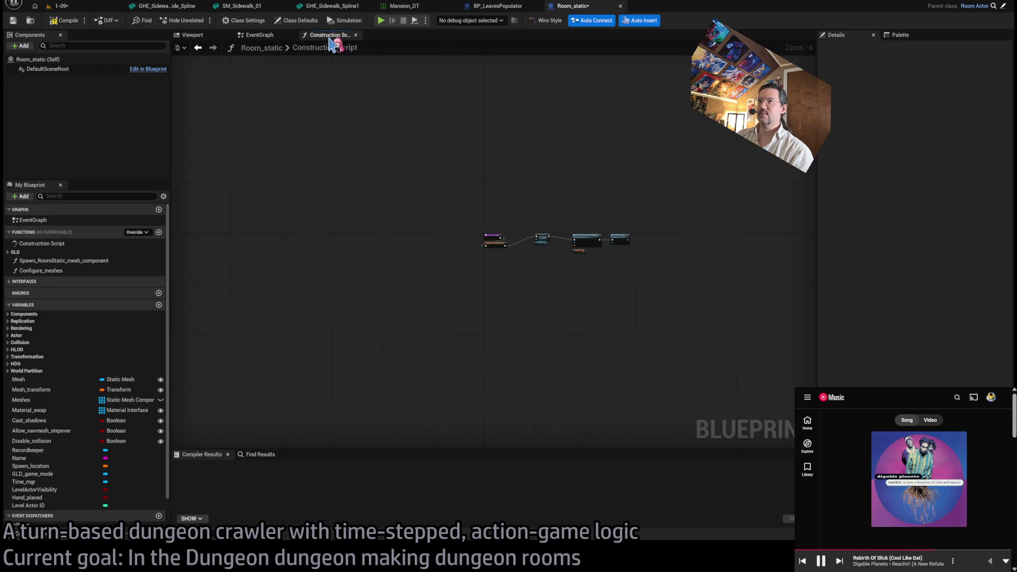
{"action": "scroll", "coordinate": [530, 138], "scroll_direction": "up", "scroll_amount": 5}
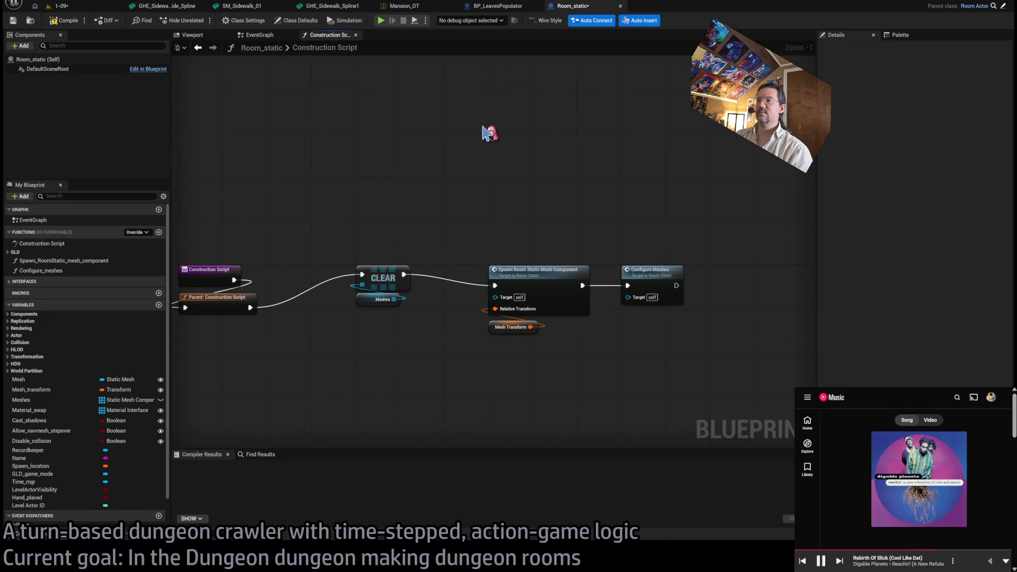
{"action": "left_click", "coordinate": [667, 280]}
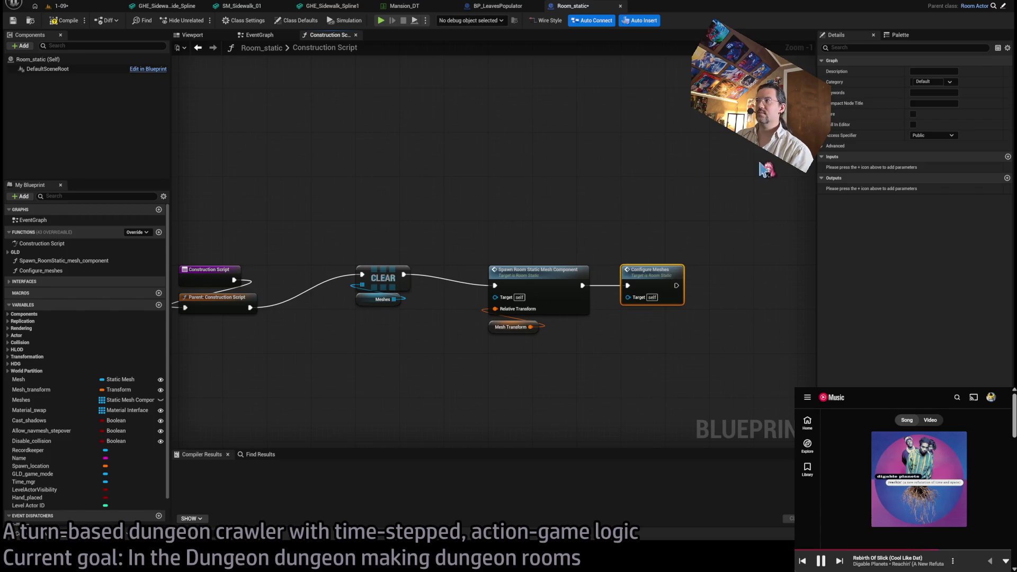
{"action": "left_click", "coordinate": [933, 102]}
{"action": "type", "text": "Configure me"}
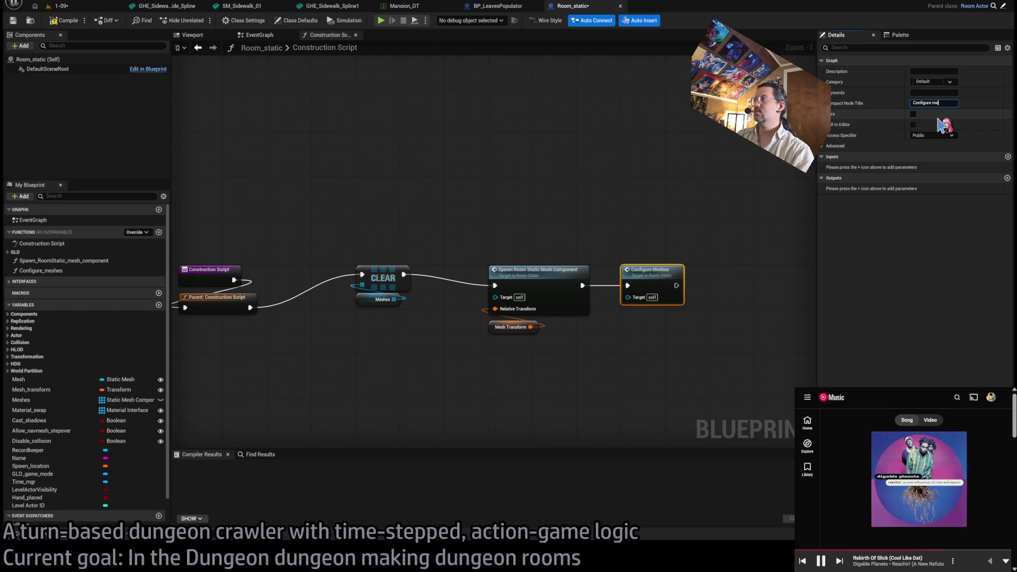
{"action": "type", "text": "shes"}
{"action": "key", "text": "Return"}
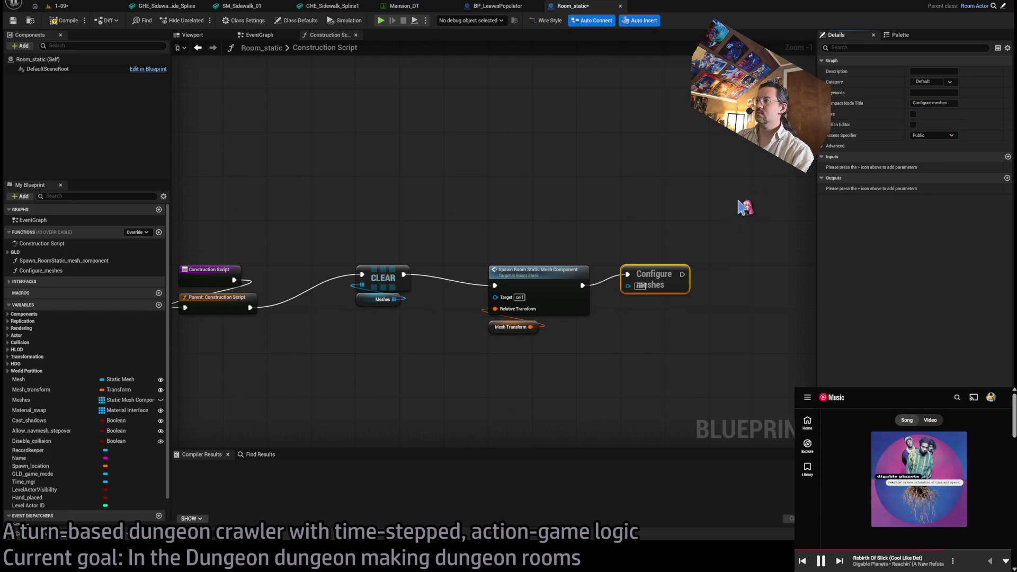
{"action": "left_click", "coordinate": [931, 103]}
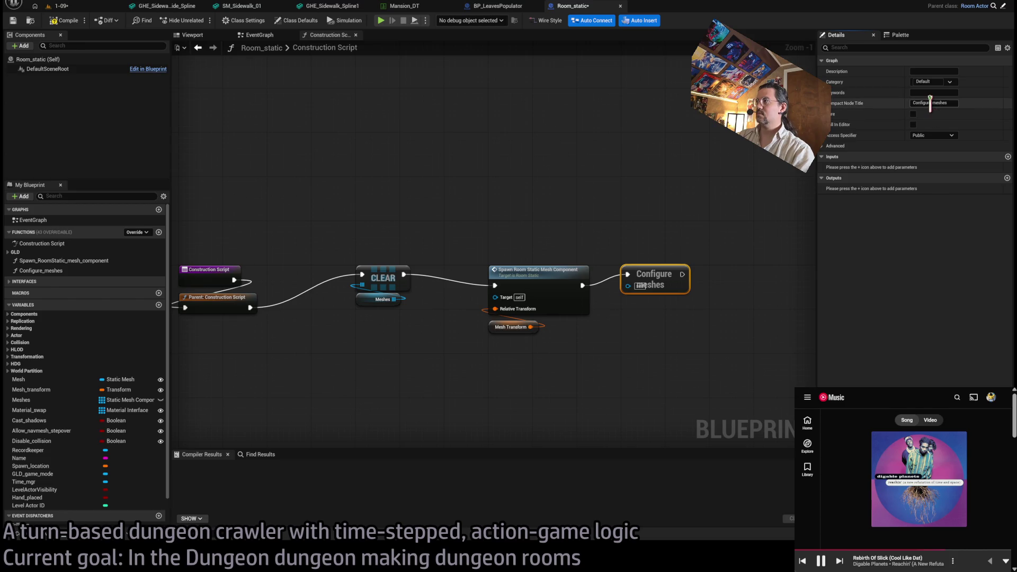
{"action": "left_click", "coordinate": [848, 147]}
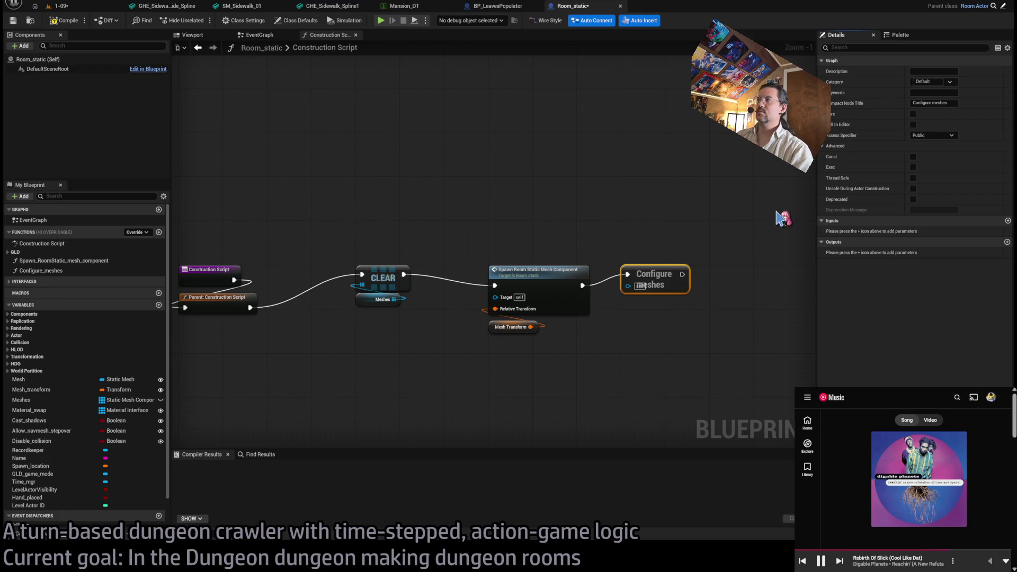
- Clear the compact title to restore the full node and commit the description 'Applies collision and shadow settings'
{"action": "scroll", "coordinate": [657, 229], "scroll_direction": "up", "scroll_amount": 1}
{"action": "mouse_move", "coordinate": [731, 209]}
{"action": "left_mouse_down"}
{"action": "mouse_move", "coordinate": [657, 229]}
{"action": "mouse_move", "coordinate": [613, 277]}
{"action": "left_mouse_up"}
{"action": "key", "text": "BackSpace"}
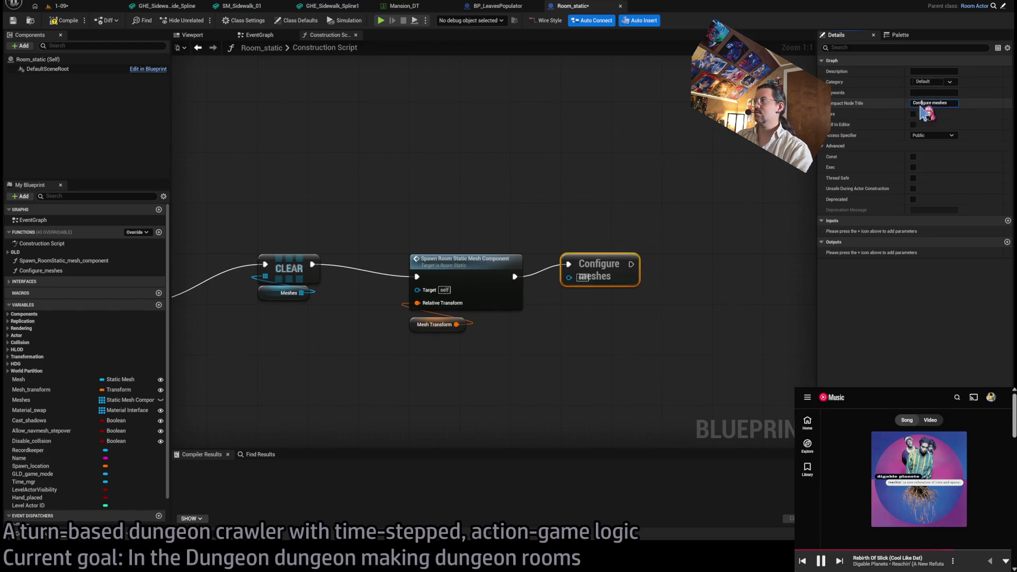
{"action": "left_click", "coordinate": [684, 200]}
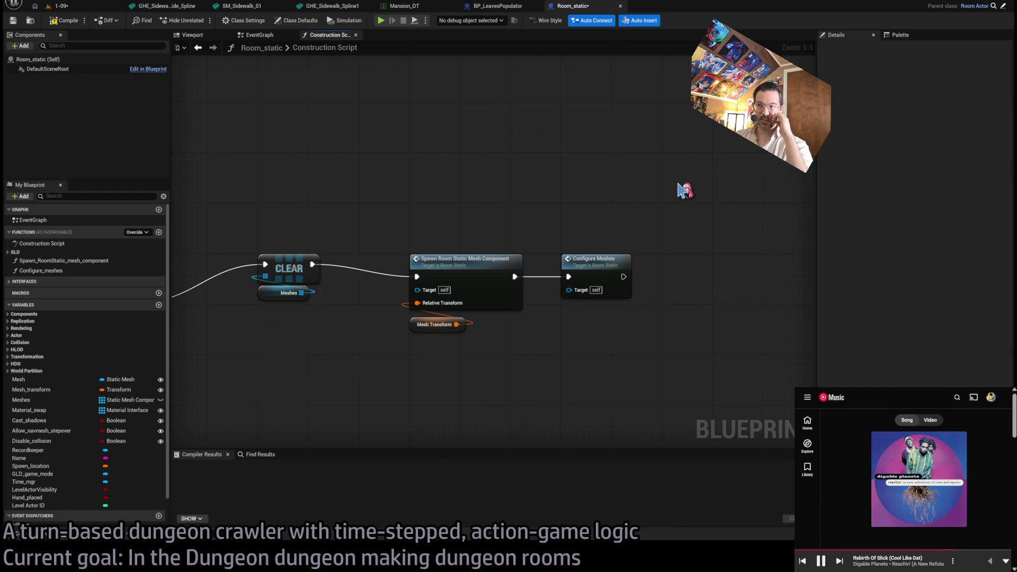
{"action": "left_click", "coordinate": [596, 286]}
{"action": "type", "text": "Applies collision and shadow settings"}
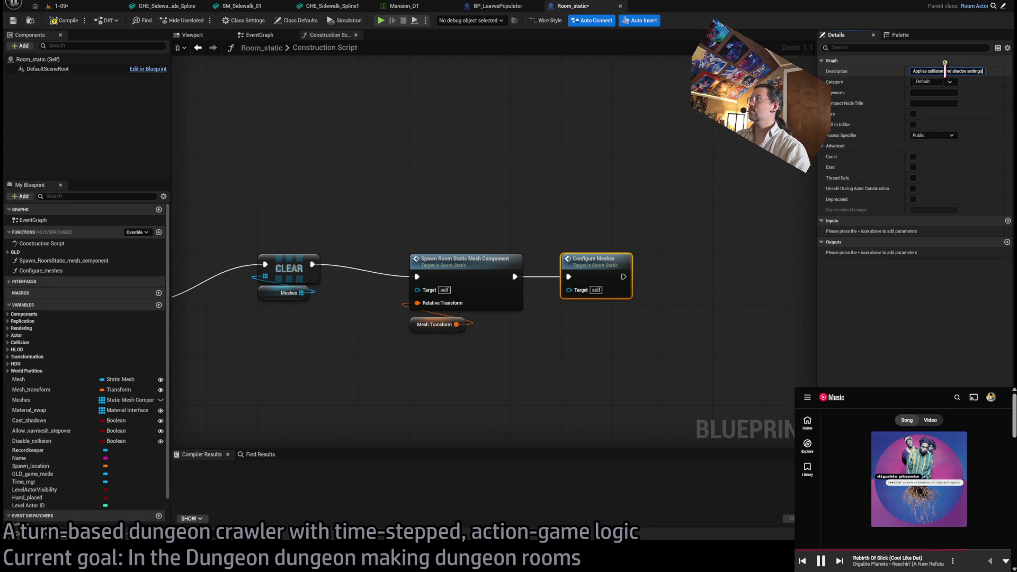
{"action": "left_click", "coordinate": [605, 261]}
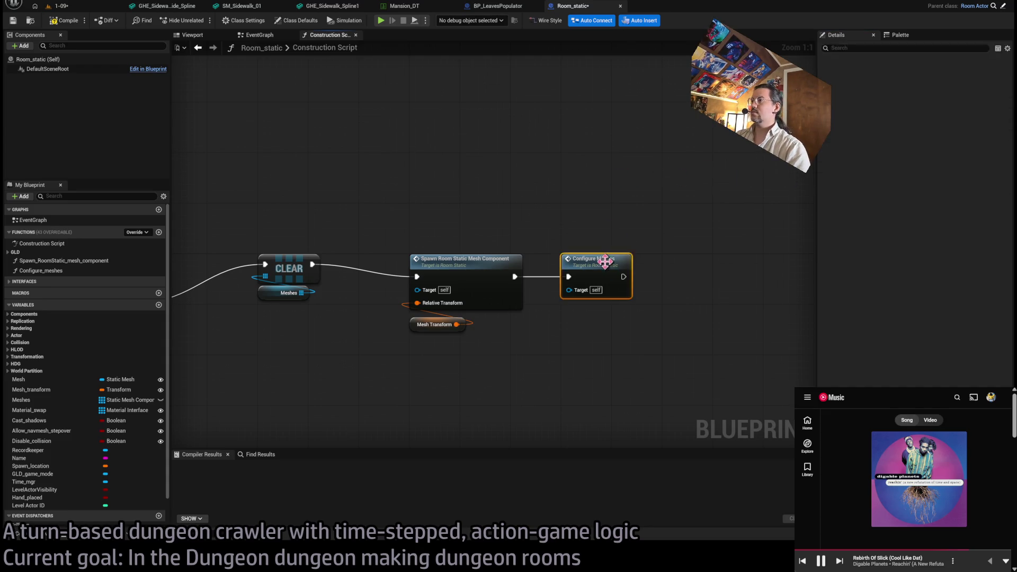
{"action": "double_click", "coordinate": [604, 261]}
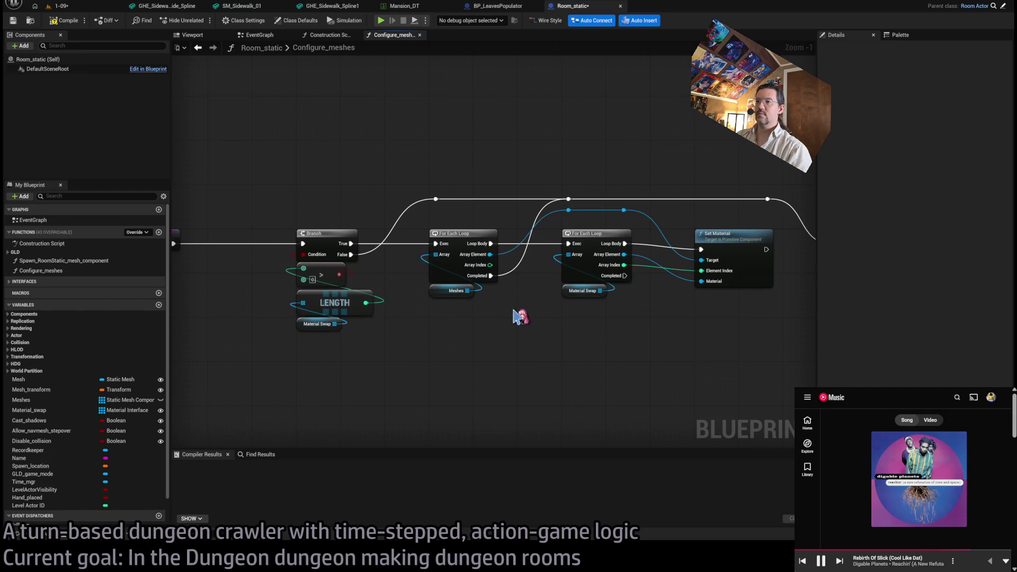
{"action": "left_click_drag", "start_coordinate": [751, 168], "coordinate": [497, 169]}
{"action": "left_click_drag", "start_coordinate": [785, 175], "coordinate": [433, 150]}
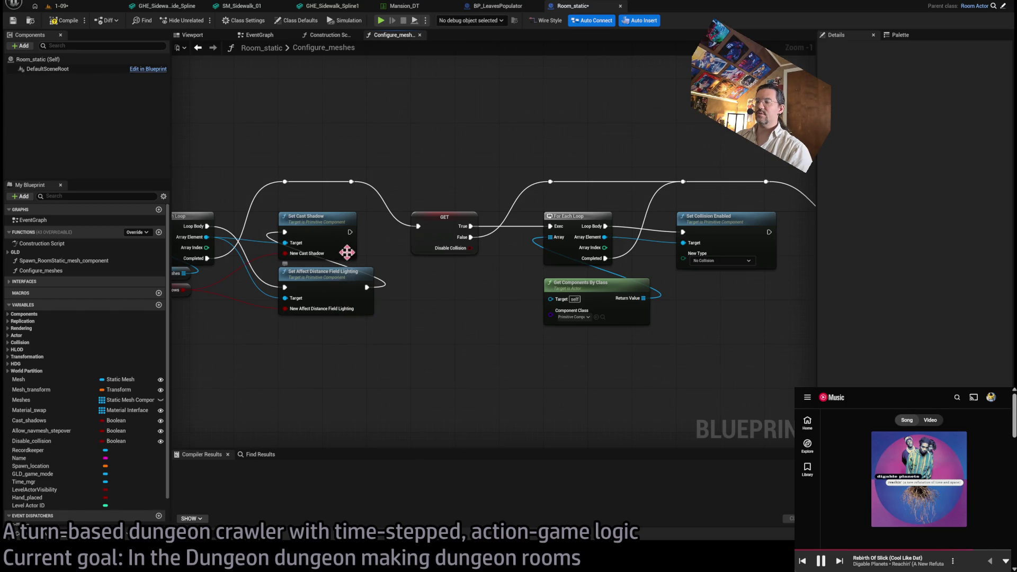
{"action": "left_click_drag", "start_coordinate": [347, 252], "coordinate": [285, 263]}
{"action": "left_click_drag", "start_coordinate": [658, 263], "coordinate": [626, 259]}
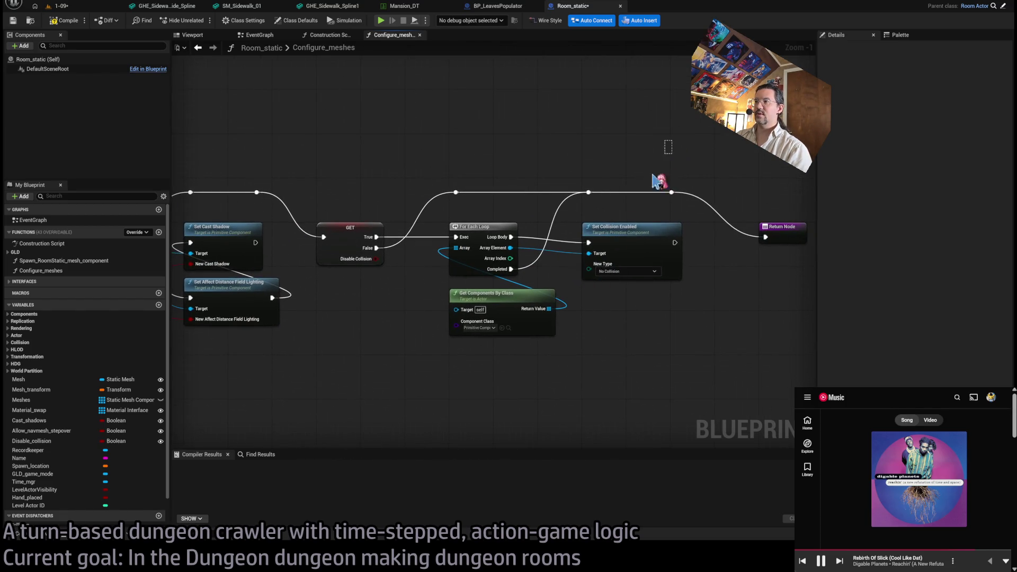
{"action": "middle_click", "coordinate": [387, 36]}
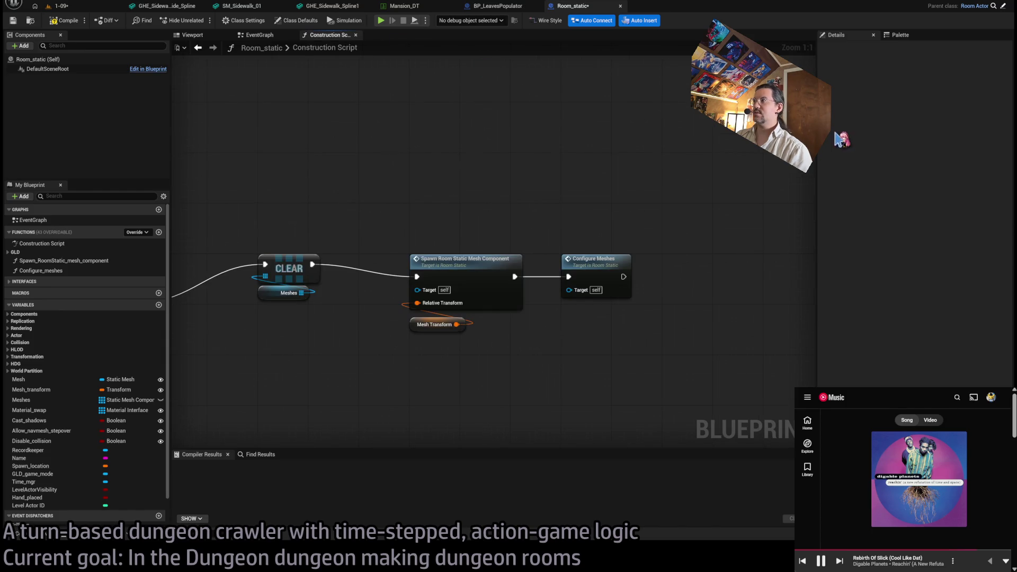
- Edit the Configure Meshes description to mention material swap alongside collision and shadow settings
{"action": "left_click", "coordinate": [610, 254]}
{"action": "double_click", "coordinate": [968, 70]}
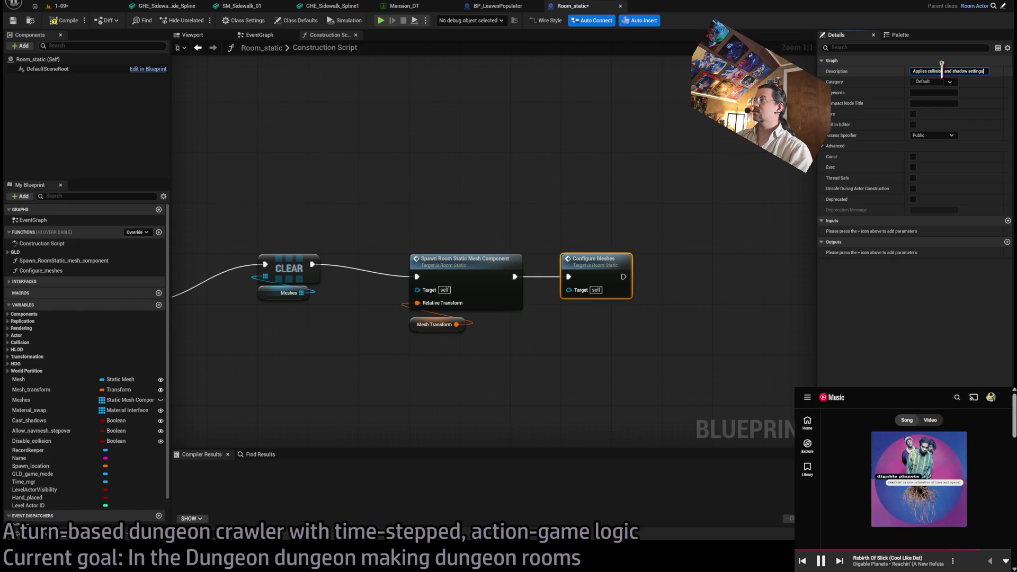
{"action": "type", "text": "terial swap"}
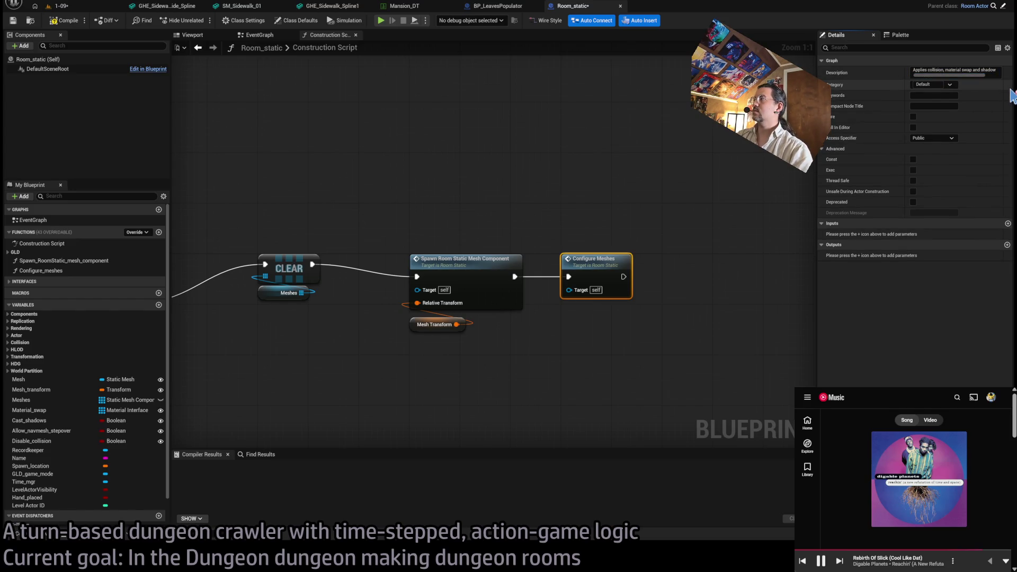
{"action": "left_click", "coordinate": [488, 187]}
- Pan to the construction script start and briefly select the spawn node with Mesh Transform
{"action": "scroll", "coordinate": [504, 187], "scroll_direction": "down", "scroll_amount": 1}
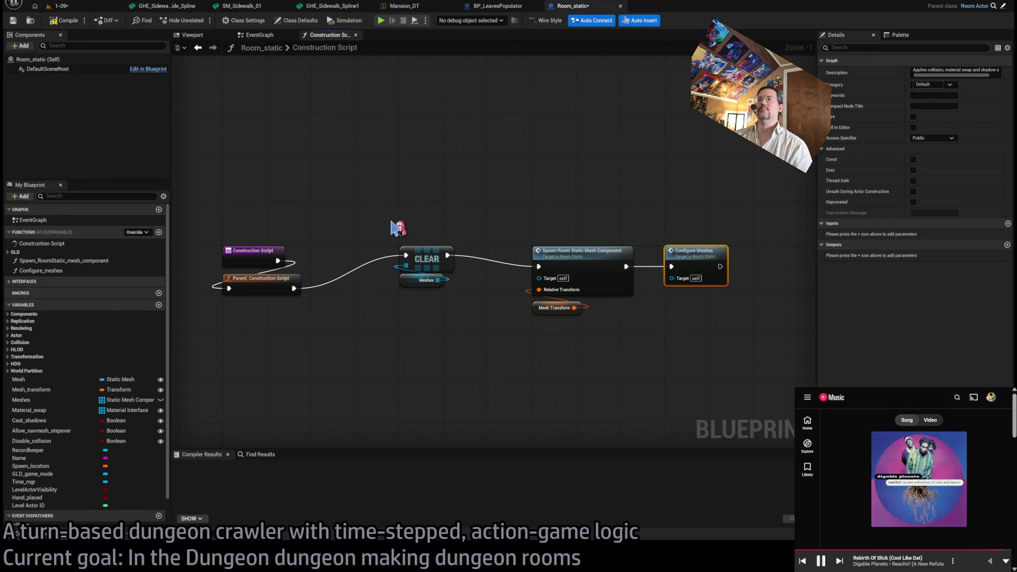
{"action": "mouse_move", "coordinate": [420, 211]}
{"action": "left_mouse_down"}
{"action": "mouse_move", "coordinate": [447, 200]}
{"action": "mouse_move", "coordinate": [373, 228]}
{"action": "mouse_move", "coordinate": [490, 336]}
{"action": "left_mouse_up"}
{"action": "left_click", "coordinate": [459, 320]}
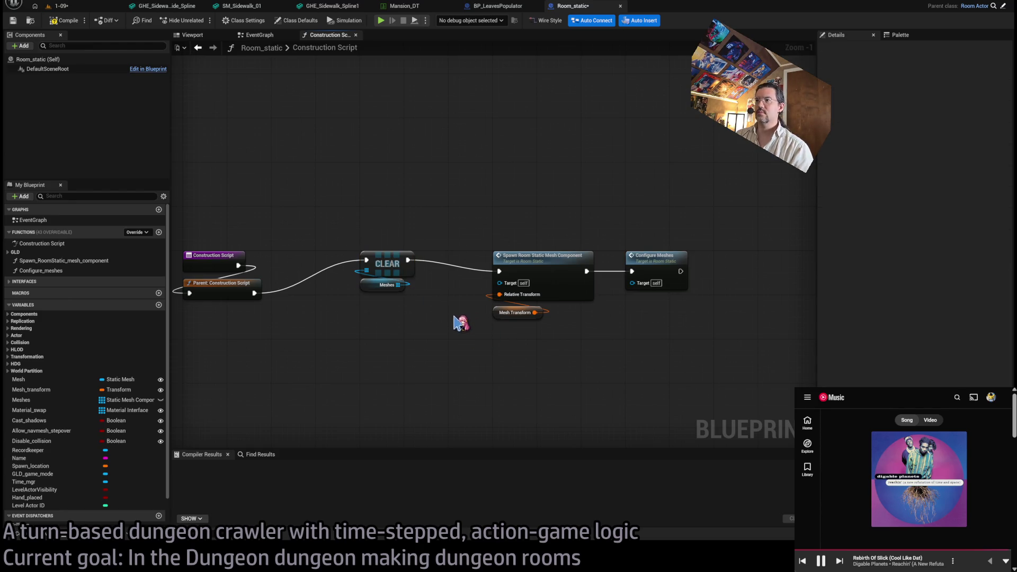
{"action": "left_click_drag", "start_coordinate": [472, 223], "coordinate": [583, 395]}
{"action": "left_click", "coordinate": [540, 356]}
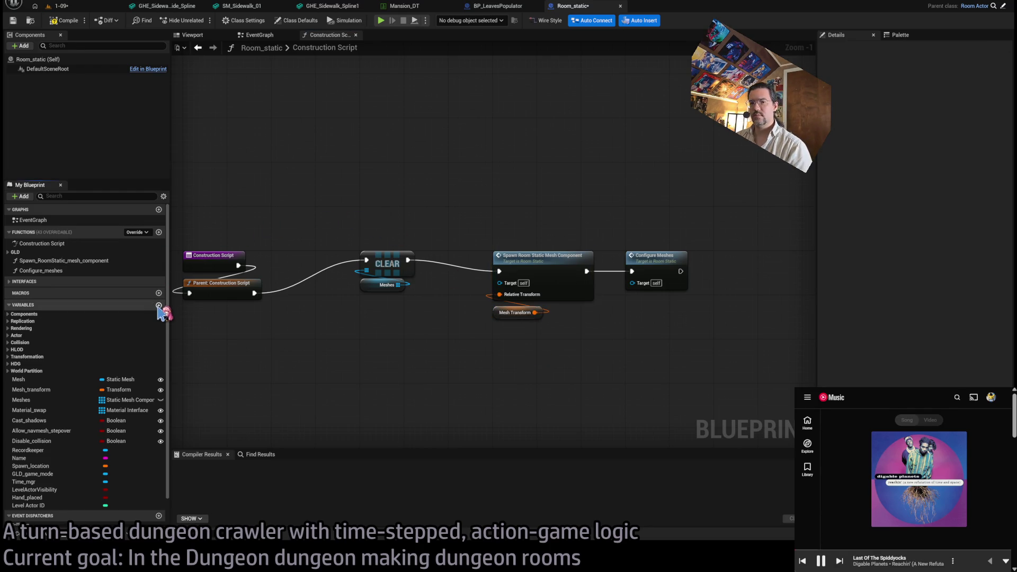
- Add a new Boolean variable named Base_class_mode and compile the blueprint
{"action": "left_click", "coordinate": [158, 306]}
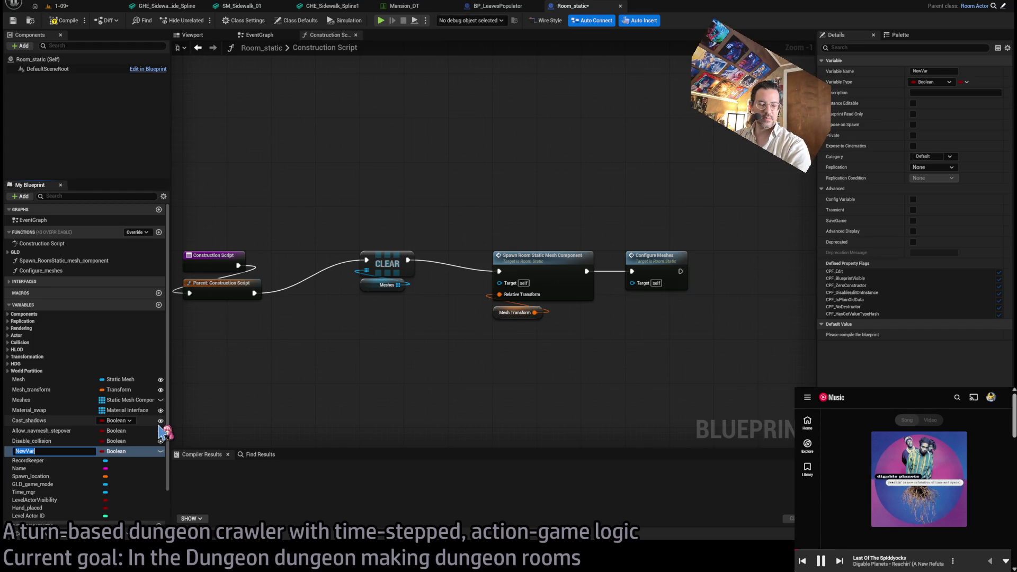
{"action": "type", "text": "Base_class_mode"}
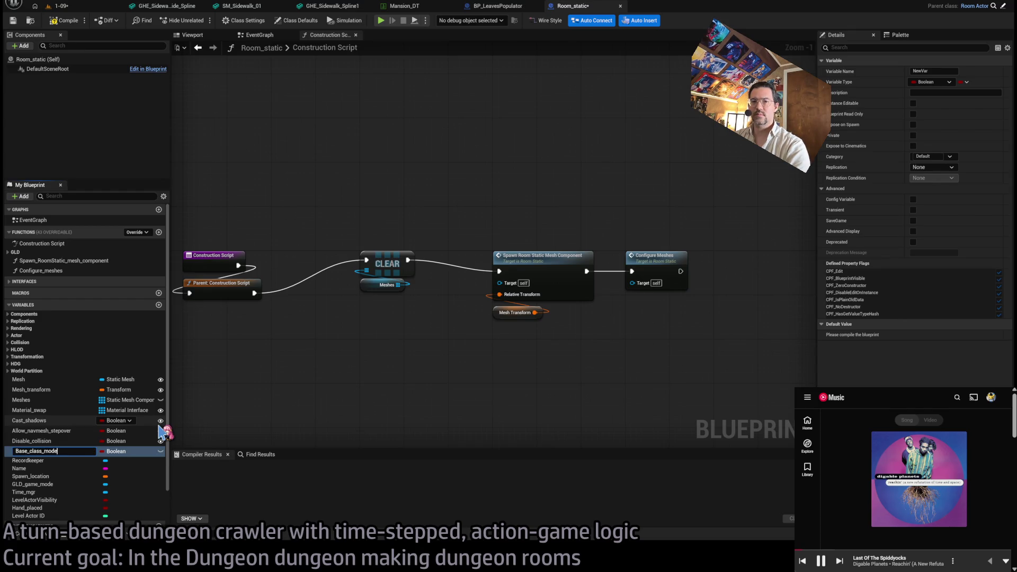
{"action": "key", "text": "Return"}
{"action": "left_click", "coordinate": [66, 24]}
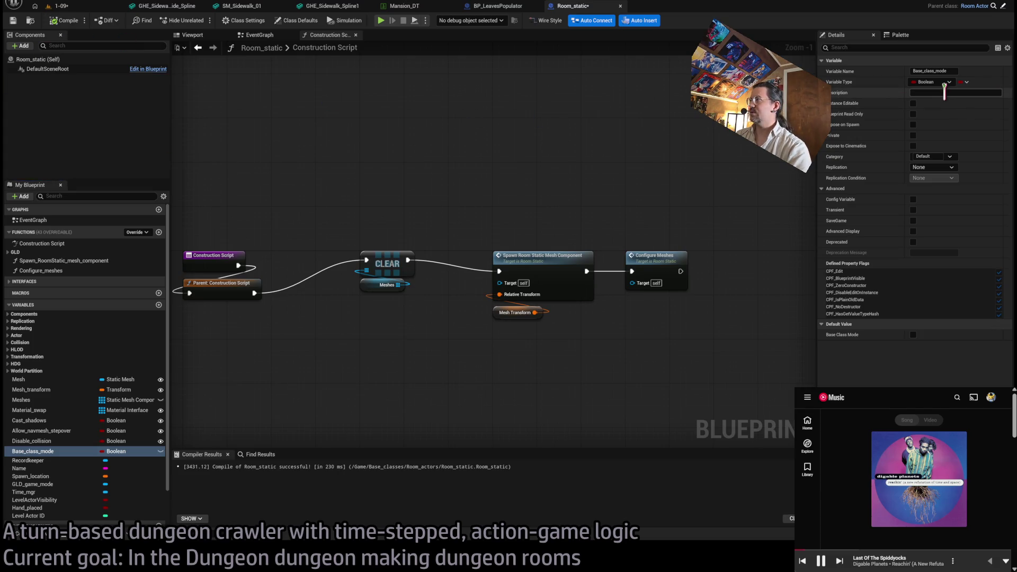
- Make Base_class_mode advanced display, describe its asset-pack base-class use, and place its getter in the graph
{"action": "left_click", "coordinate": [913, 232]}
{"action": "type", "text": "If used as a base class for an ass"}
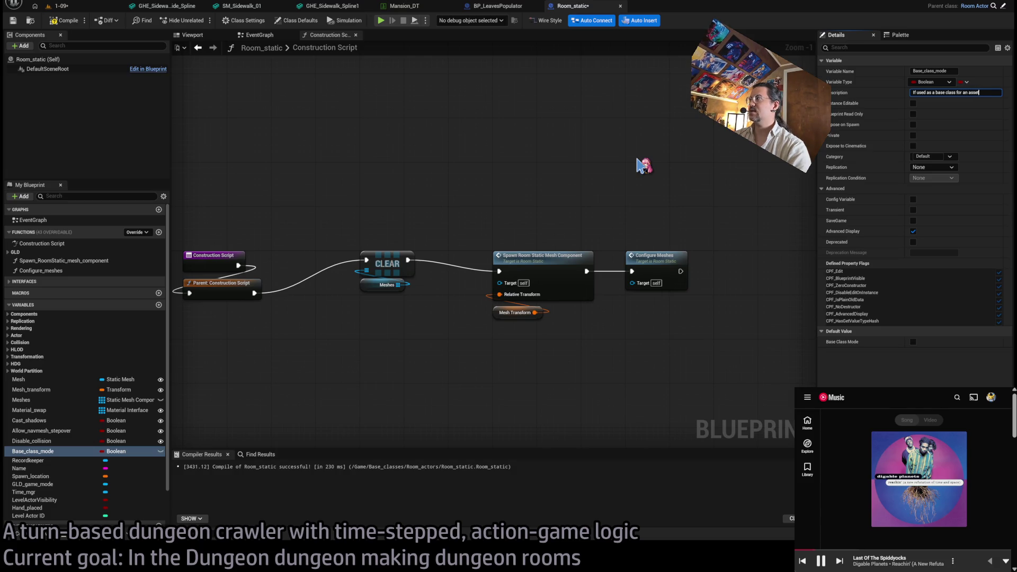
{"action": "type", "text": "et"}
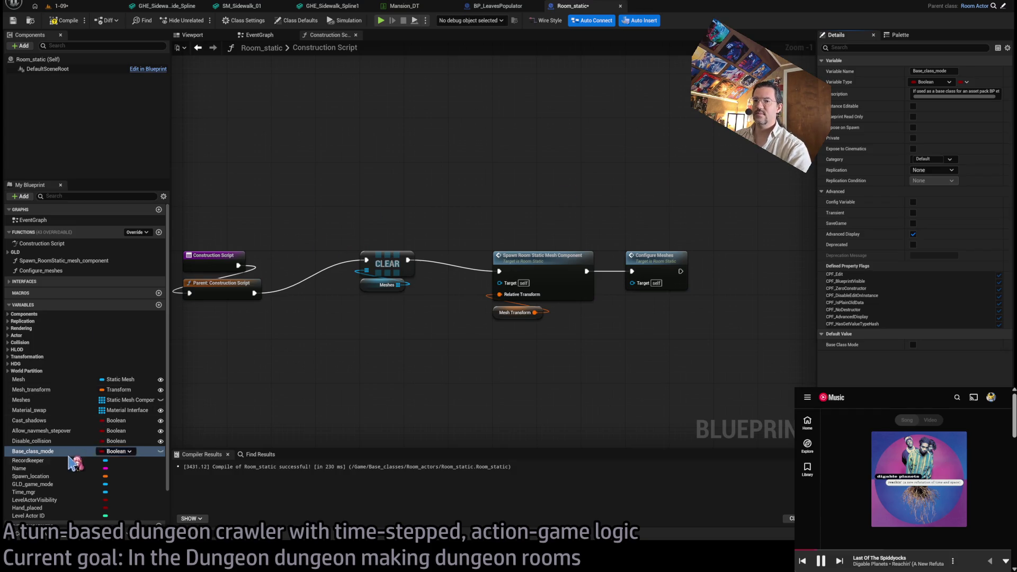
{"action": "type", "text": "c."}
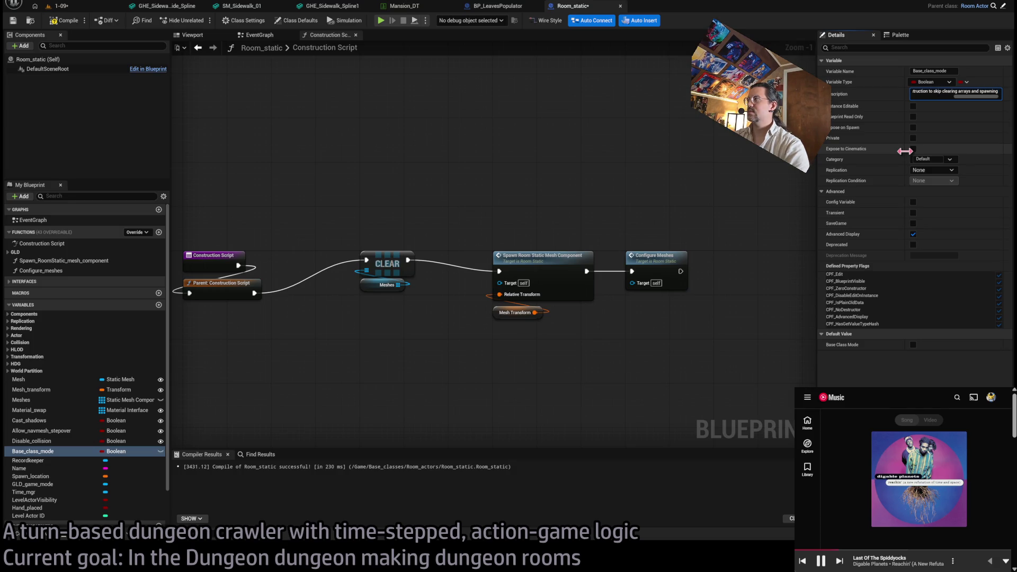
{"action": "key", "text": "Return"}
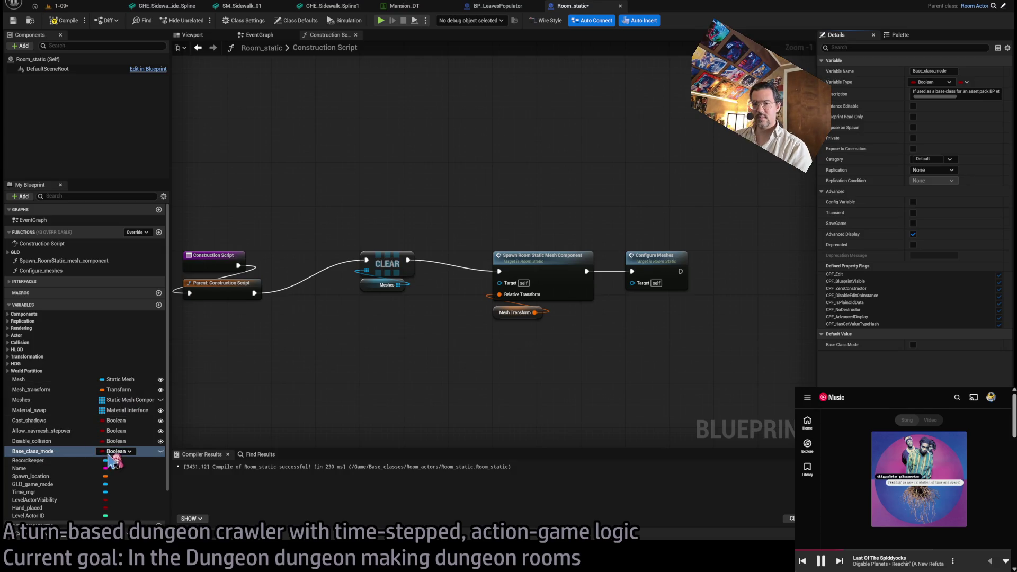
{"action": "left_click", "coordinate": [51, 452]}
{"action": "mouse_move", "coordinate": [52, 452]}
{"action": "left_mouse_down"}
{"action": "mouse_move", "coordinate": [321, 381]}
{"action": "mouse_move", "coordinate": [341, 399]}
{"action": "mouse_move", "coordinate": [350, 378]}
{"action": "left_mouse_up"}
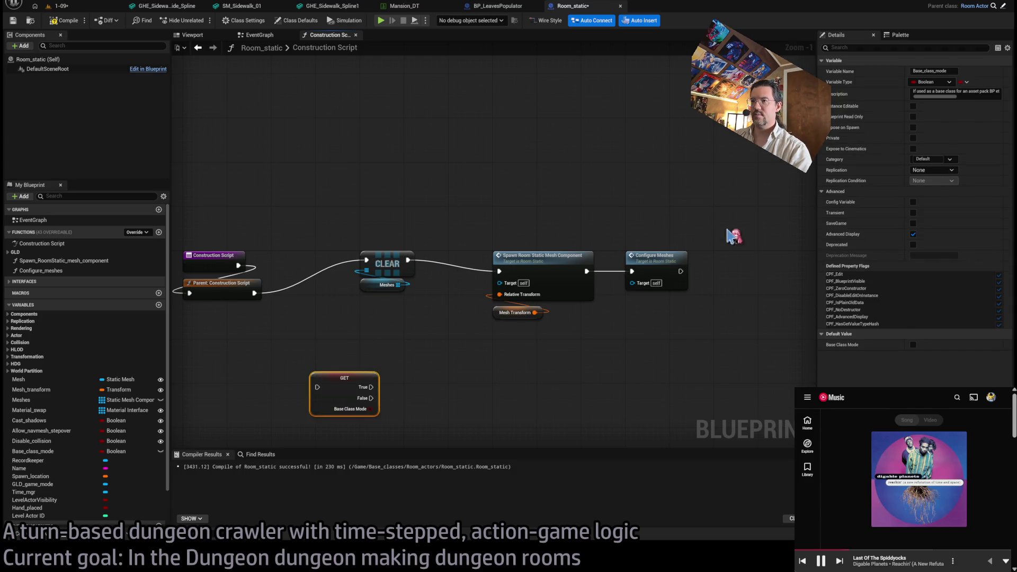
- Shift the CLEAR, spawn and configure nodes right and insert the Base Class Mode branch before CLEAR
{"action": "left_click_drag", "start_coordinate": [733, 234], "coordinate": [363, 328]}
{"action": "left_click_drag", "start_coordinate": [392, 268], "coordinate": [480, 267]}
{"action": "left_click", "coordinate": [350, 337]}
{"action": "left_click_drag", "start_coordinate": [349, 337], "coordinate": [353, 263]}
{"action": "left_click", "coordinate": [382, 329]}
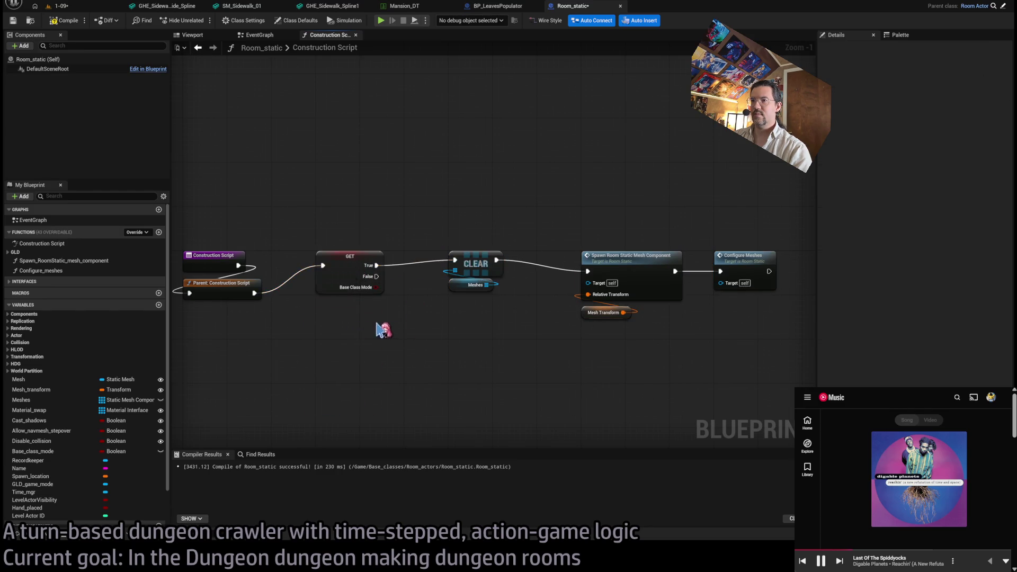
{"action": "scroll", "coordinate": [371, 318], "scroll_direction": "up", "scroll_amount": 1}
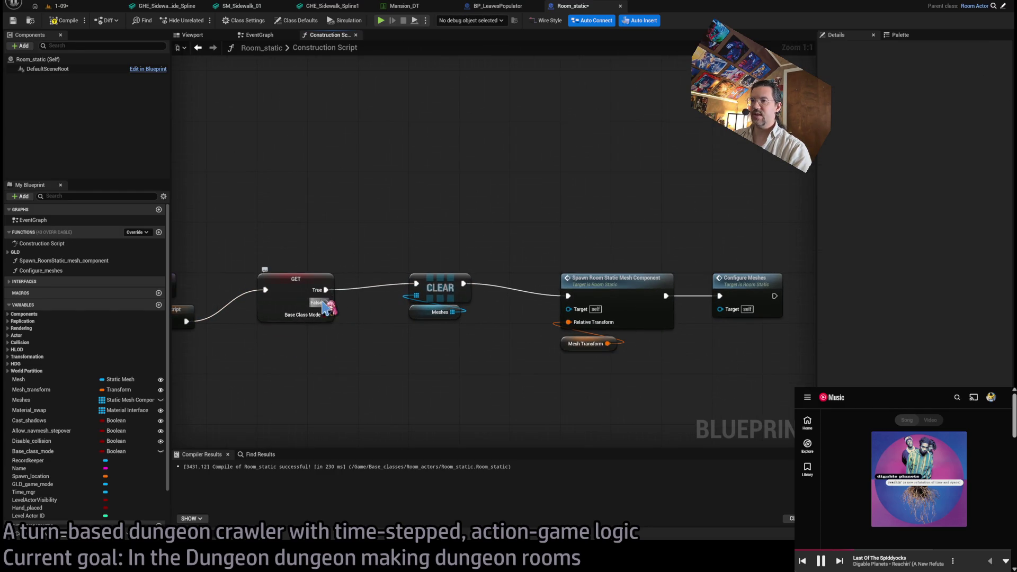
- Wire the branch's True to Configure Meshes and False to CLEAR, then compile Room_static
{"action": "mouse_move", "coordinate": [326, 290]}
{"action": "left_mouse_down"}
{"action": "mouse_move", "coordinate": [422, 246]}
{"action": "mouse_move", "coordinate": [679, 256]}
{"action": "mouse_move", "coordinate": [720, 296]}
{"action": "left_mouse_up"}
{"action": "left_click_drag", "start_coordinate": [326, 303], "coordinate": [416, 283]}
{"action": "scroll", "coordinate": [389, 334], "scroll_direction": "down", "scroll_amount": 2}
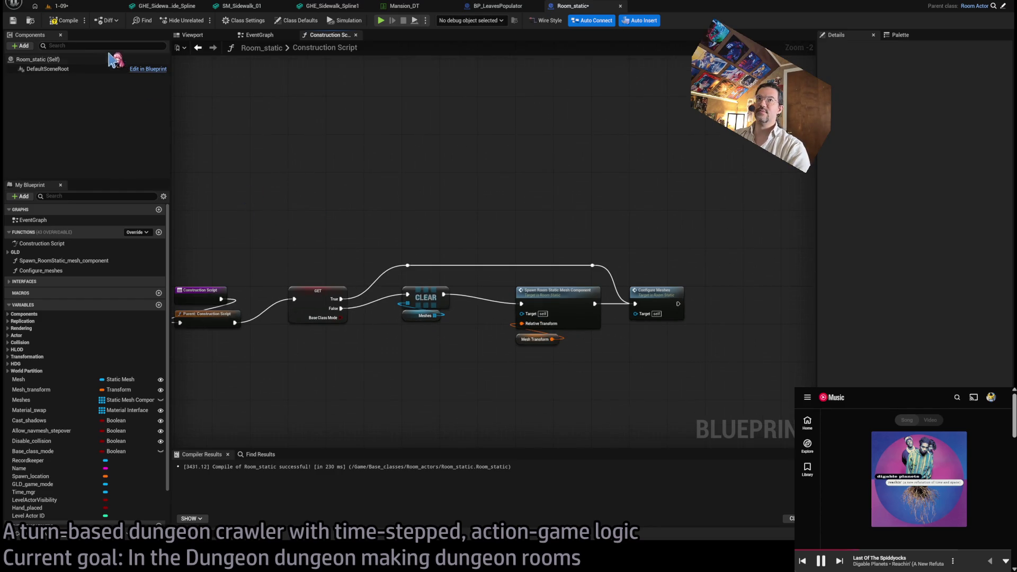
{"action": "left_click", "coordinate": [63, 20]}
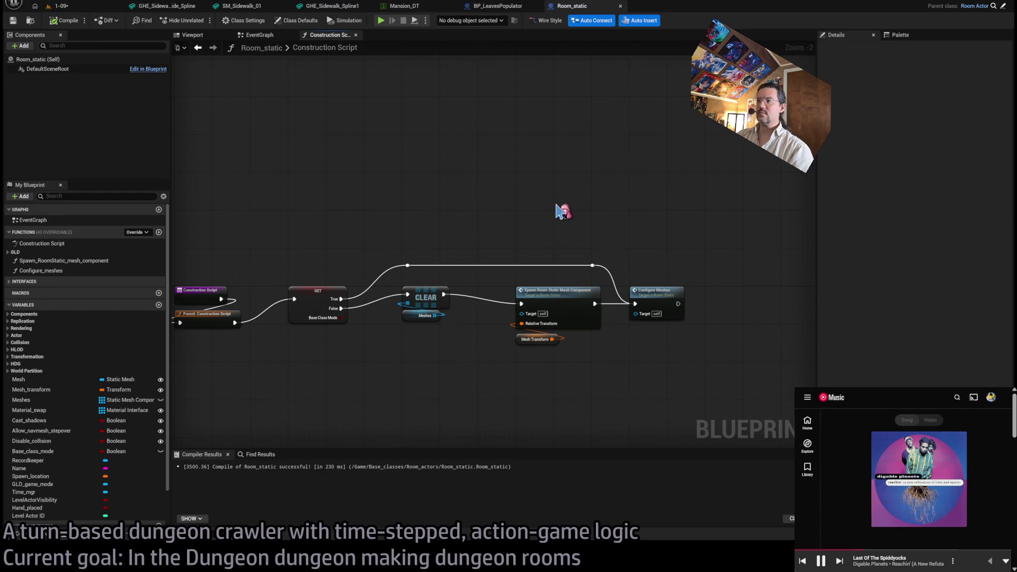
{"action": "left_click", "coordinate": [506, 10]}
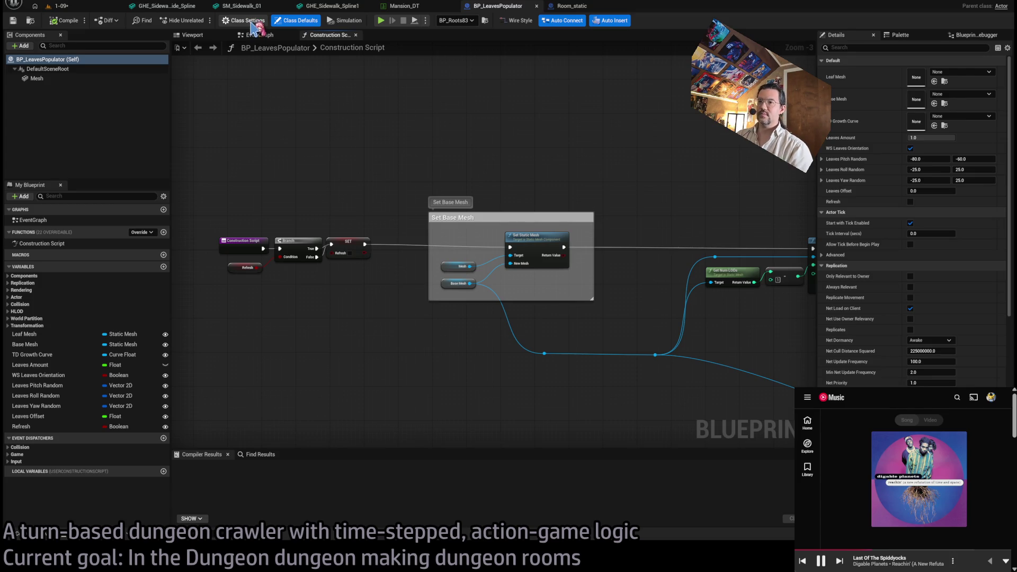
- Set BP_LeavesPopulator's parent class to Room Static in Class Settings
{"action": "left_click", "coordinate": [247, 20]}
{"action": "left_click", "coordinate": [296, 20]}
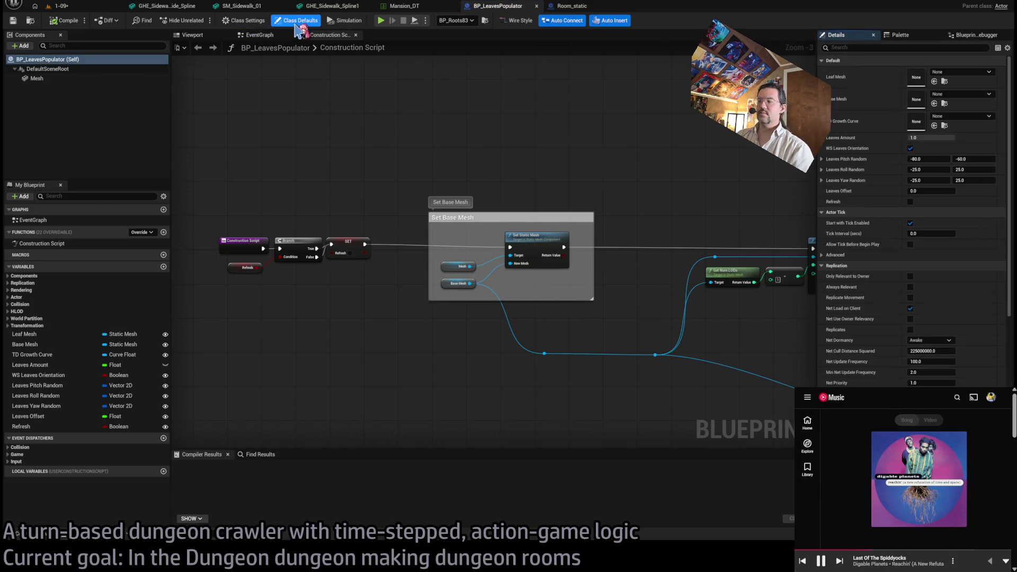
{"action": "left_click", "coordinate": [247, 20]}
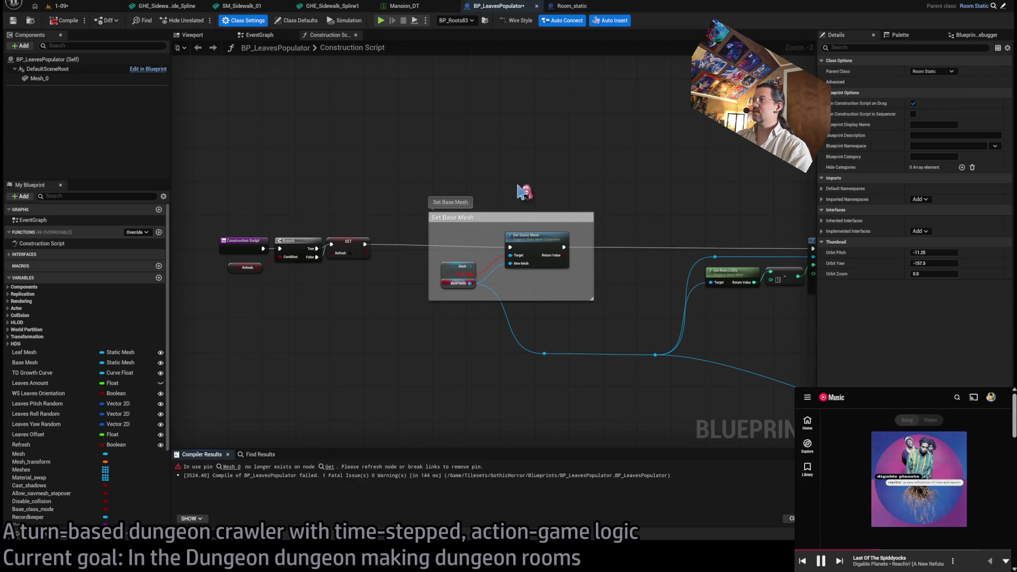
{"action": "scroll", "coordinate": [386, 106], "scroll_direction": "down", "scroll_amount": 2}
{"action": "scroll", "coordinate": [416, 165], "scroll_direction": "down", "scroll_amount": 1}
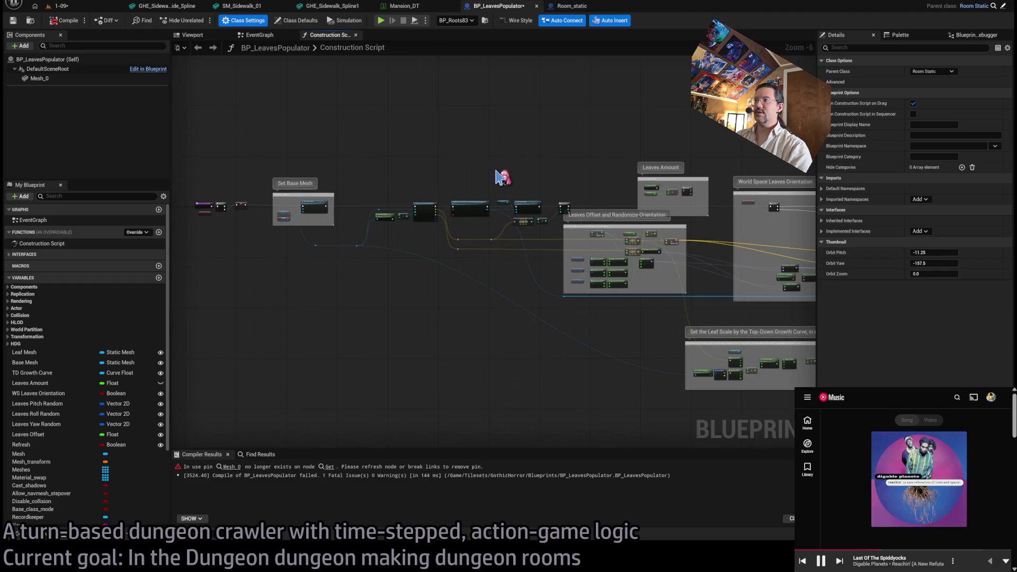
{"action": "scroll", "coordinate": [217, 207], "scroll_direction": "up", "scroll_amount": 1}
{"action": "scroll", "coordinate": [293, 176], "scroll_direction": "up", "scroll_amount": 1}
- Review BP_LeavesPopulator's construction script around the Leaf Scale comment, then return to Room_static
{"action": "mouse_move", "coordinate": [392, 243]}
{"action": "left_mouse_down"}
{"action": "mouse_move", "coordinate": [375, 249]}
{"action": "mouse_move", "coordinate": [393, 223]}
{"action": "mouse_move", "coordinate": [352, 255]}
{"action": "left_mouse_up"}
{"action": "scroll", "coordinate": [360, 256], "scroll_direction": "up", "scroll_amount": 1}
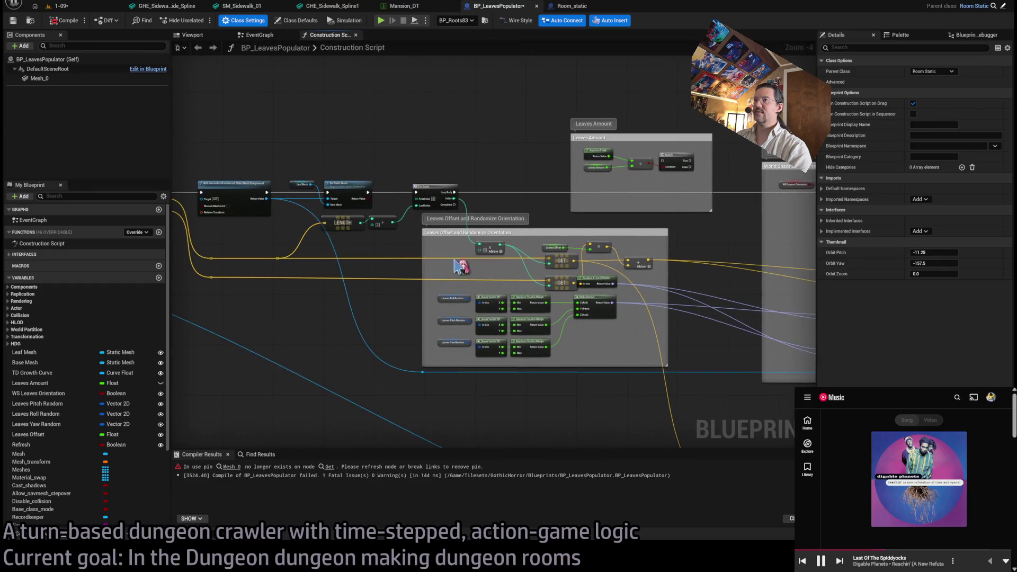
{"action": "scroll", "coordinate": [435, 259], "scroll_direction": "up", "scroll_amount": 1}
{"action": "scroll", "coordinate": [465, 261], "scroll_direction": "up", "scroll_amount": 1}
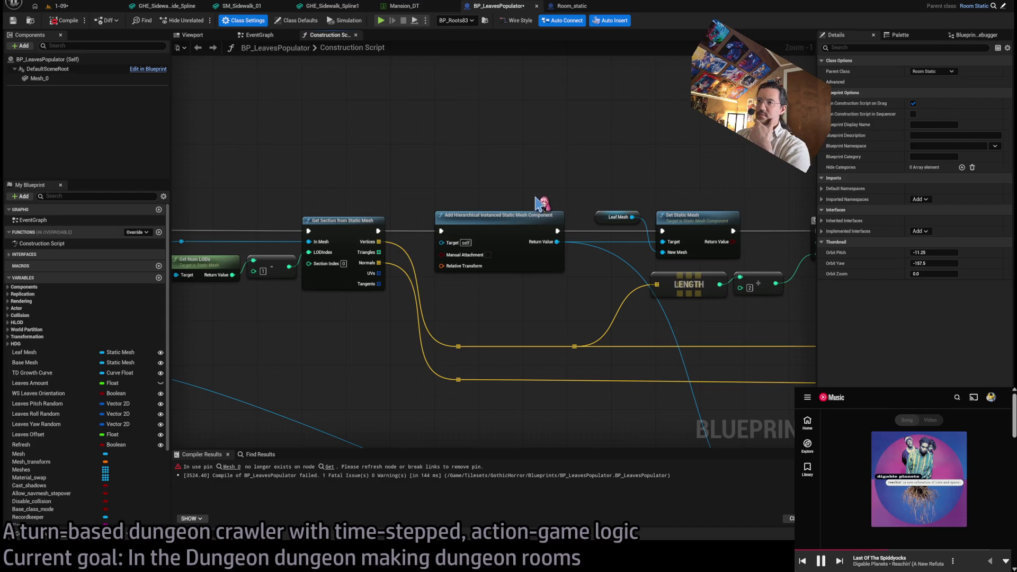
{"action": "scroll", "coordinate": [541, 204], "scroll_direction": "down", "scroll_amount": 4}
{"action": "scroll", "coordinate": [419, 220], "scroll_direction": "up", "scroll_amount": 2}
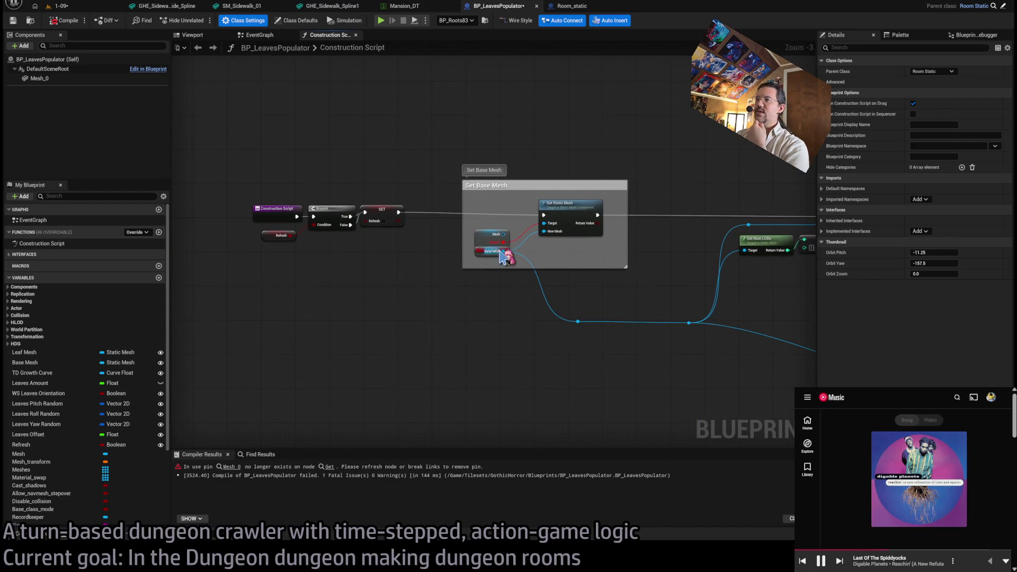
{"action": "scroll", "coordinate": [506, 257], "scroll_direction": "up", "scroll_amount": 3}
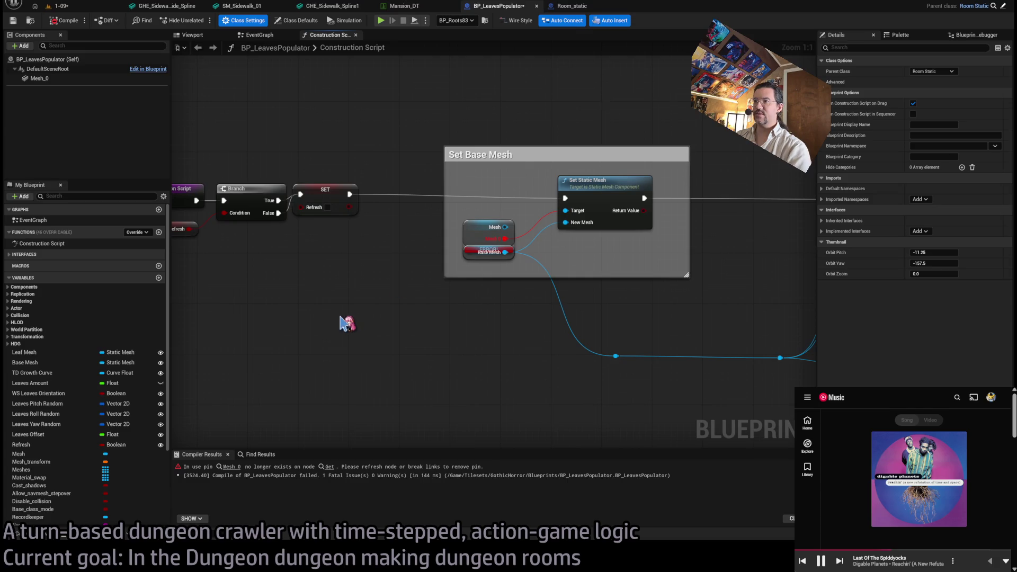
{"action": "left_click", "coordinate": [577, 6]}
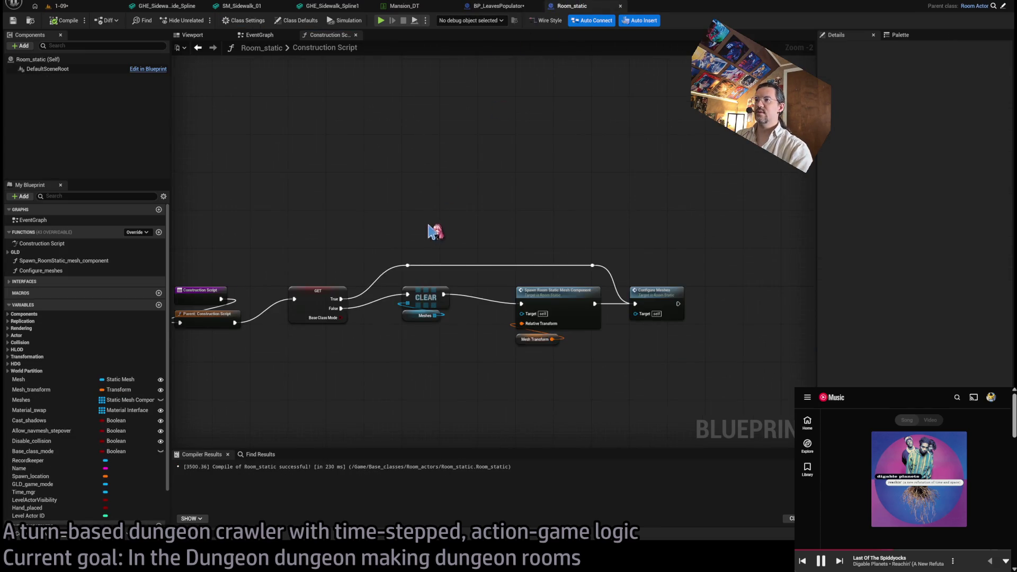
{"action": "scroll", "coordinate": [561, 225], "scroll_direction": "up", "scroll_amount": 2}
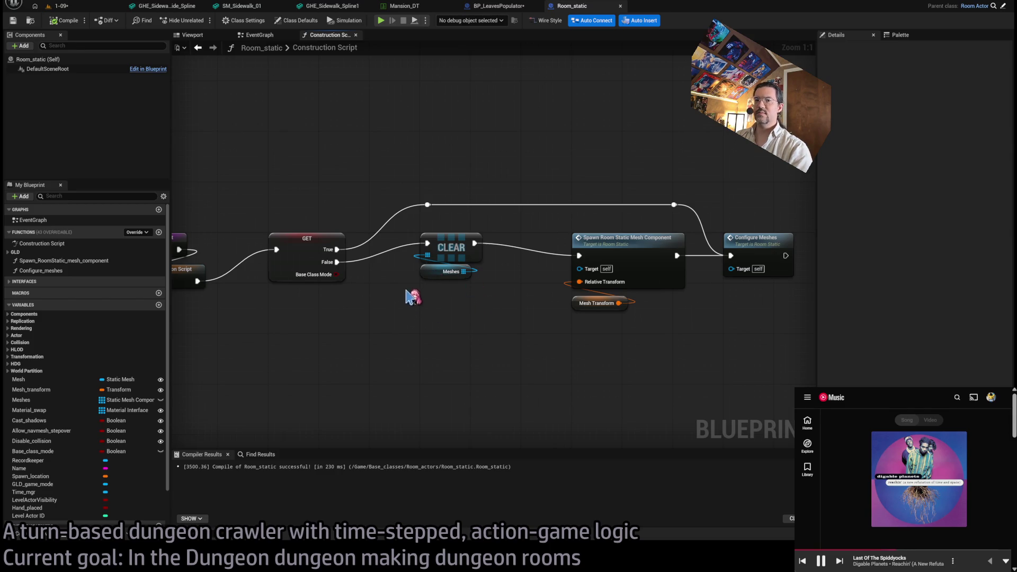
{"action": "left_click", "coordinate": [429, 274]}
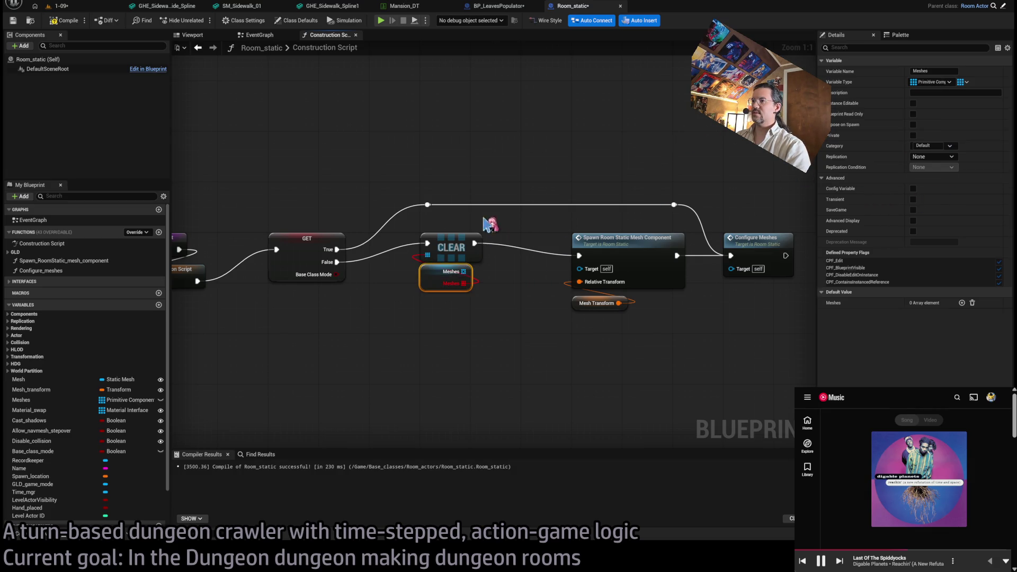
{"action": "left_click", "coordinate": [488, 177]}
{"action": "left_click_drag", "start_coordinate": [469, 283], "coordinate": [468, 314]}
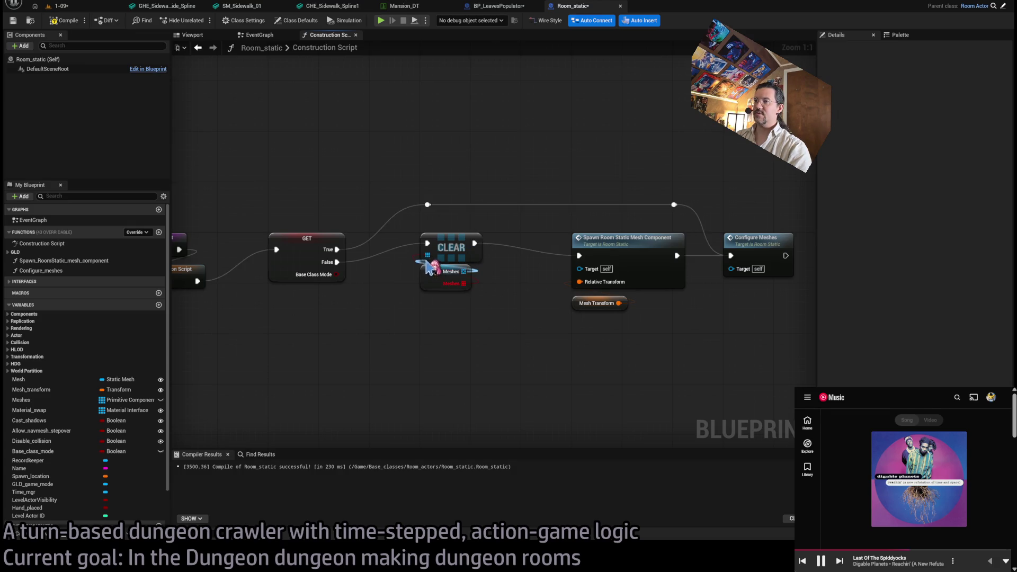
{"action": "left_click", "coordinate": [432, 321]}
{"action": "left_click", "coordinate": [463, 315], "text": "alt"}
{"action": "left_click_drag", "start_coordinate": [463, 303], "coordinate": [428, 255]}
{"action": "left_click_drag", "start_coordinate": [439, 307], "coordinate": [439, 276]}
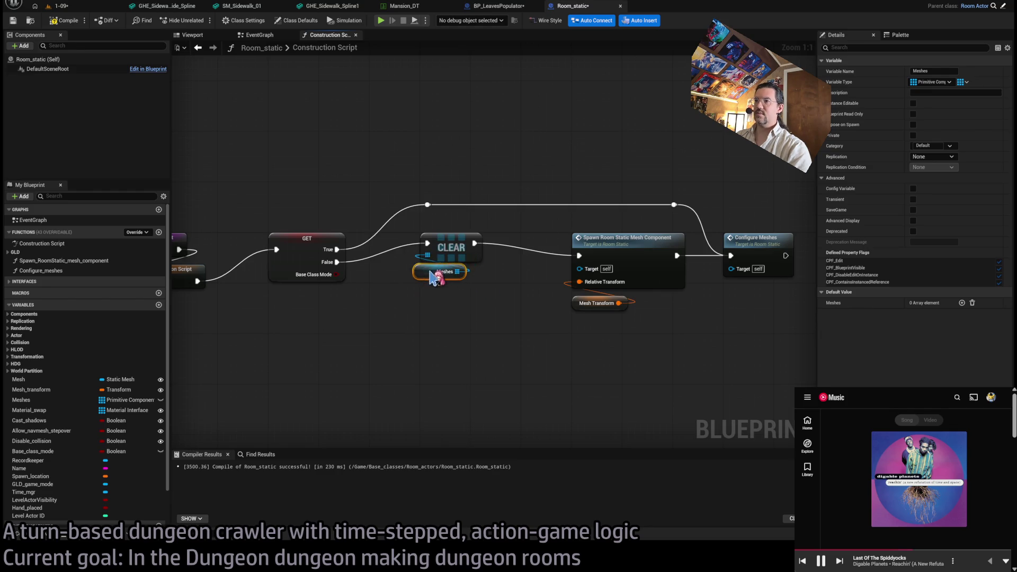
{"action": "left_click", "coordinate": [476, 330]}
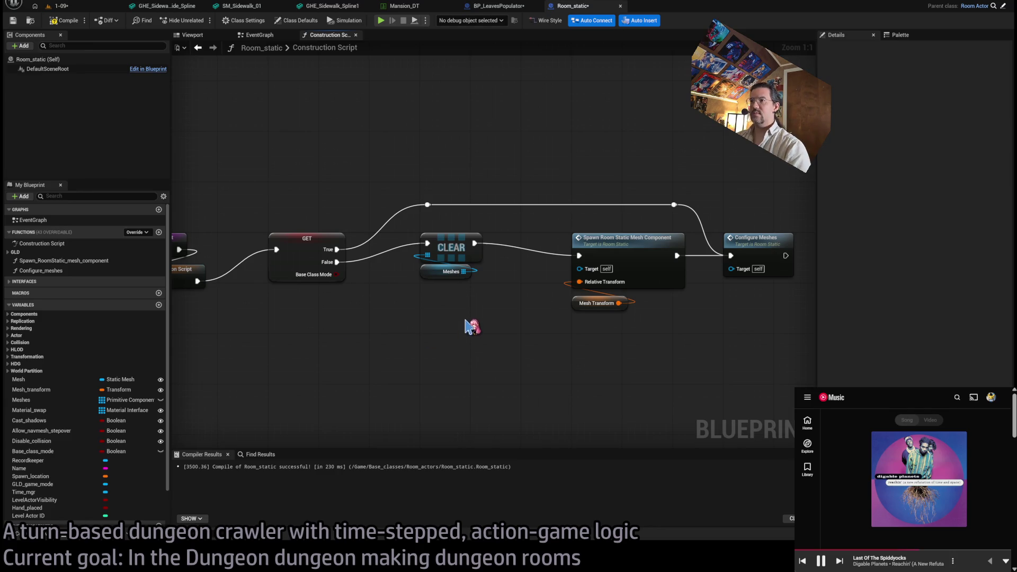
{"action": "key", "text": "ctrl+z"}
{"action": "key", "text": "ctrl+z"}
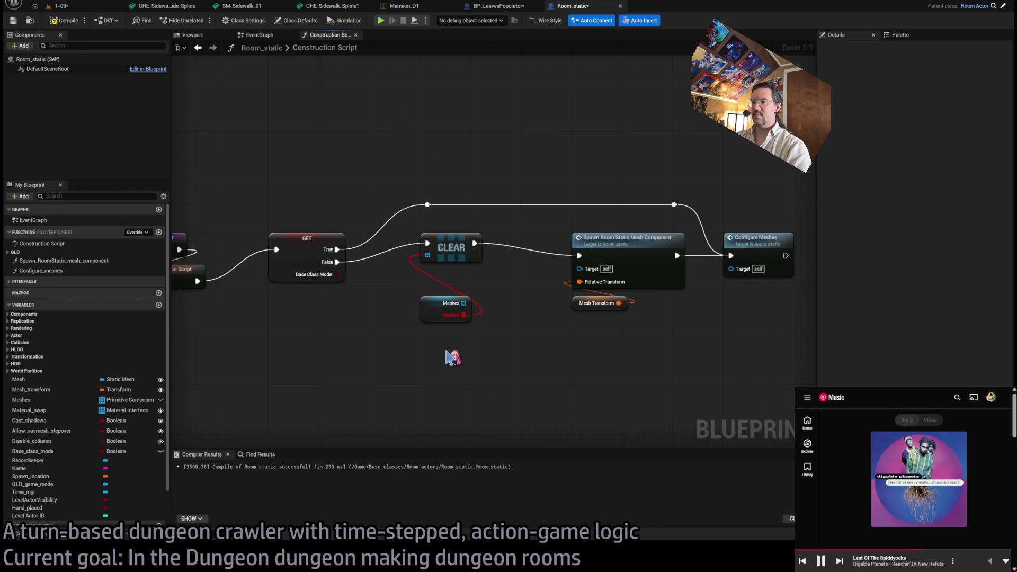
{"action": "key", "text": "ctrl+z"}
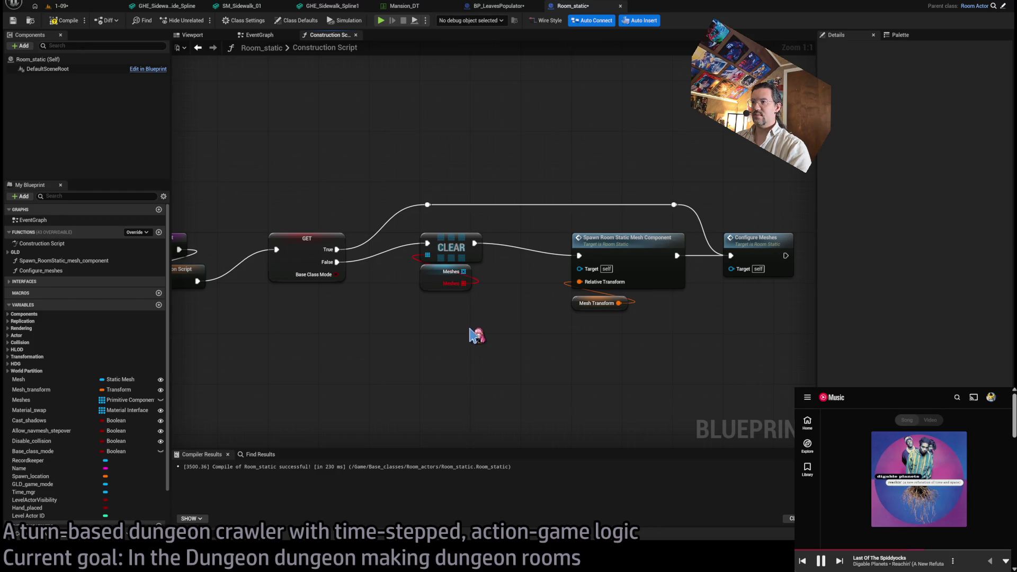
{"action": "left_click", "coordinate": [437, 280]}
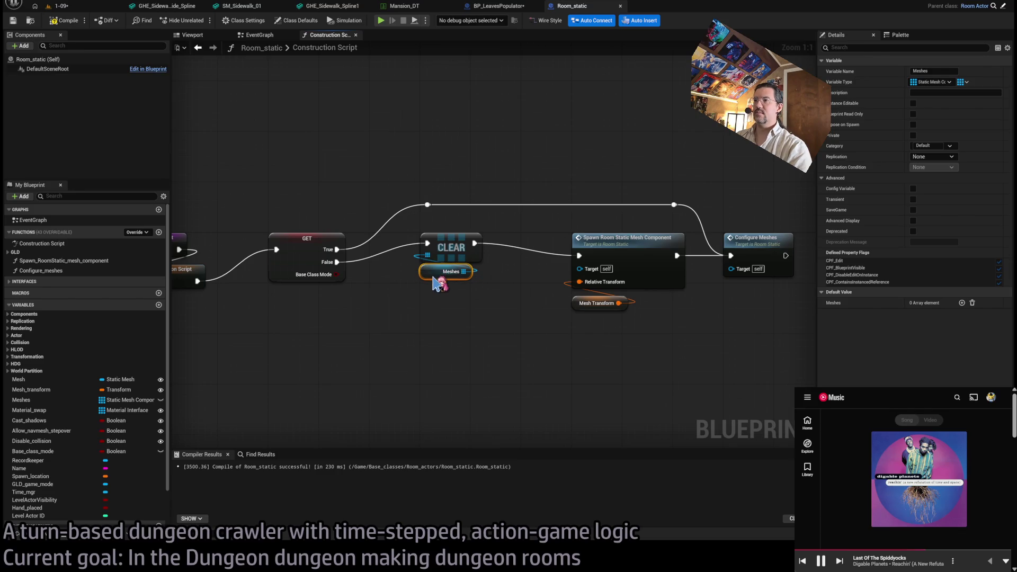
{"action": "left_click", "coordinate": [439, 317]}
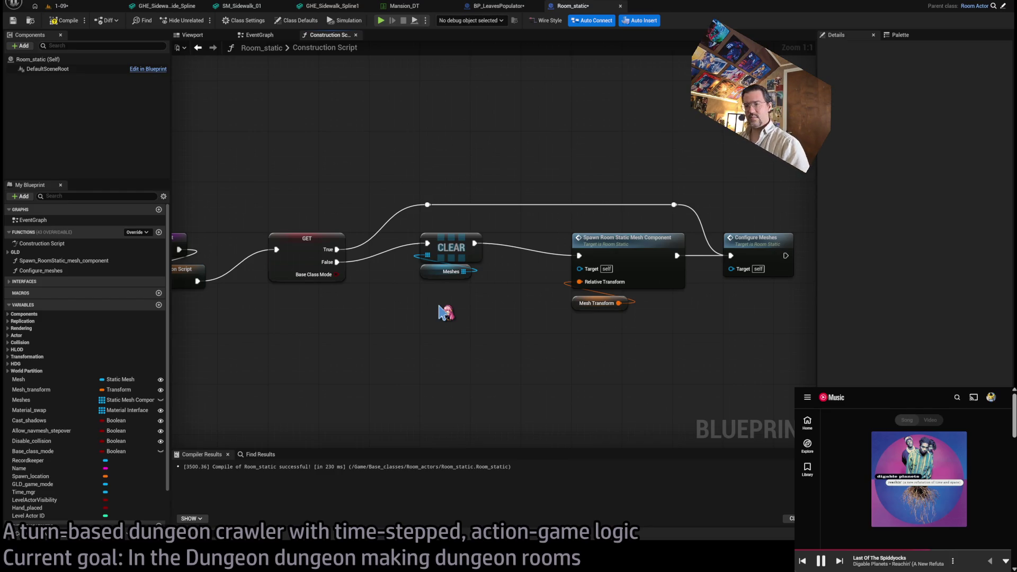
{"action": "left_click", "coordinate": [50, 401]}
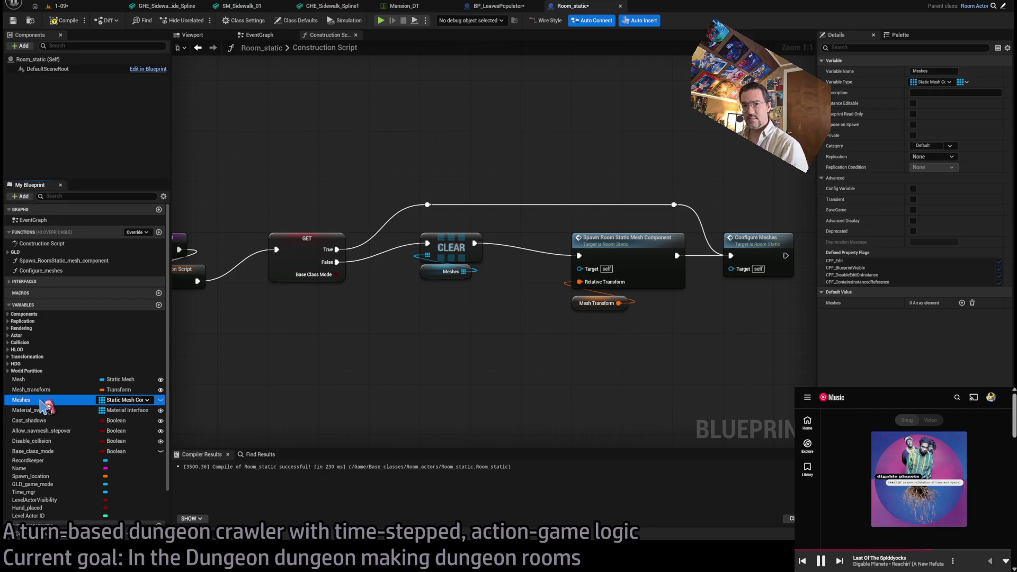
- Duplicate the Meshes variable as Prims, move it above Meshes, then return to level 1-09
{"action": "key", "text": "ctrl+d"}
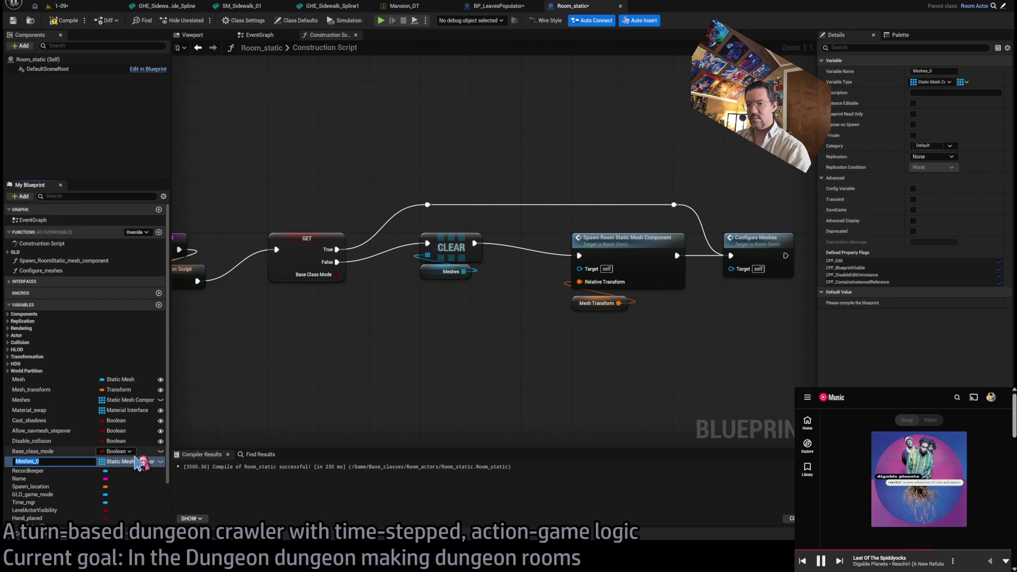
{"action": "type", "text": "Prims"}
{"action": "key", "text": "Return"}
{"action": "left_click_drag", "start_coordinate": [58, 462], "coordinate": [40, 406]}
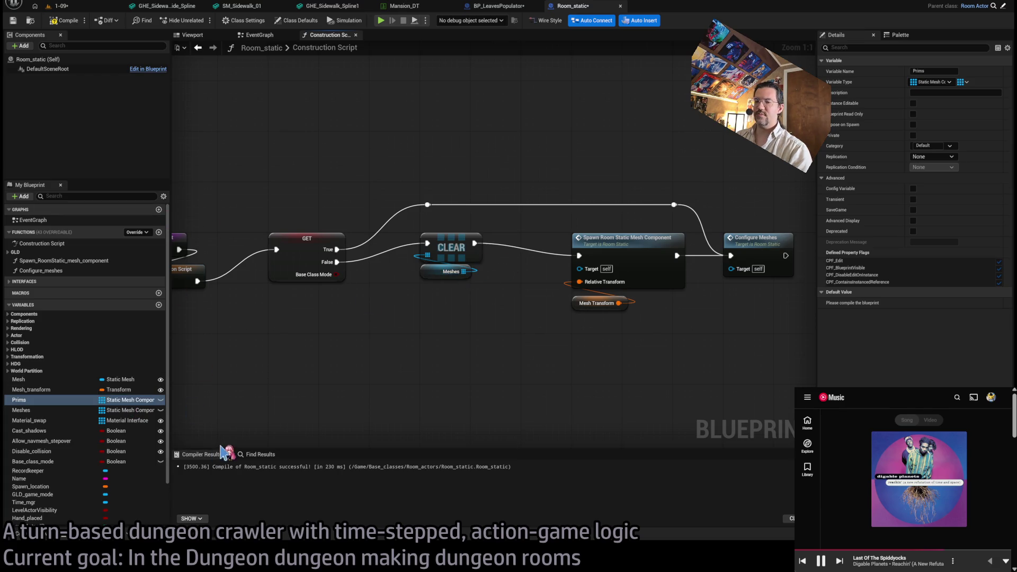
{"action": "left_click", "coordinate": [79, 8]}
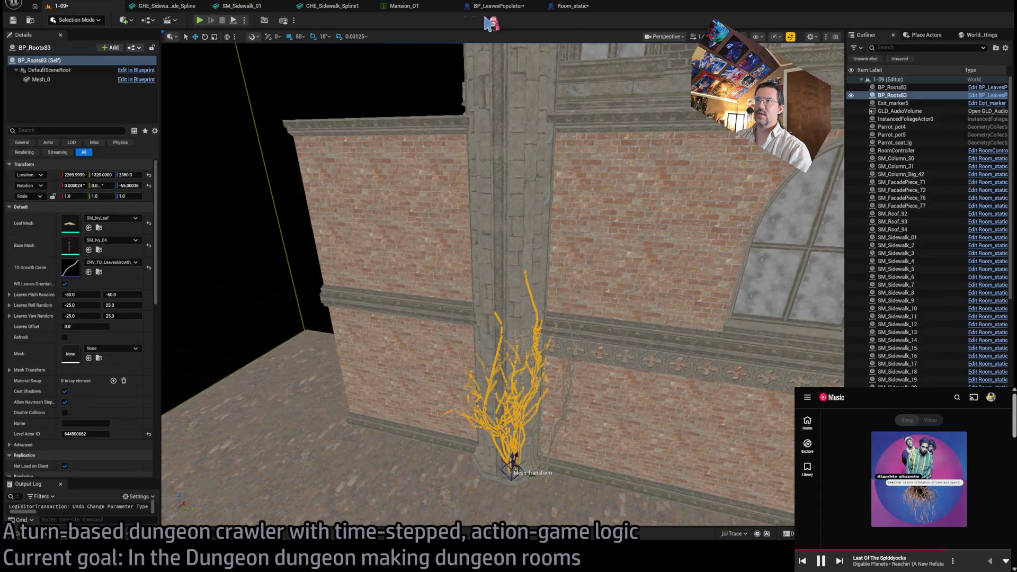
- Return to the Room_static blueprint and browse Content > LevelInstances, showing Mansion and Mansion_DT
{"action": "left_click", "coordinate": [572, 6]}
{"action": "left_click", "coordinate": [48, 538]}
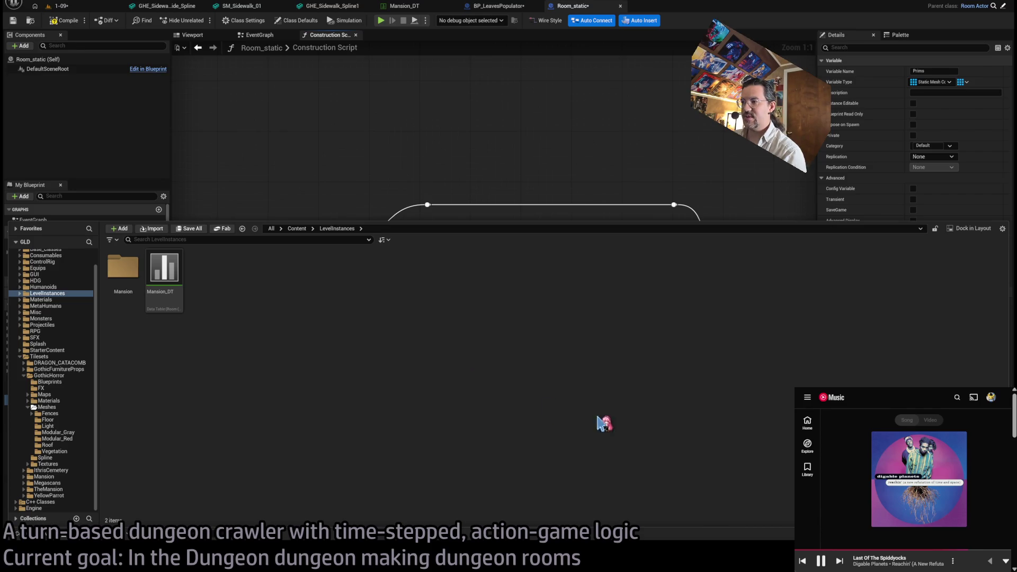
- Close the content browser and bring up the BP_LeavesPopulator construction script
{"action": "left_click", "coordinate": [415, 162]}
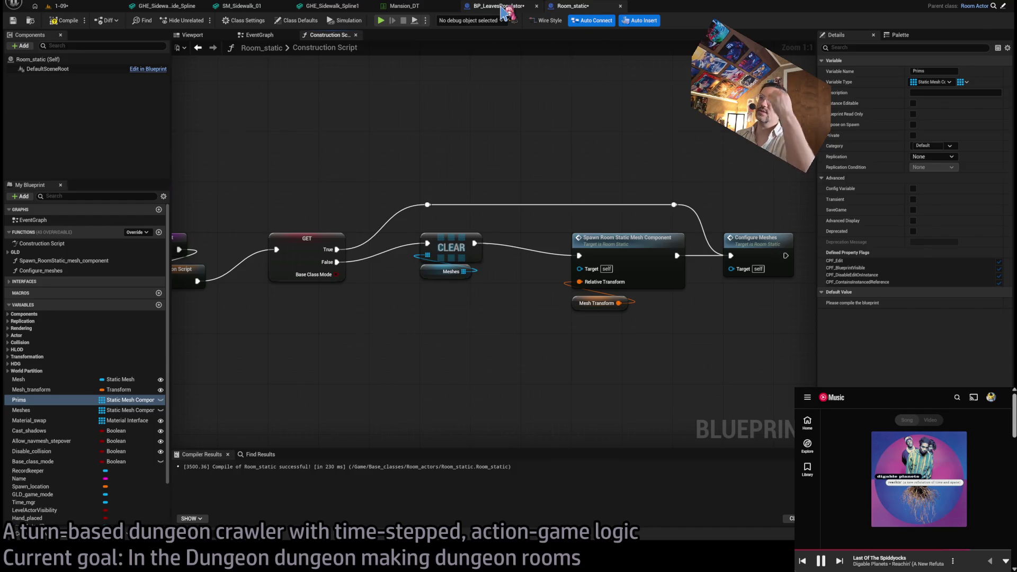
{"action": "left_click", "coordinate": [503, 8]}
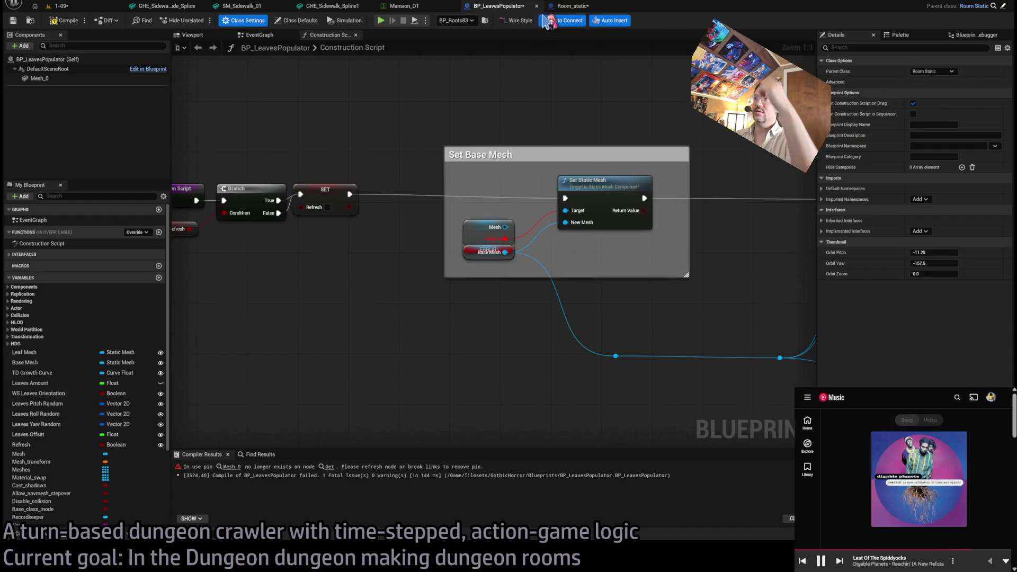
{"action": "left_click", "coordinate": [567, 6]}
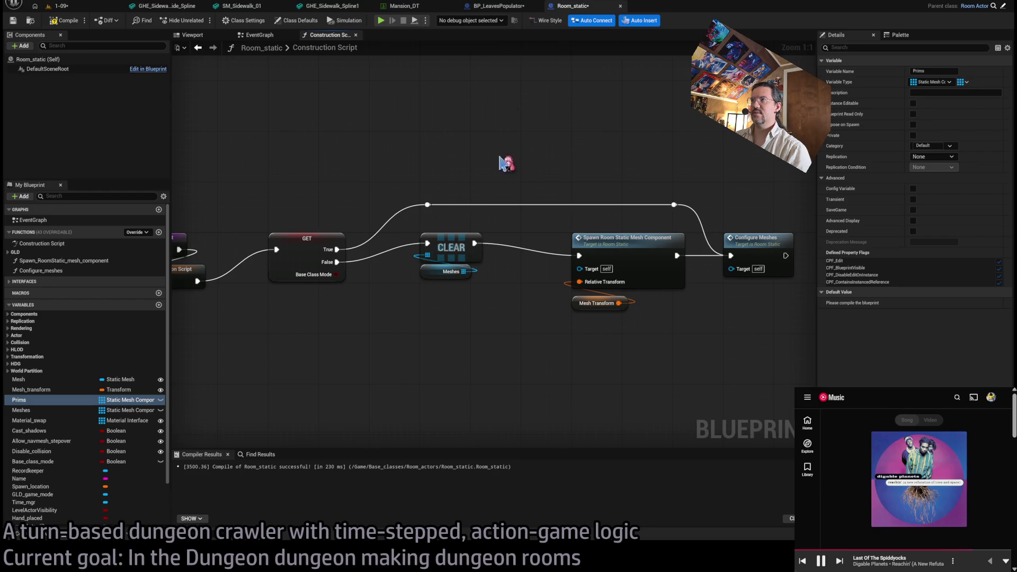
{"action": "left_click", "coordinate": [499, 6]}
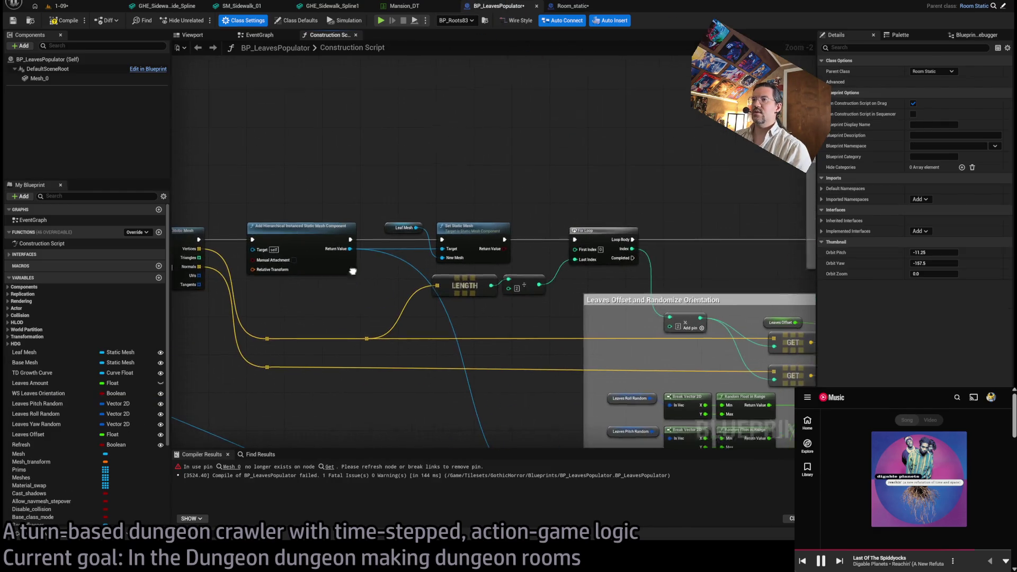
{"action": "scroll", "coordinate": [352, 272], "scroll_direction": "up", "scroll_amount": 2}
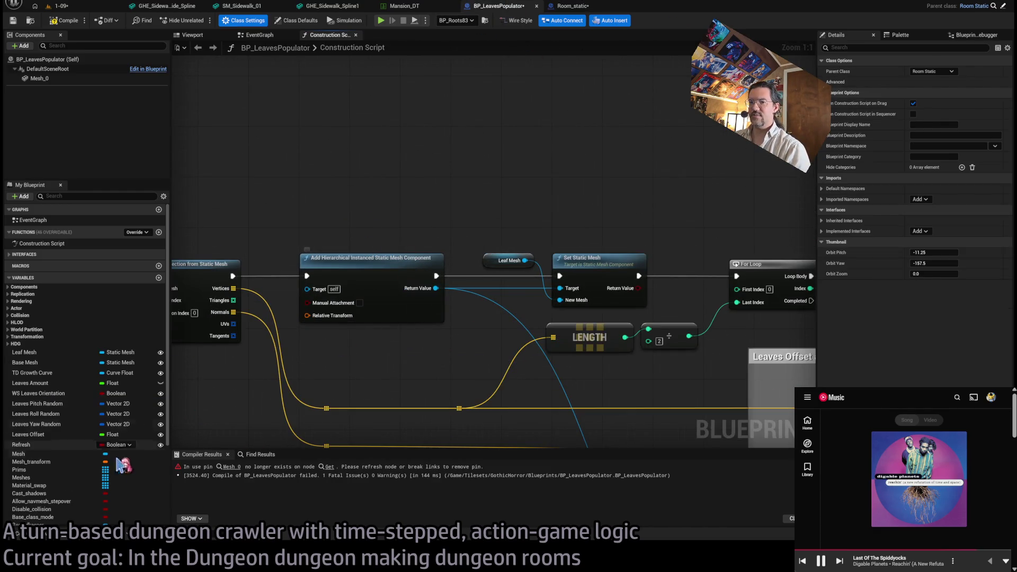
- Add a Meshes getter with an Array Add node fed by the Add HISM return value
{"action": "left_click", "coordinate": [38, 477]}
{"action": "left_click_drag", "start_coordinate": [38, 475], "coordinate": [439, 195]}
{"action": "mouse_move", "coordinate": [436, 288]}
{"action": "left_mouse_down"}
{"action": "mouse_move", "coordinate": [483, 177]}
{"action": "mouse_move", "coordinate": [511, 148]}
{"action": "left_mouse_up"}
{"action": "left_click_drag", "start_coordinate": [440, 172], "coordinate": [525, 142]}
{"action": "type", "text": "add"}
{"action": "key", "text": "Return"}
{"action": "left_click_drag", "start_coordinate": [436, 288], "coordinate": [528, 159]}
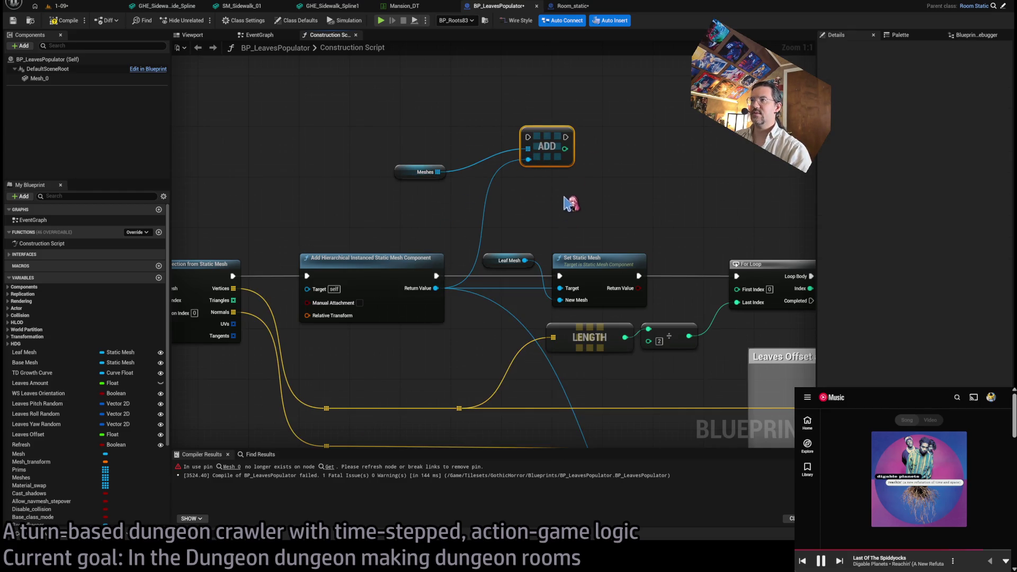
{"action": "scroll", "coordinate": [352, 200], "scroll_direction": "down", "scroll_amount": 3}
{"action": "scroll", "coordinate": [523, 204], "scroll_direction": "up", "scroll_amount": 2}
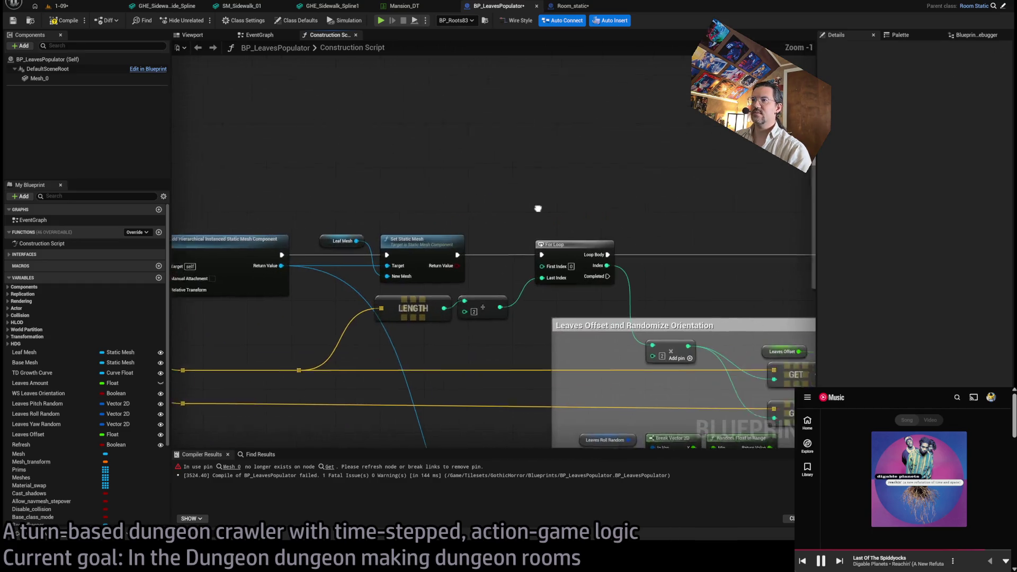
{"action": "scroll", "coordinate": [538, 208], "scroll_direction": "down", "scroll_amount": 4}
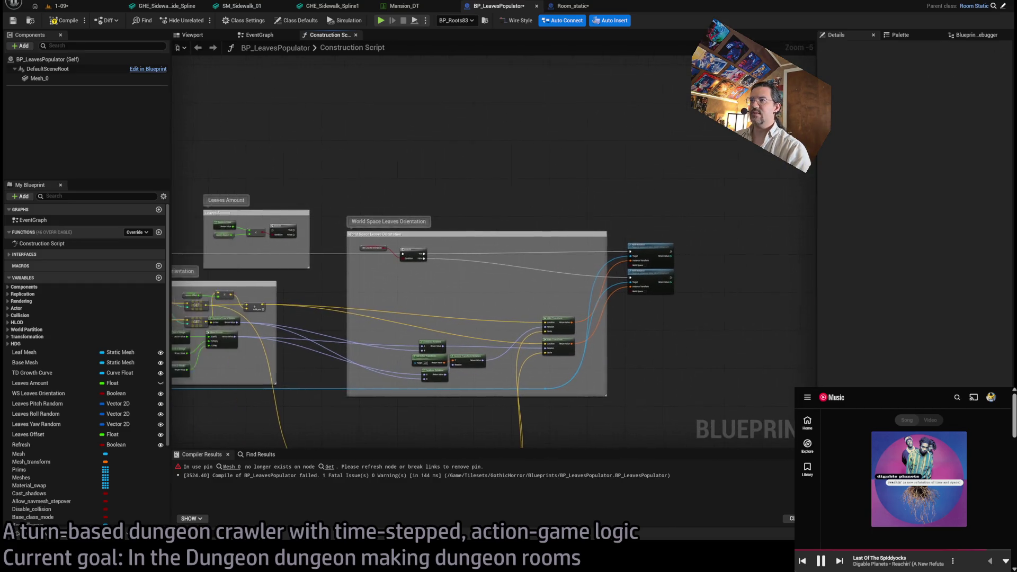
{"action": "scroll", "coordinate": [391, 225], "scroll_direction": "down", "scroll_amount": 1}
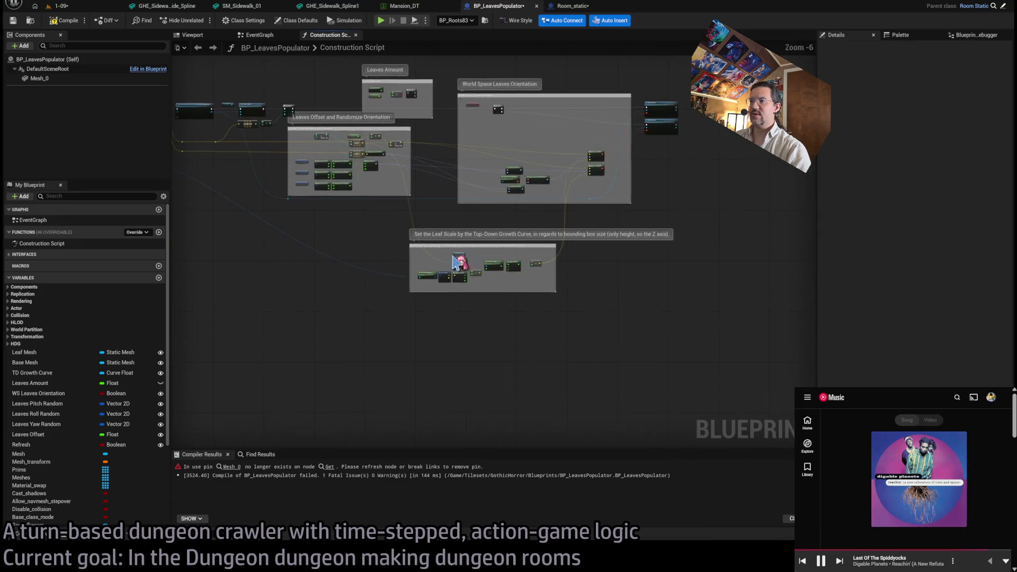
{"action": "scroll", "coordinate": [465, 268], "scroll_direction": "up", "scroll_amount": 4}
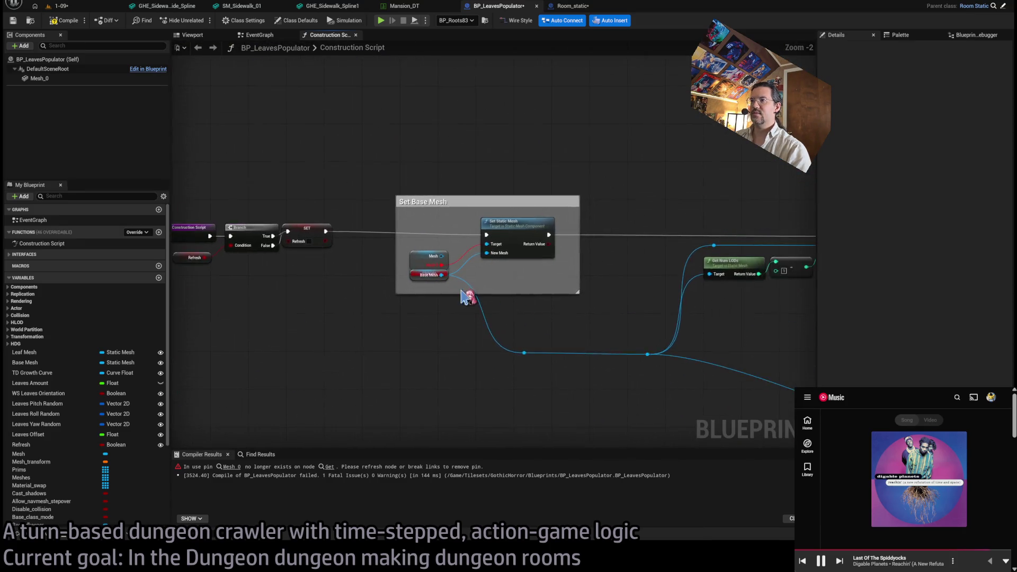
{"action": "scroll", "coordinate": [466, 297], "scroll_direction": "up", "scroll_amount": 2}
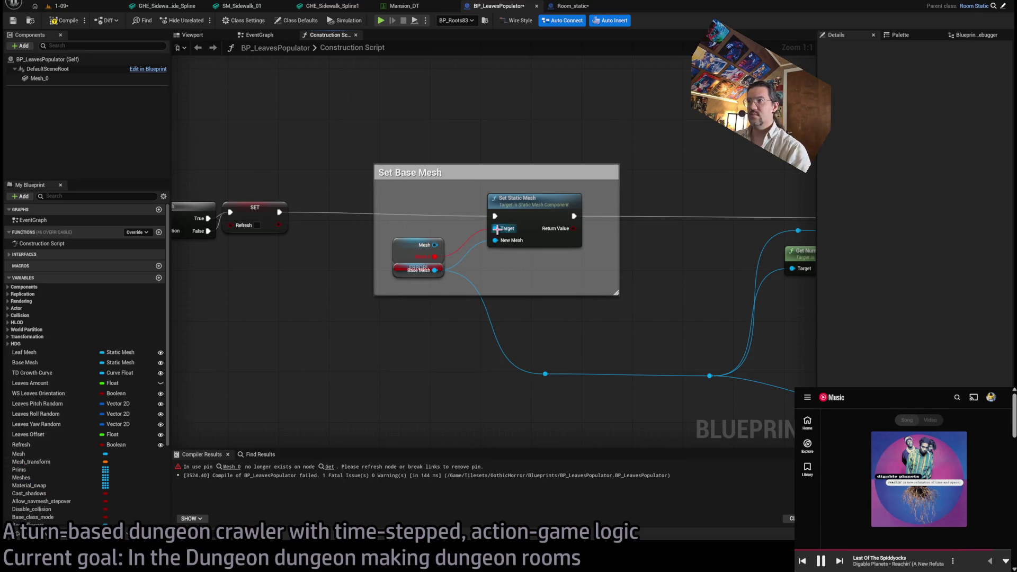
- Rename the Mesh_0 component to BaseMesh
{"action": "scroll", "coordinate": [69, 461], "scroll_direction": "down", "scroll_amount": 3}
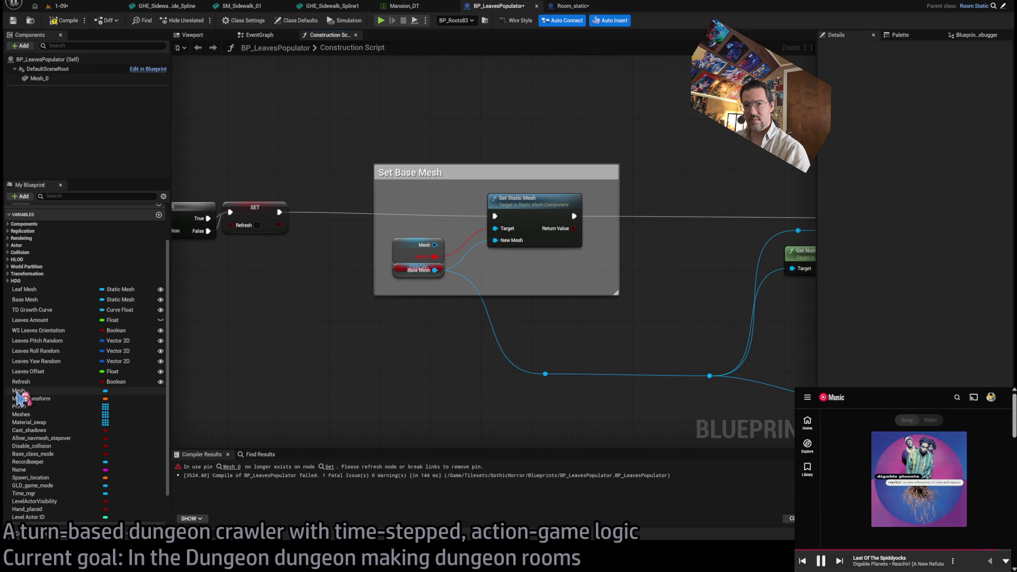
{"action": "left_click", "coordinate": [19, 391]}
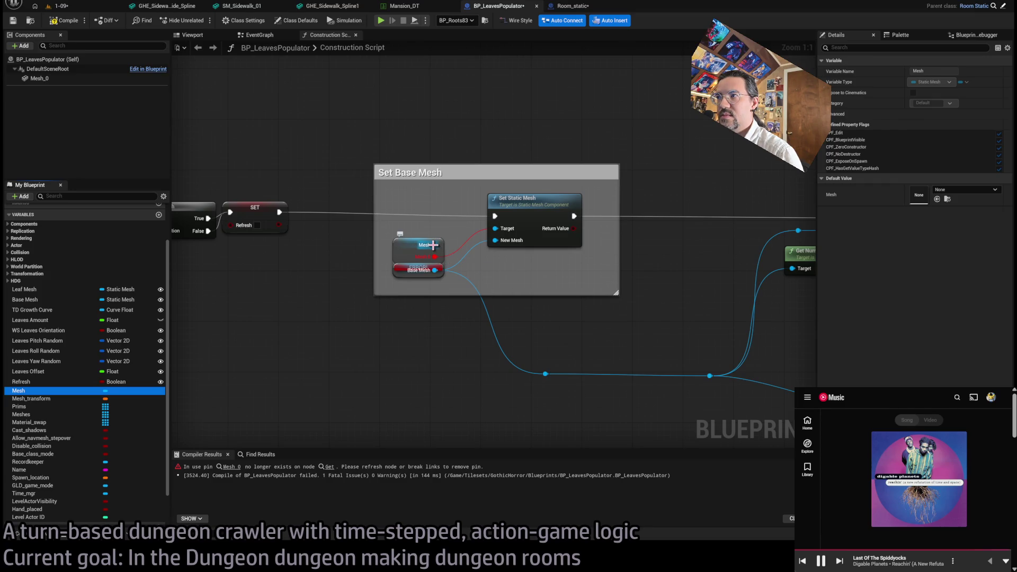
{"action": "left_click", "coordinate": [37, 80]}
{"action": "left_click", "coordinate": [37, 79]}
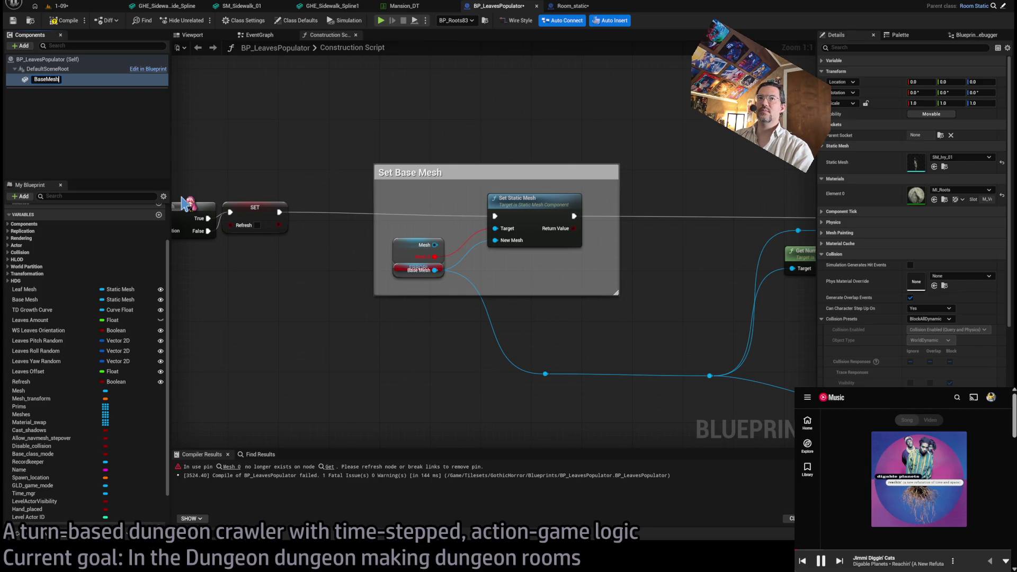
{"action": "key", "text": "Return"}
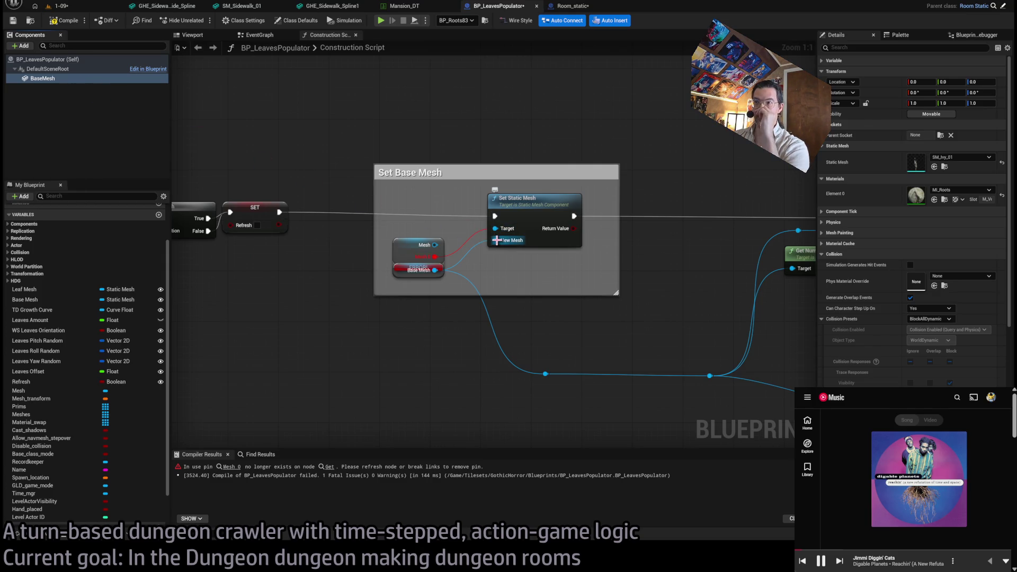
- Check the Mesh getter and the Mesh and Base Mesh variables, then view level 1-09
{"action": "left_click", "coordinate": [436, 246]}
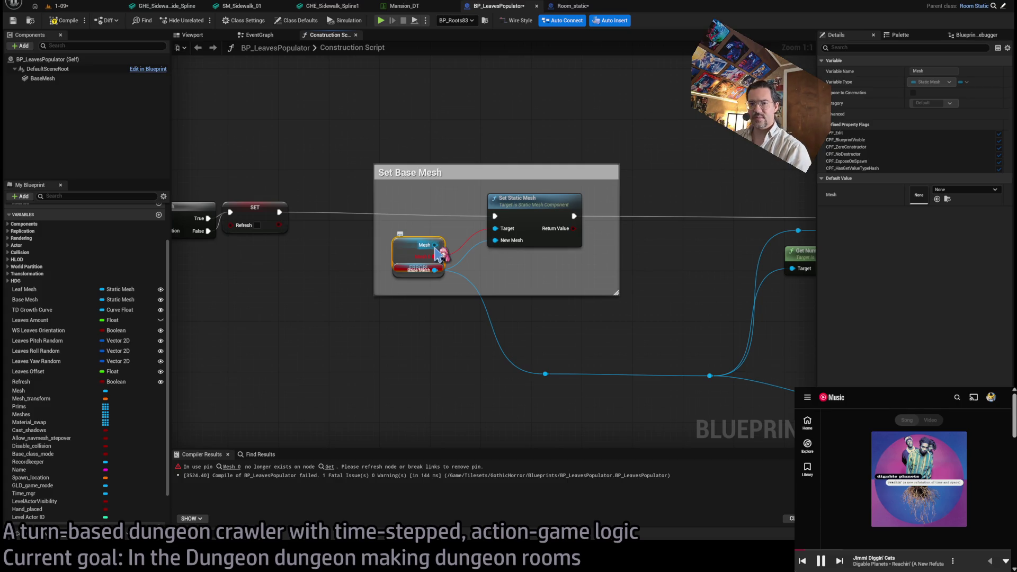
{"action": "left_click", "coordinate": [45, 392]}
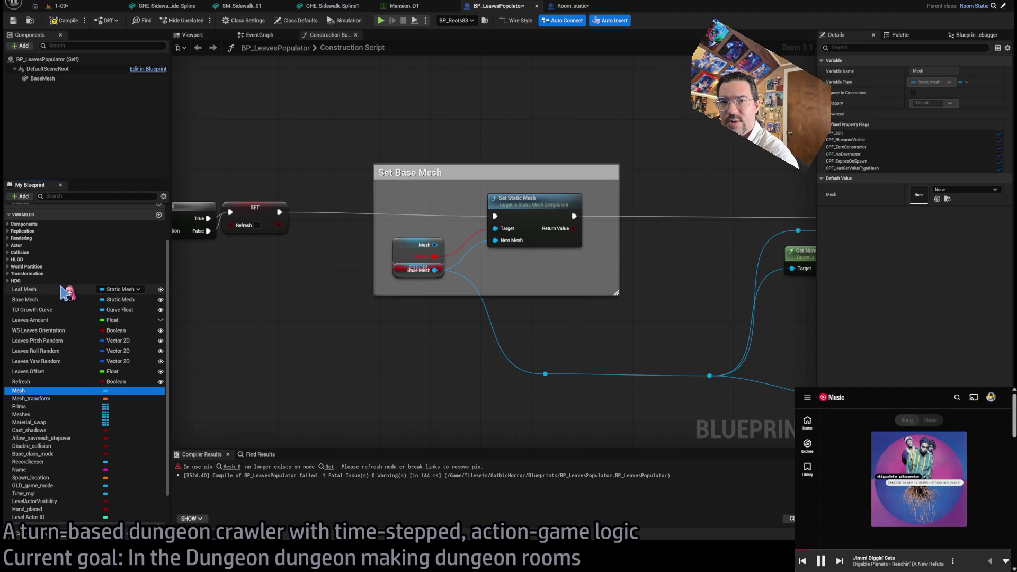
{"action": "left_click", "coordinate": [69, 307]}
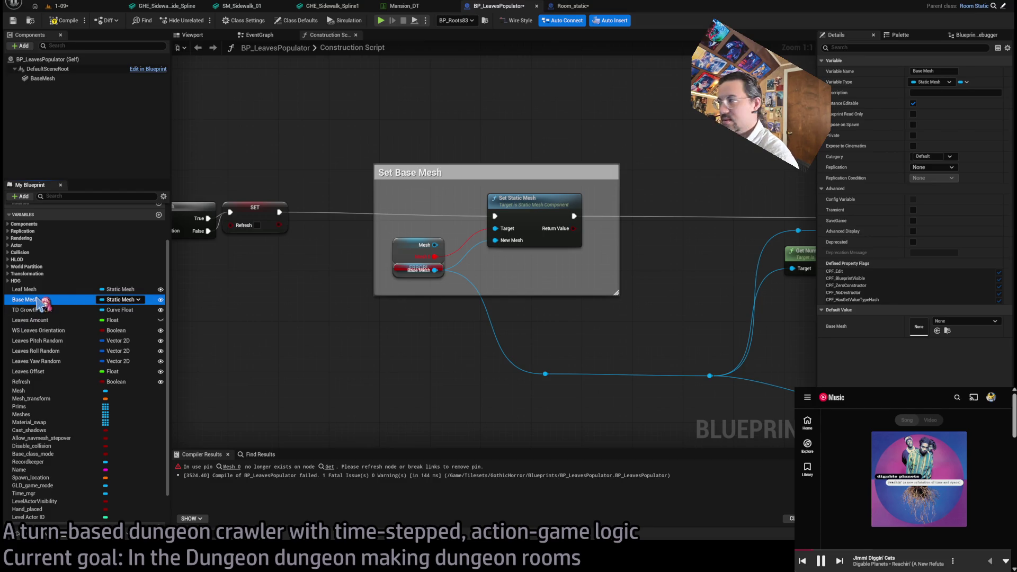
{"action": "left_click", "coordinate": [60, 6]}
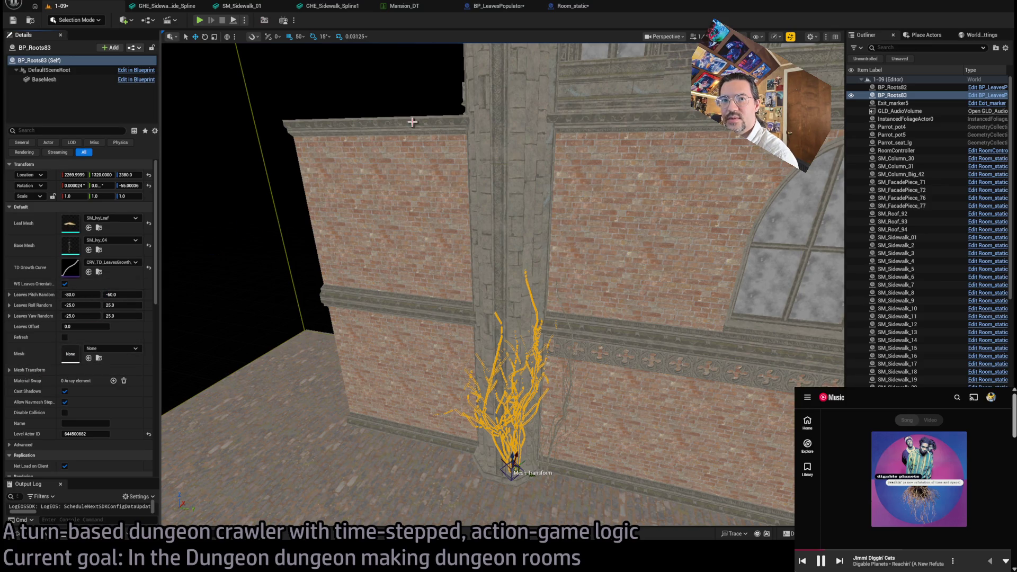
- Look over Room_static's construction script, then go back to BP_LeavesPopulator's graph
{"action": "left_click", "coordinate": [569, 6]}
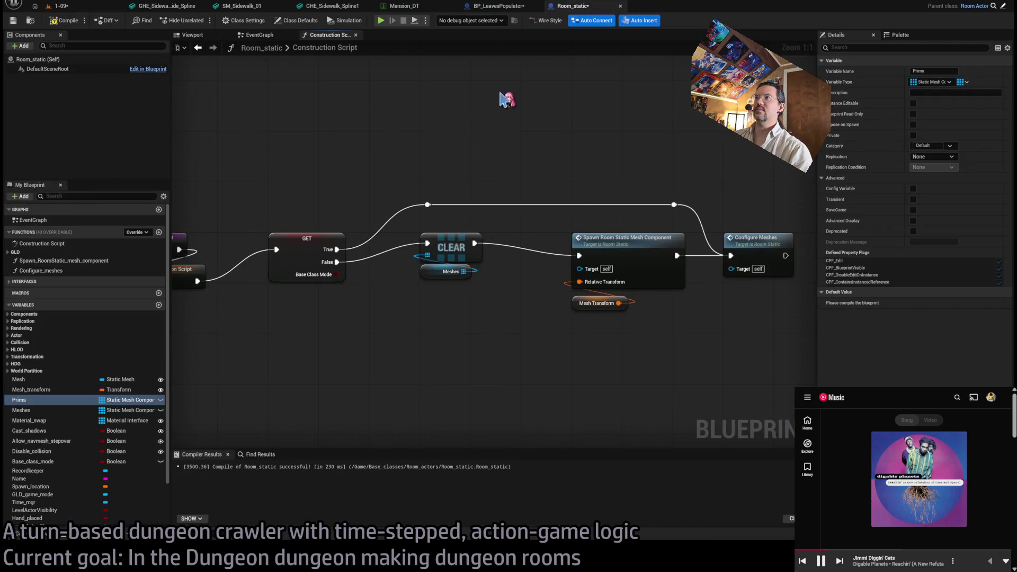
{"action": "left_click", "coordinate": [498, 7]}
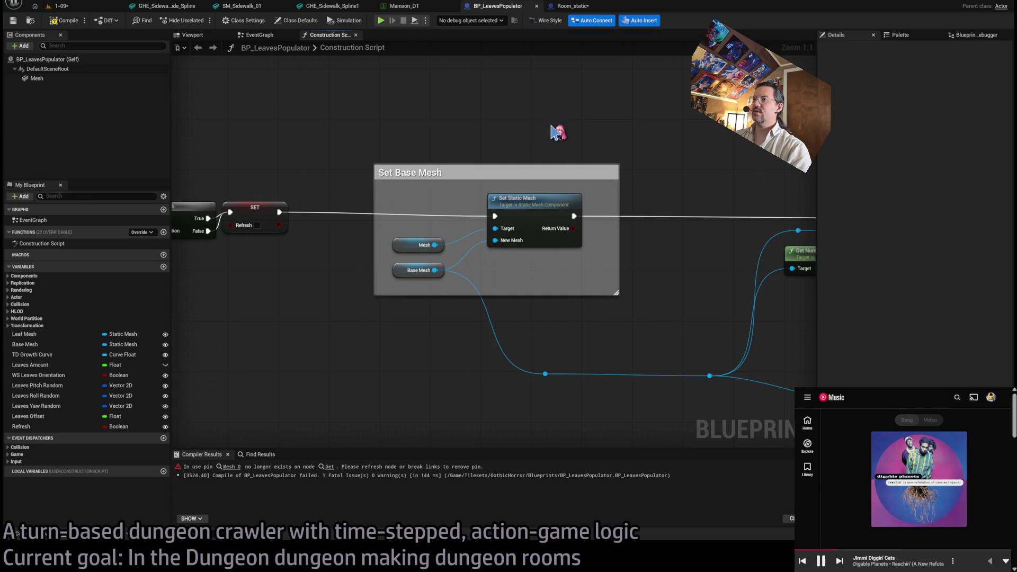
- Rename the Mesh component to BaseMeshComponent
{"action": "left_click", "coordinate": [411, 251]}
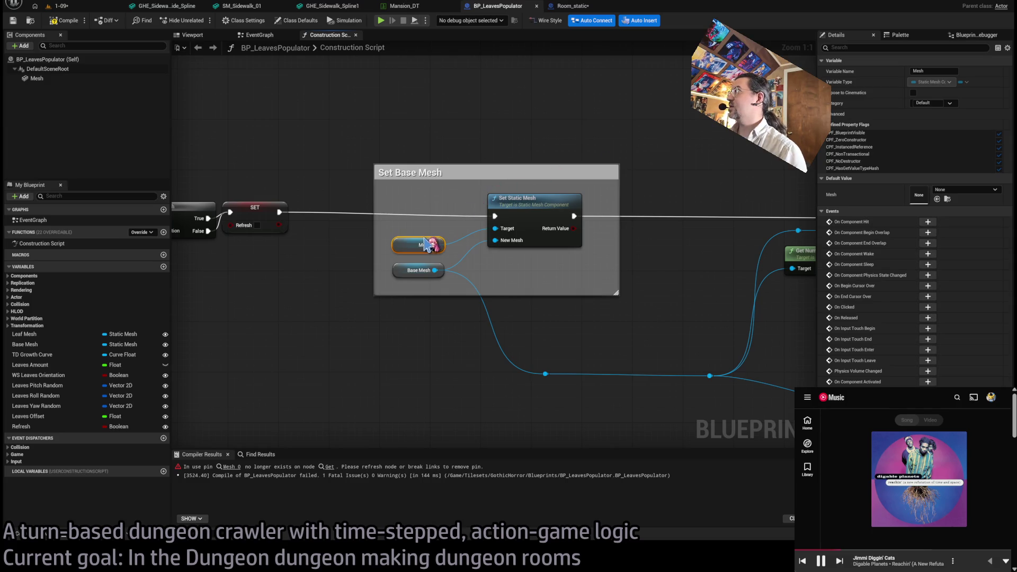
{"action": "left_click", "coordinate": [57, 81]}
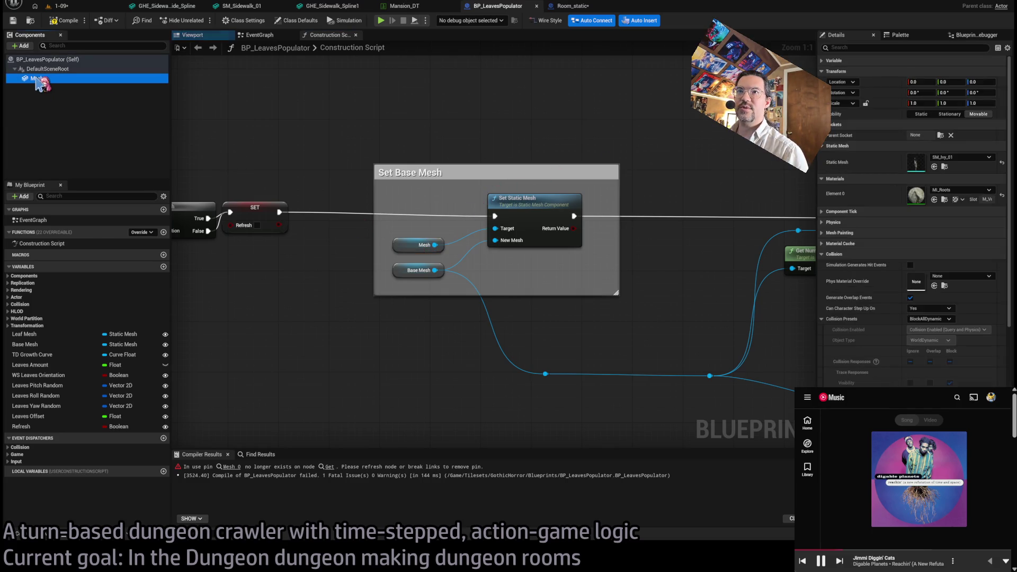
{"action": "key", "text": "F2"}
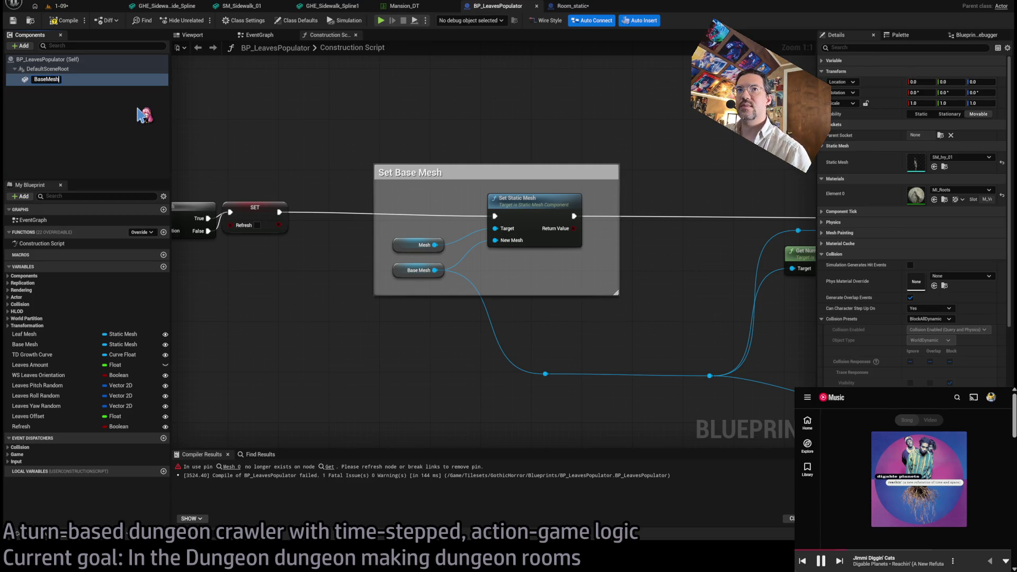
{"action": "key", "text": "Return"}
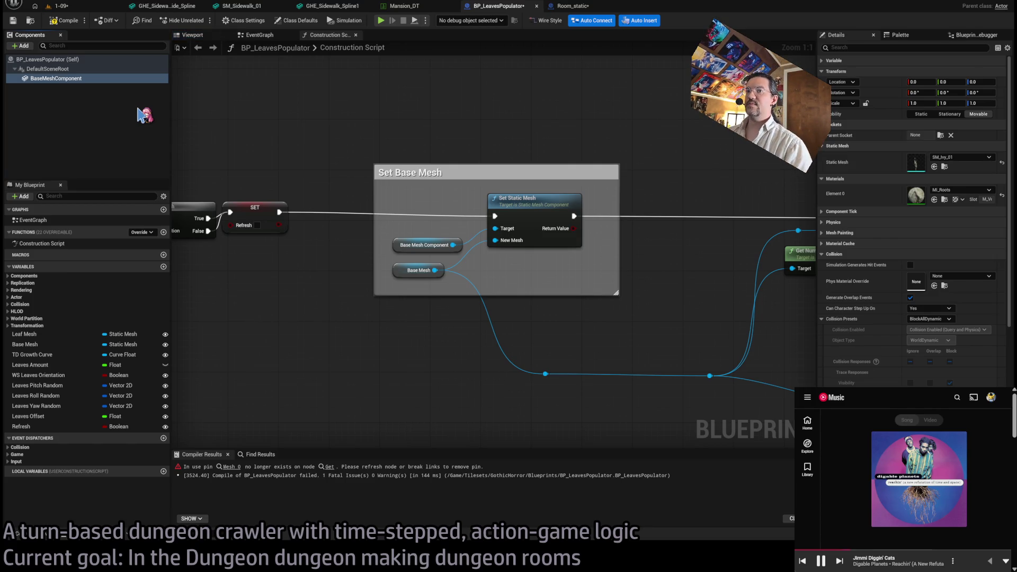
- In Room_static, wire the GET node's False output into CLEAR, then return to BP_LeavesPopulator
{"action": "left_click", "coordinate": [554, 8]}
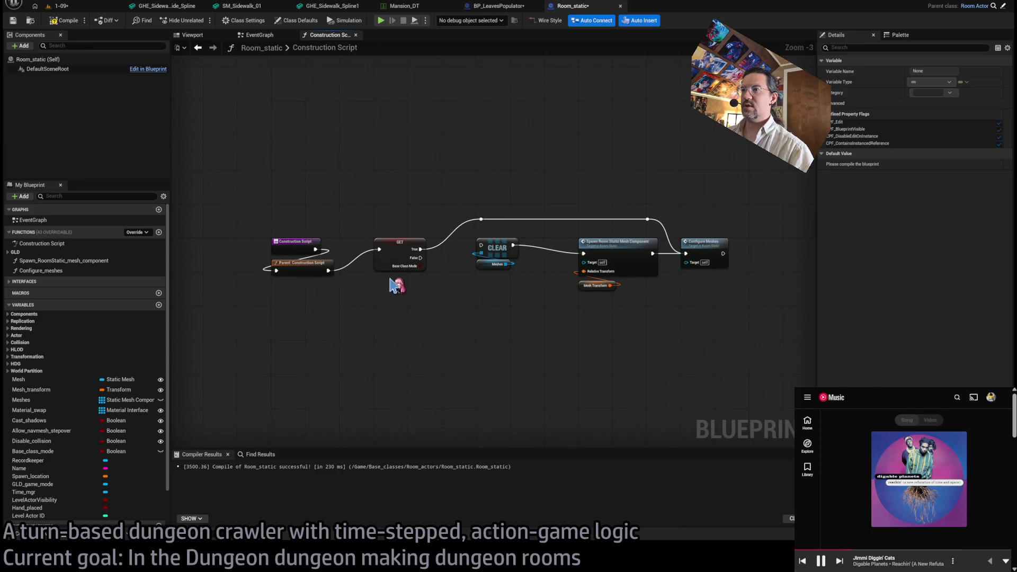
{"action": "scroll", "coordinate": [447, 265], "scroll_direction": "up", "scroll_amount": 3}
{"action": "left_click_drag", "start_coordinate": [408, 255], "coordinate": [498, 237]}
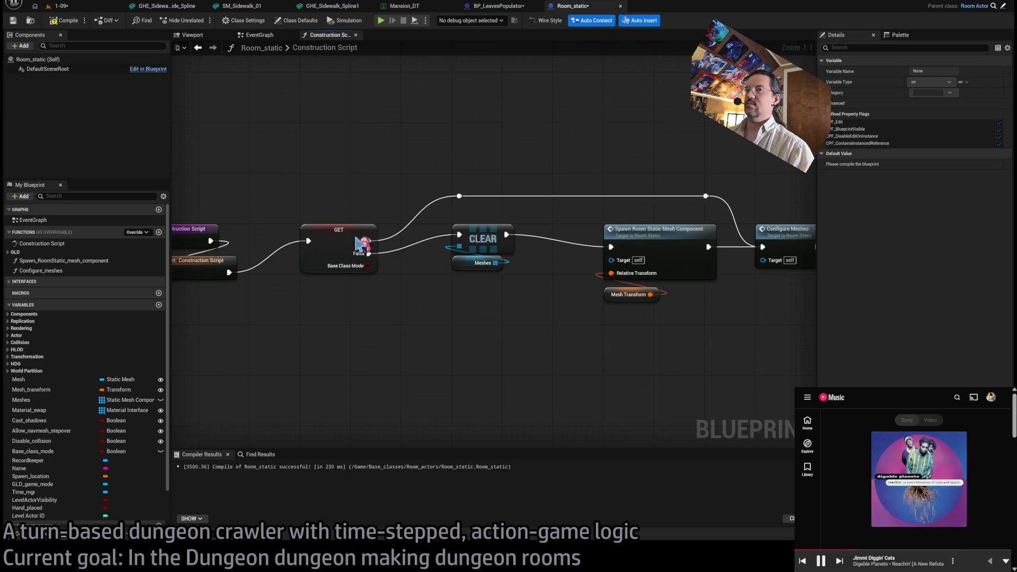
{"action": "left_click", "coordinate": [501, 6]}
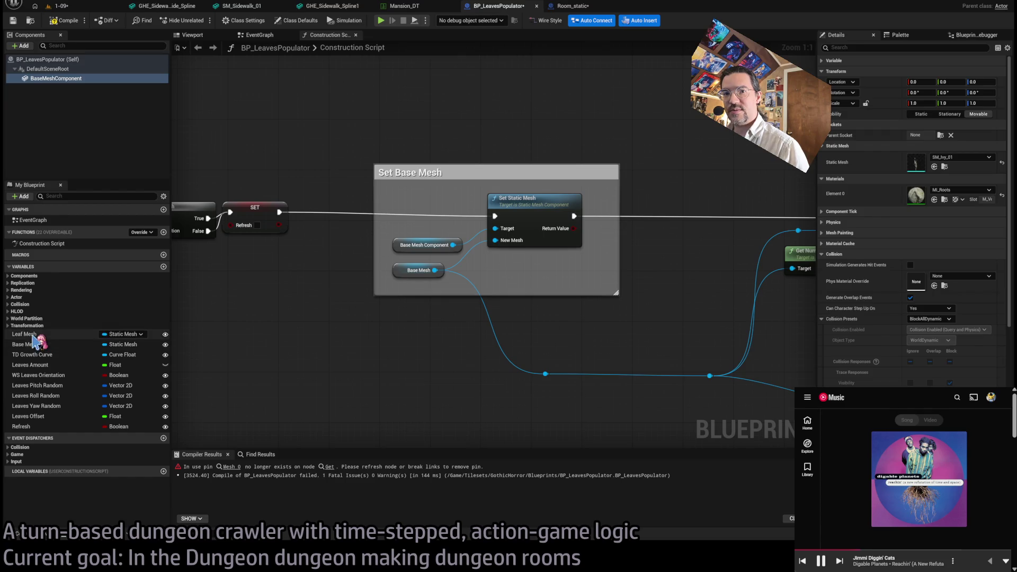
- Inspect the Leaf Mesh variable's settings and bring the mesh-section nodes into view
{"action": "left_click", "coordinate": [28, 334]}
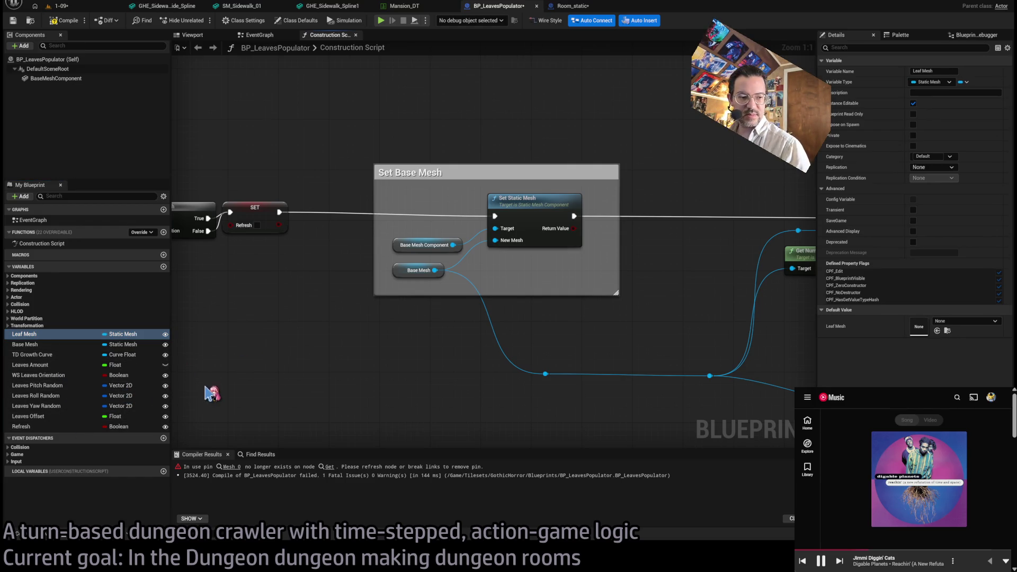
{"action": "scroll", "coordinate": [318, 360], "scroll_direction": "down", "scroll_amount": 3}
{"action": "mouse_move", "coordinate": [309, 341]}
{"action": "left_mouse_down"}
{"action": "mouse_move", "coordinate": [399, 297]}
{"action": "mouse_move", "coordinate": [442, 291]}
{"action": "mouse_move", "coordinate": [644, 324]}
{"action": "mouse_move", "coordinate": [325, 330]}
{"action": "left_mouse_up"}
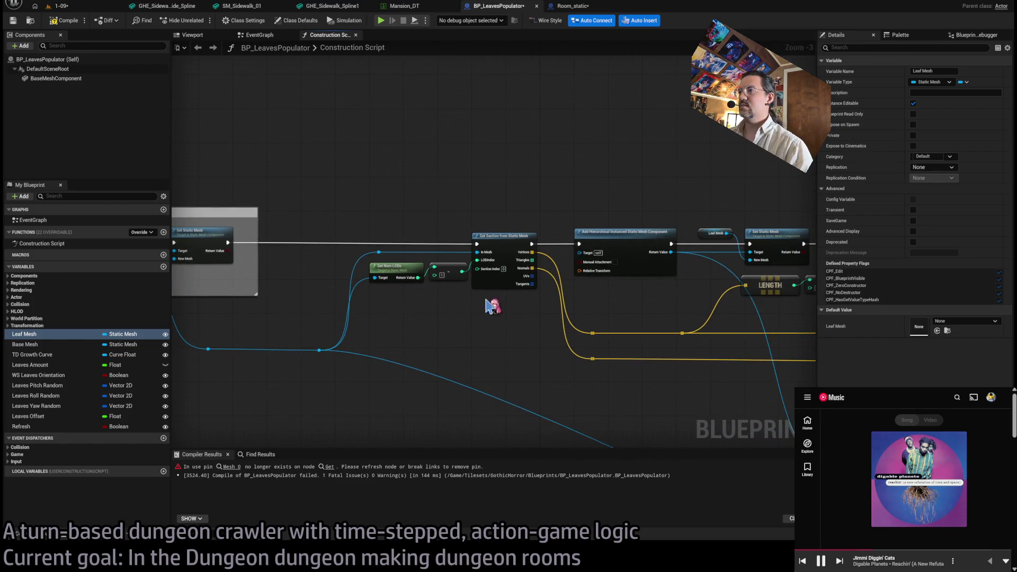
{"action": "left_click", "coordinate": [512, 327]}
- Pan past the For Loop and Get Num LODs nodes to frame the Set Base Mesh group at 1:1
{"action": "scroll", "coordinate": [500, 331], "scroll_direction": "up", "scroll_amount": 1}
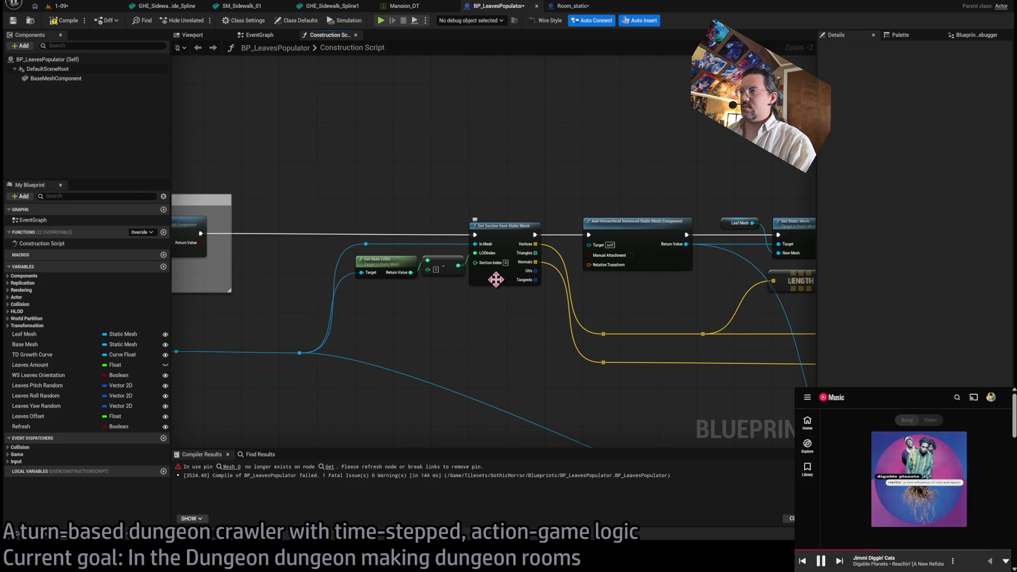
{"action": "left_click_drag", "start_coordinate": [504, 311], "coordinate": [320, 315]}
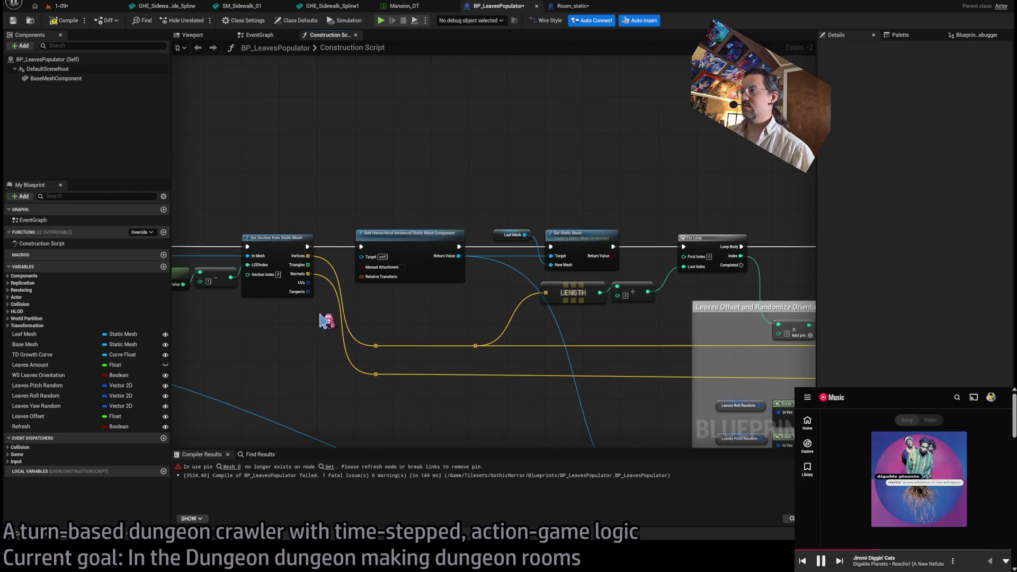
{"action": "left_click_drag", "start_coordinate": [410, 304], "coordinate": [507, 291]}
{"action": "left_click_drag", "start_coordinate": [400, 295], "coordinate": [591, 290]}
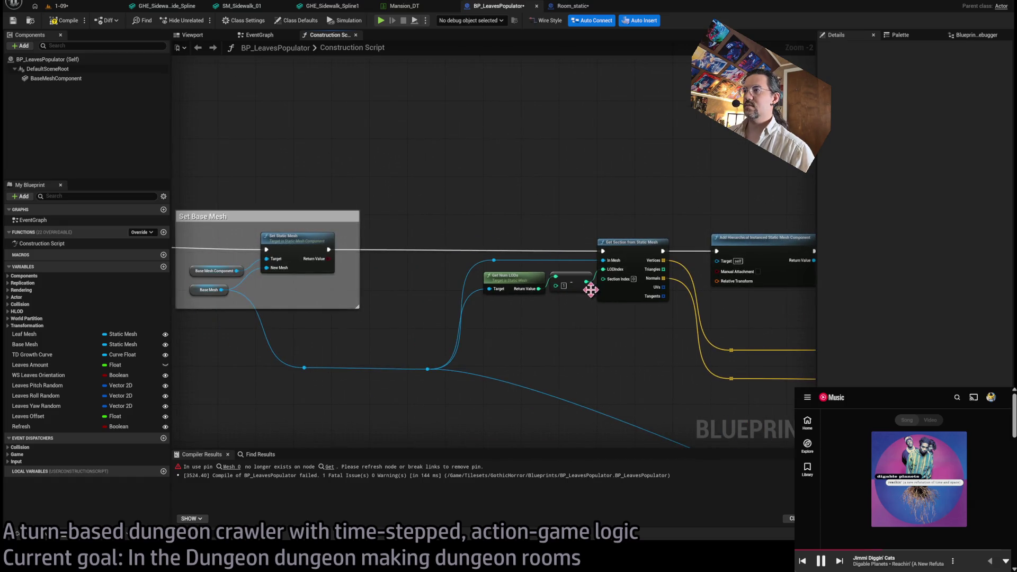
{"action": "left_click_drag", "start_coordinate": [519, 325], "coordinate": [501, 222]}
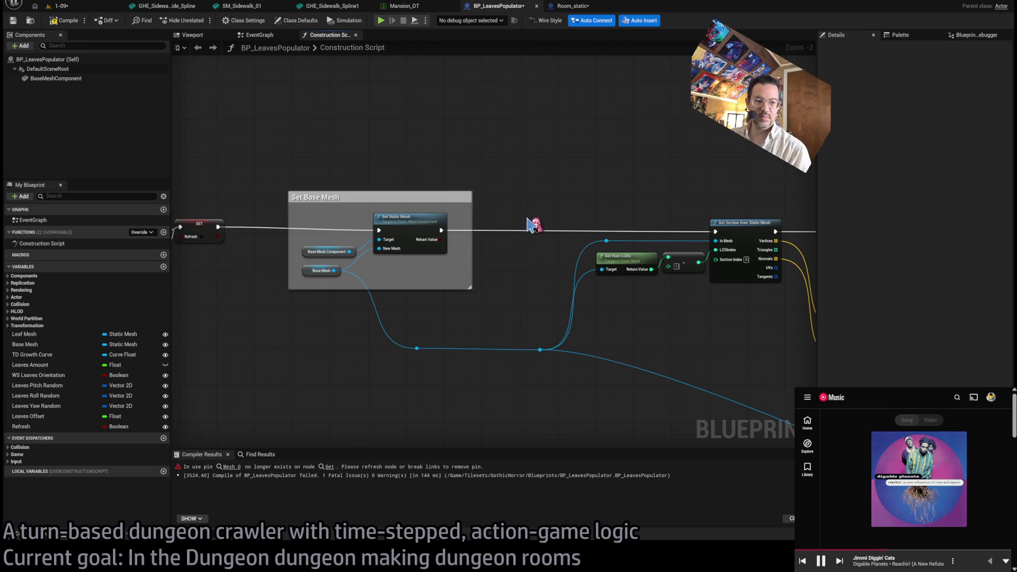
{"action": "scroll", "coordinate": [530, 226], "scroll_direction": "up", "scroll_amount": 2}
{"action": "left_click", "coordinate": [481, 232]}
{"action": "mouse_move", "coordinate": [481, 231]}
{"action": "left_mouse_down"}
{"action": "mouse_move", "coordinate": [403, 254]}
{"action": "mouse_move", "coordinate": [495, 284]}
{"action": "left_mouse_up"}
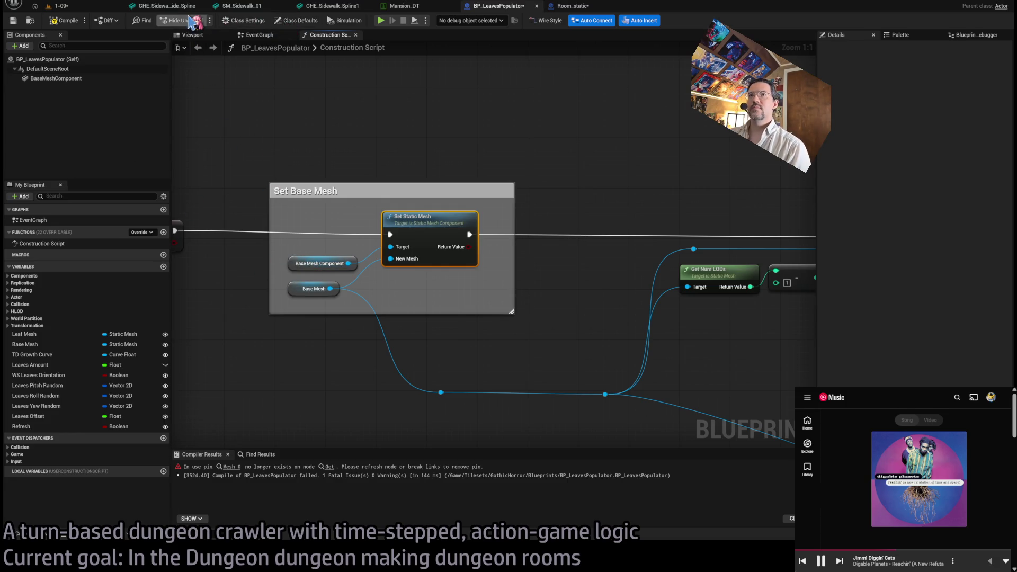
- Reparent to Room Static and connect a BaseMeshComponent getter to Set Static Mesh's Target
{"action": "left_click", "coordinate": [243, 21]}
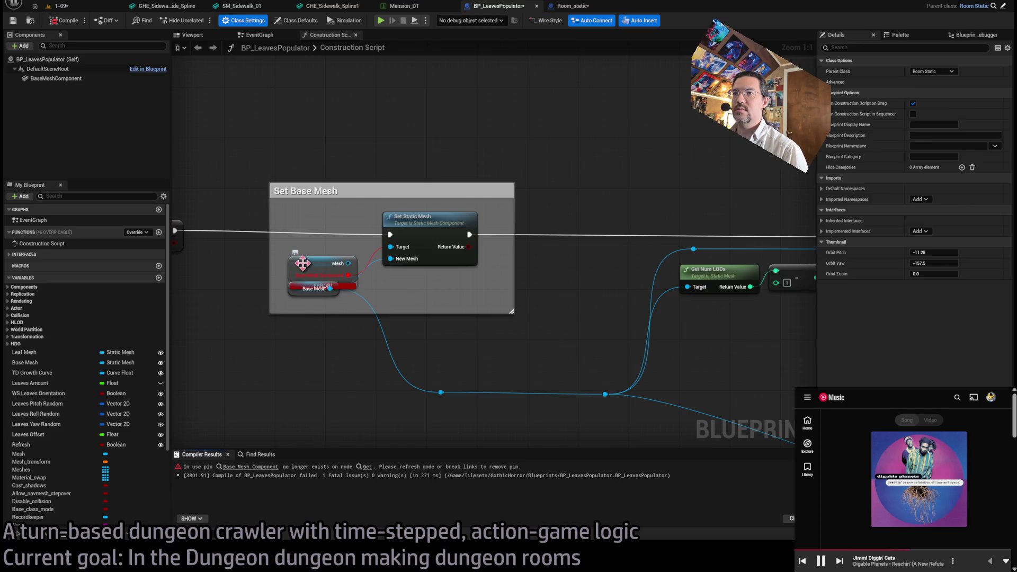
{"action": "left_click_drag", "start_coordinate": [302, 263], "coordinate": [303, 252]}
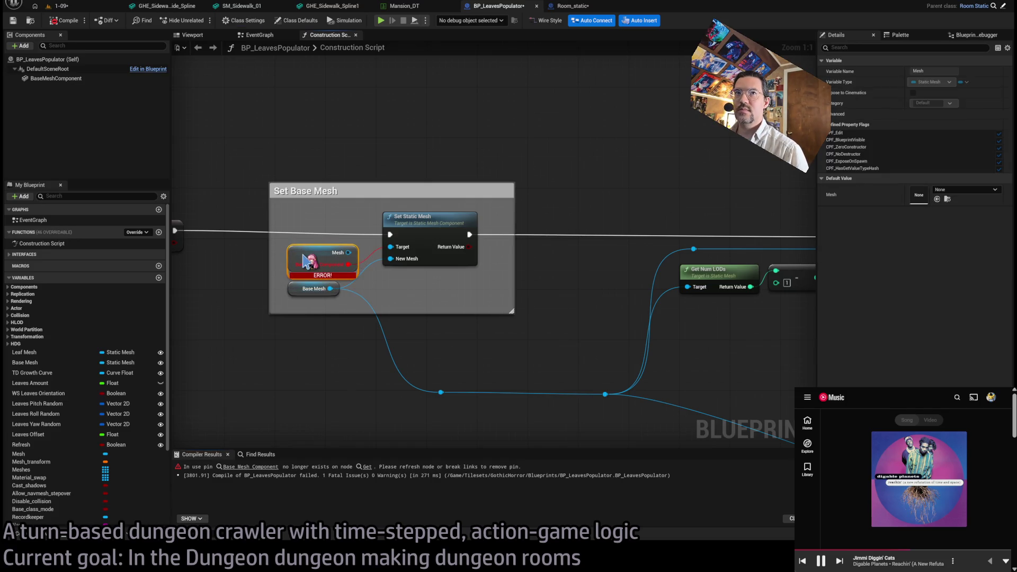
{"action": "left_click", "coordinate": [56, 80]}
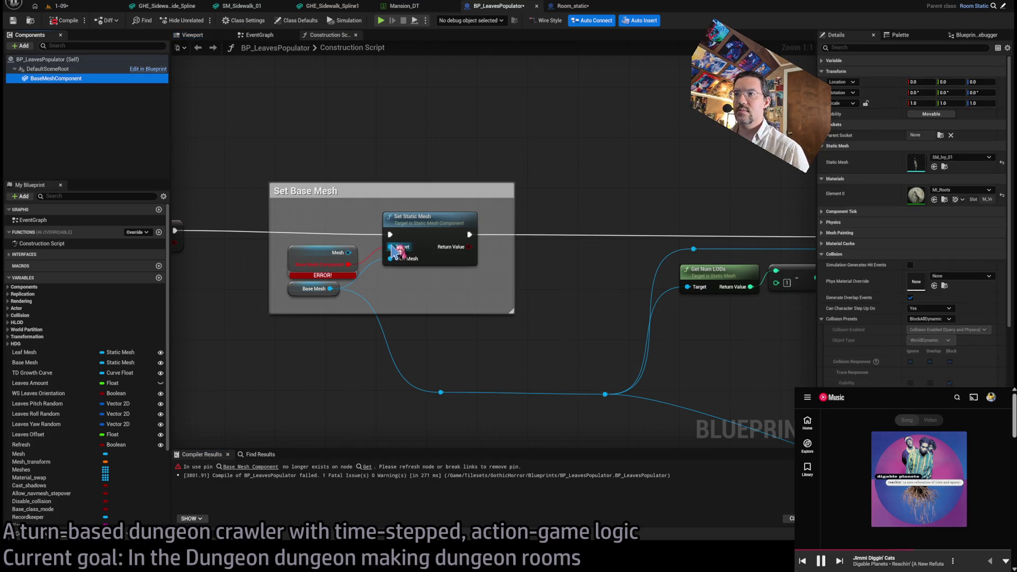
{"action": "left_click_drag", "start_coordinate": [394, 252], "coordinate": [395, 251]}
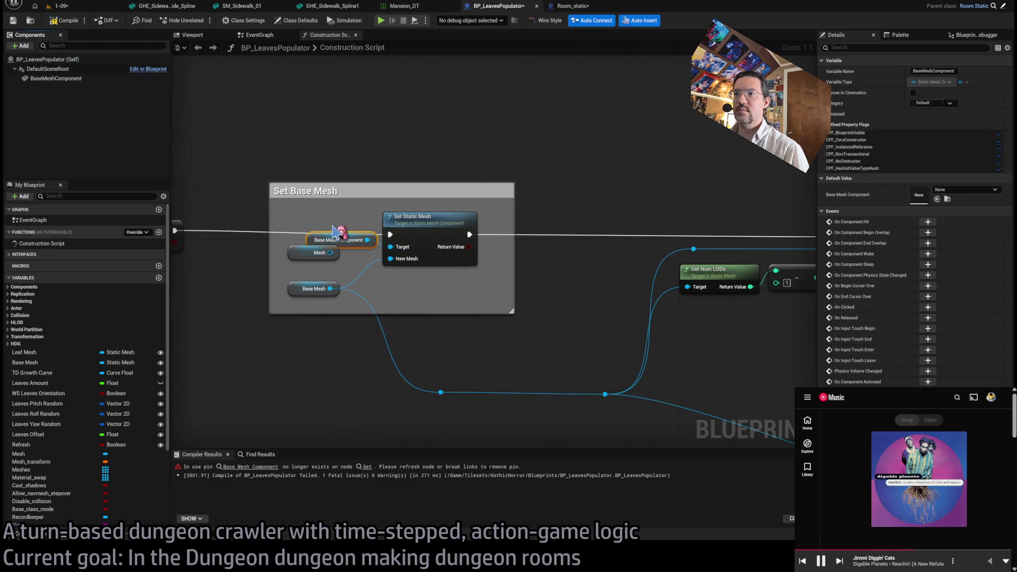
- Delete the broken Mesh node, recompile successfully, and switch to the level view
{"action": "left_click", "coordinate": [297, 252]}
{"action": "key", "text": "Delete"}
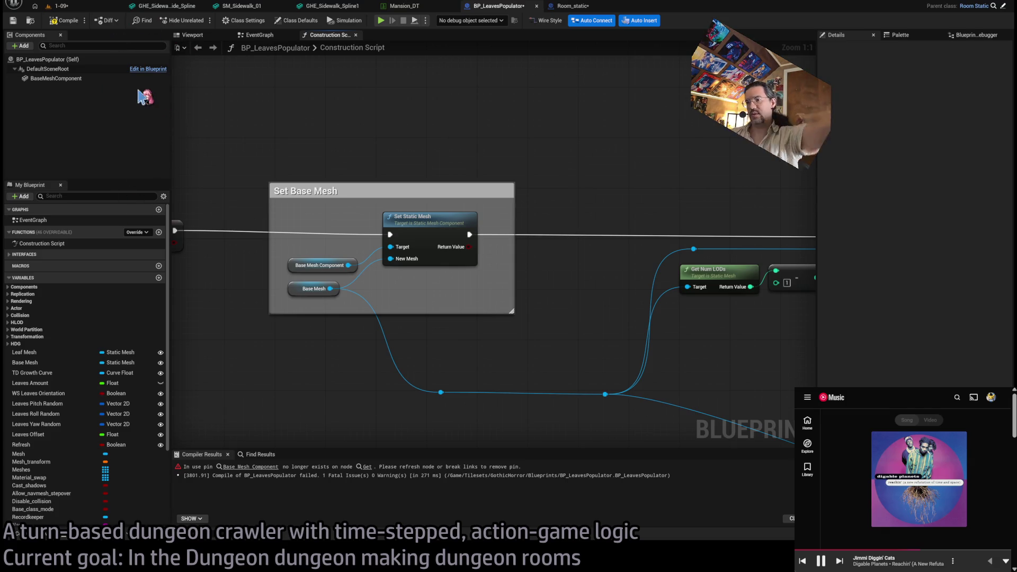
{"action": "left_click", "coordinate": [367, 468]}
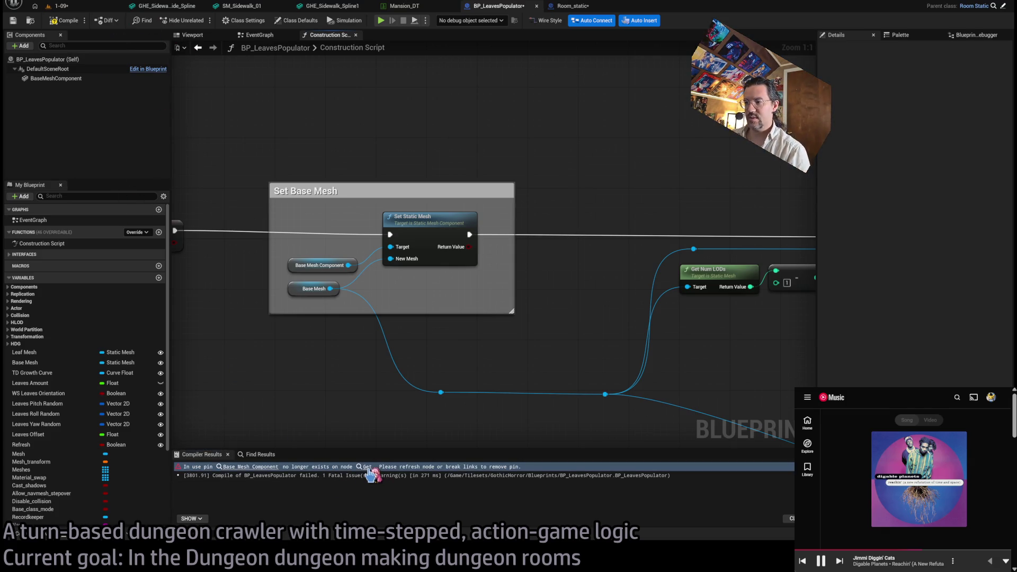
{"action": "left_click", "coordinate": [74, 19]}
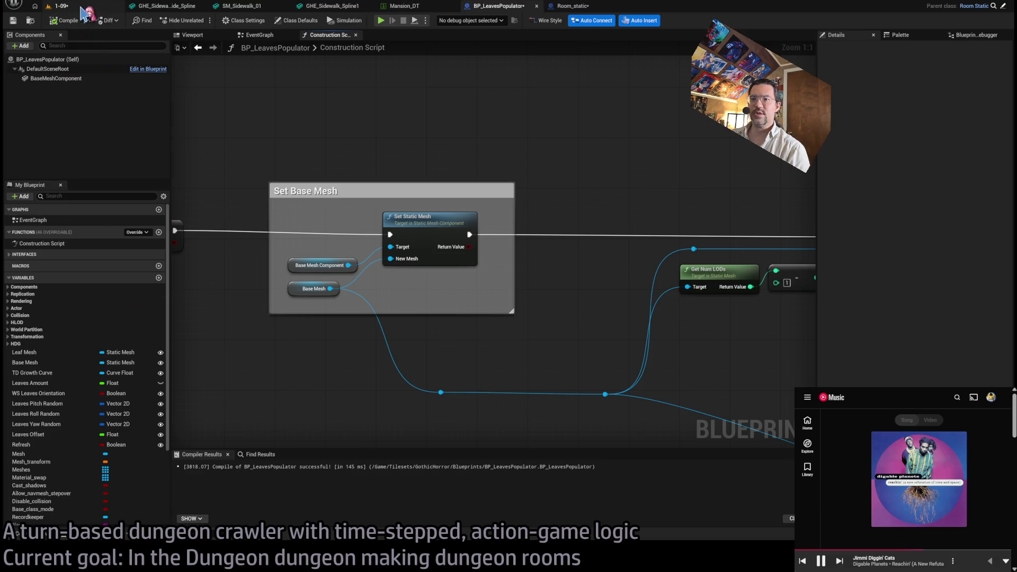
{"action": "left_click_drag", "start_coordinate": [175, 254], "coordinate": [546, 275]}
{"action": "left_click", "coordinate": [96, 9]}
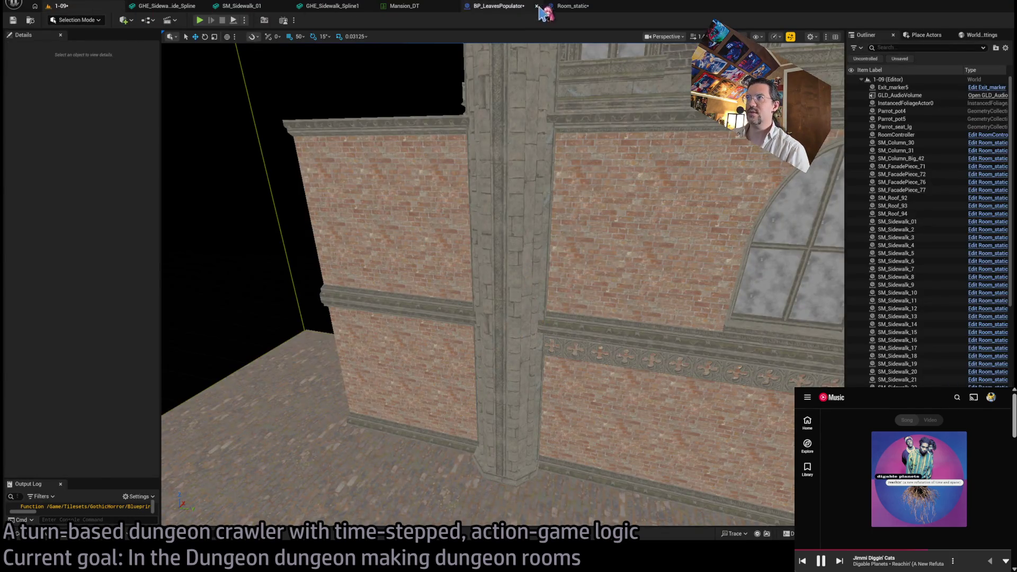
- Review Room_static's CLEAR and spawn-mesh construction nodes, then return to BP_LeavesPopulator
{"action": "left_click", "coordinate": [572, 6]}
{"action": "left_click_drag", "start_coordinate": [432, 295], "coordinate": [682, 296]}
{"action": "mouse_move", "coordinate": [498, 283]}
{"action": "left_mouse_down"}
{"action": "mouse_move", "coordinate": [542, 306]}
{"action": "mouse_move", "coordinate": [455, 318]}
{"action": "left_mouse_up"}
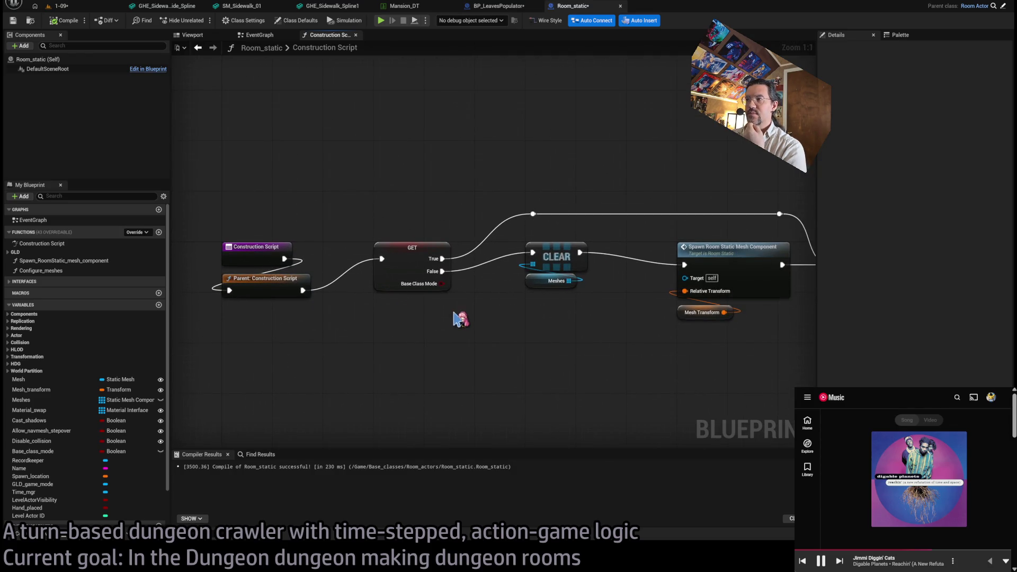
{"action": "left_click", "coordinate": [498, 6]}
- Make Base_class_mode default to true, recompile, and view level 1-09
{"action": "scroll", "coordinate": [468, 215], "scroll_direction": "down", "scroll_amount": 3}
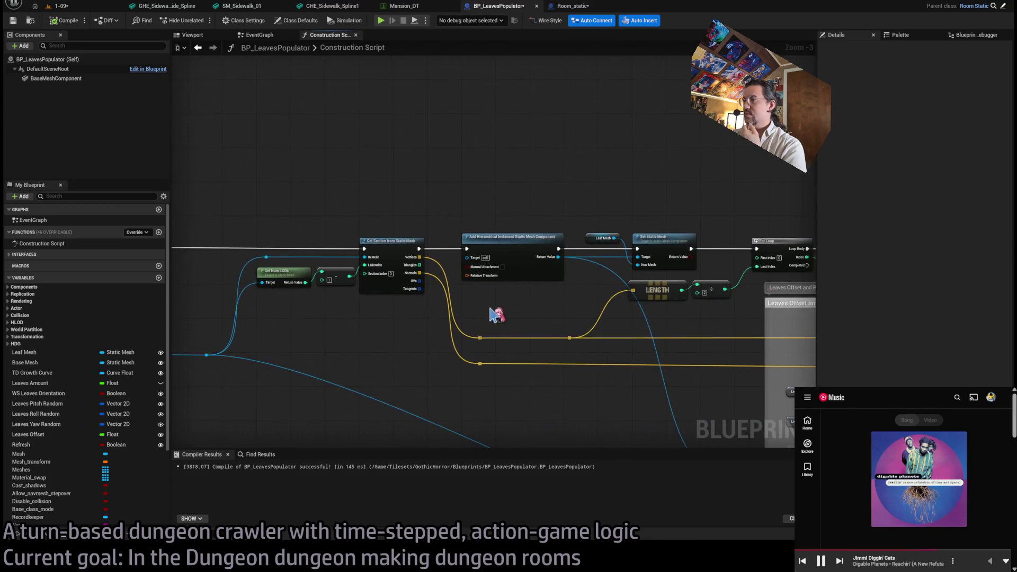
{"action": "scroll", "coordinate": [485, 325], "scroll_direction": "down", "scroll_amount": 2}
{"action": "scroll", "coordinate": [180, 238], "scroll_direction": "up", "scroll_amount": 5}
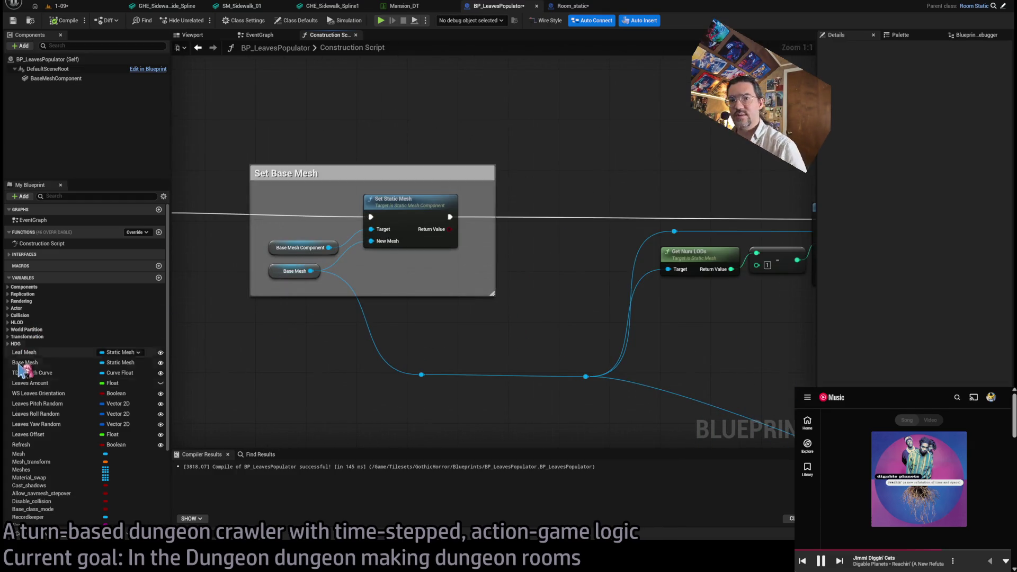
{"action": "scroll", "coordinate": [62, 514], "scroll_direction": "down", "scroll_amount": 3}
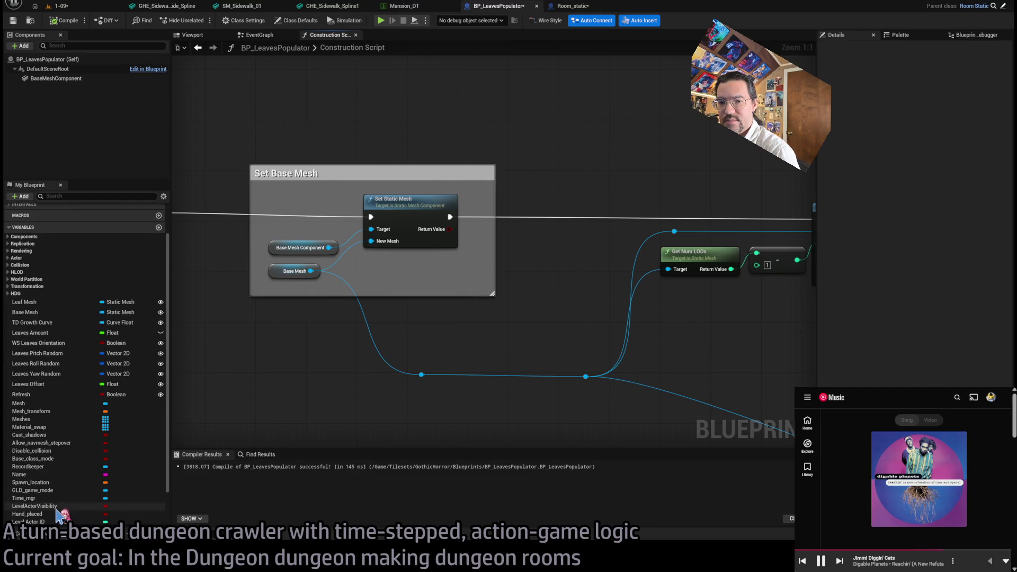
{"action": "scroll", "coordinate": [66, 463], "scroll_direction": "down", "scroll_amount": 2}
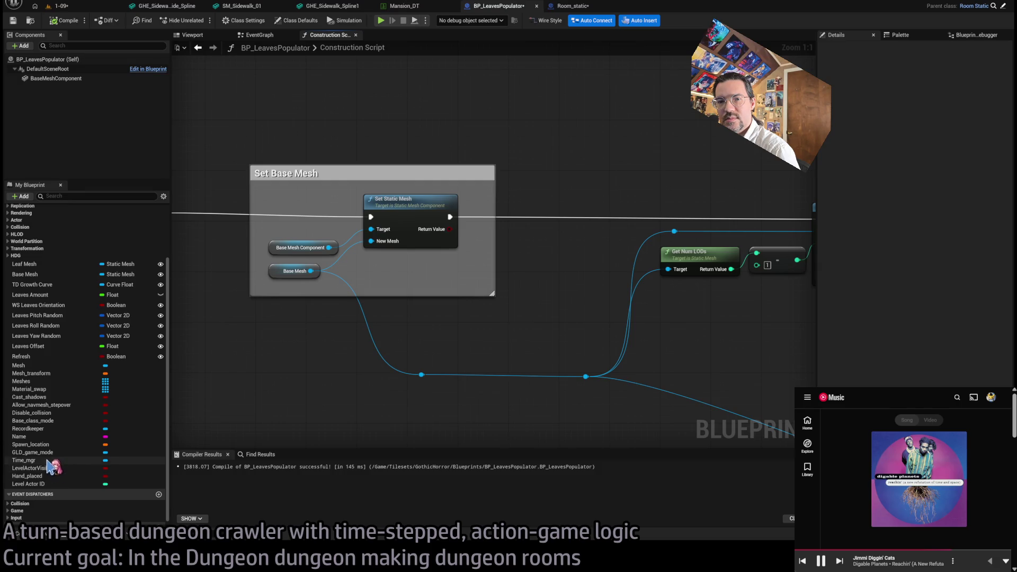
{"action": "left_click", "coordinate": [42, 420]}
{"action": "left_click", "coordinate": [913, 345]}
{"action": "left_click", "coordinate": [65, 24]}
{"action": "left_click", "coordinate": [61, 6]}
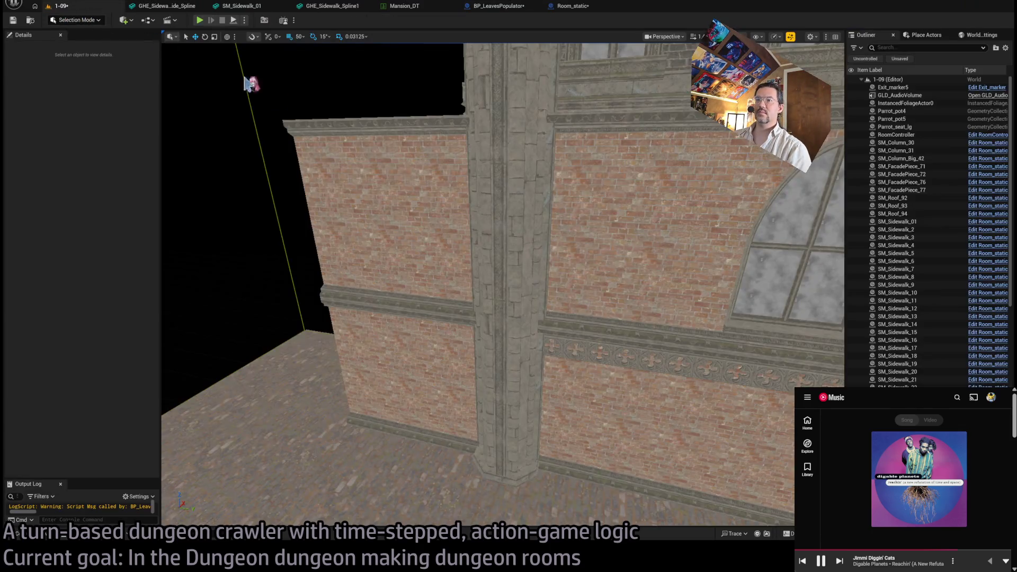
- Inspect the Refresh getter node in BP_LeavesPopulator, then show level 1-09 again
{"action": "left_click", "coordinate": [498, 6]}
{"action": "scroll", "coordinate": [568, 154], "scroll_direction": "down", "scroll_amount": 3}
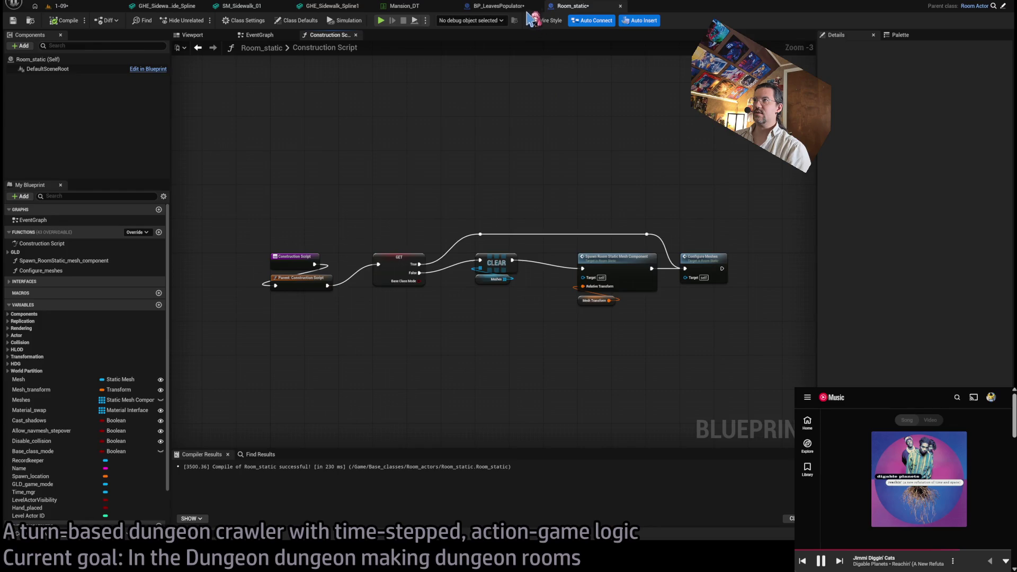
{"action": "scroll", "coordinate": [496, 173], "scroll_direction": "up", "scroll_amount": 5}
{"action": "scroll", "coordinate": [495, 173], "scroll_direction": "down", "scroll_amount": 2}
{"action": "scroll", "coordinate": [381, 258], "scroll_direction": "up", "scroll_amount": 2}
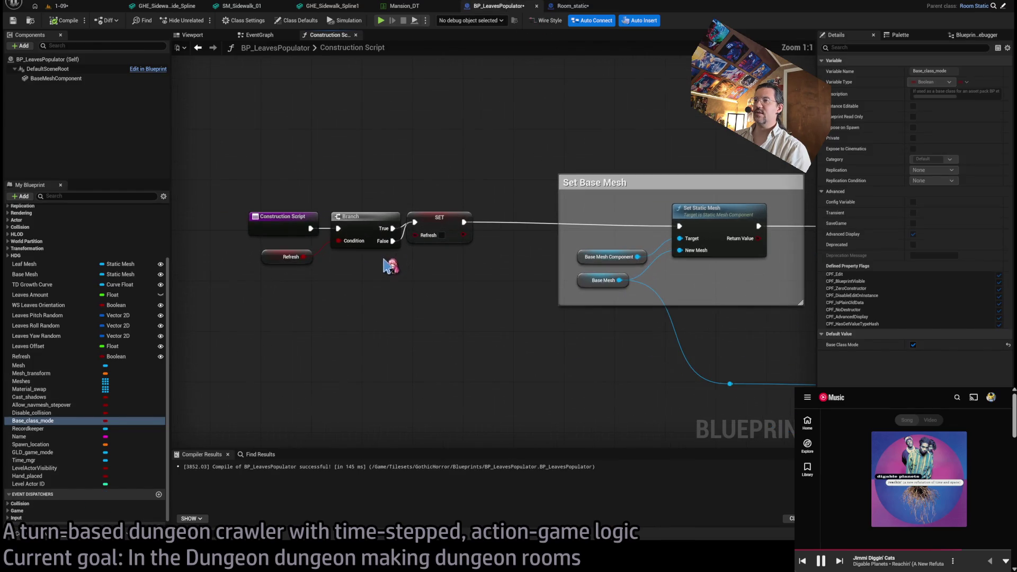
{"action": "left_click", "coordinate": [273, 258]}
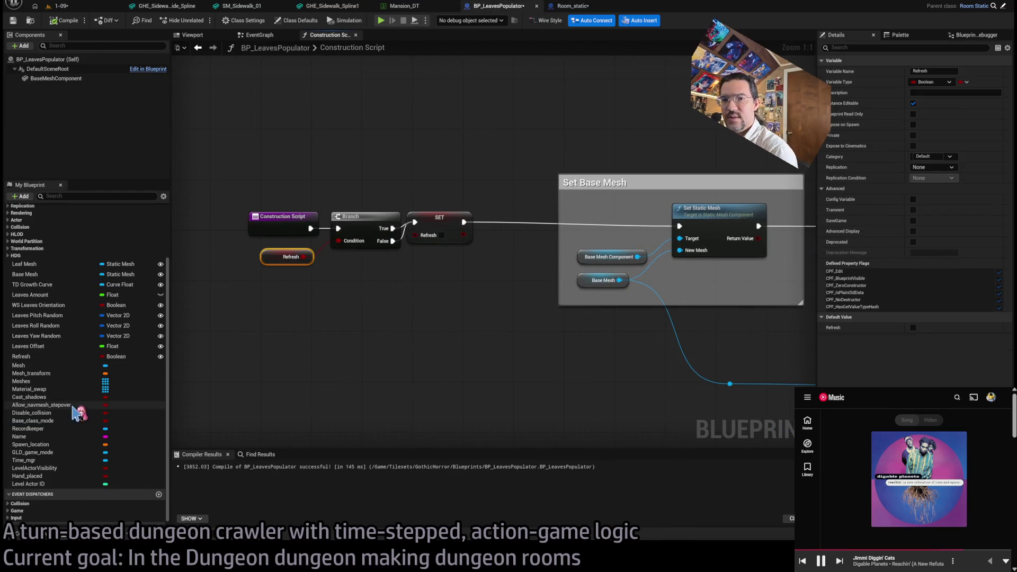
{"action": "left_click", "coordinate": [59, 6]}
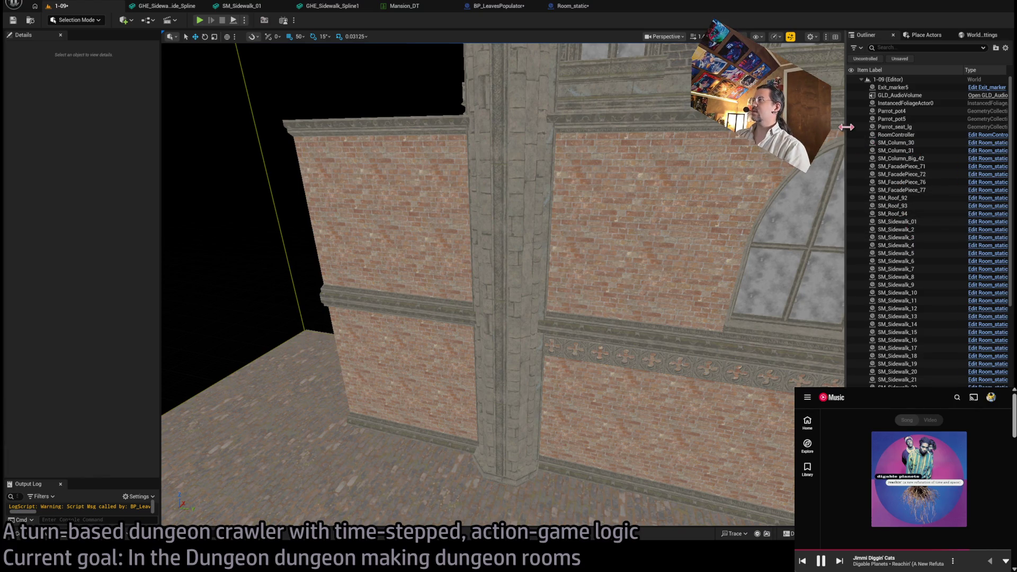
- Widen the Outliner panel and scroll through the level's actor list
{"action": "left_click_drag", "start_coordinate": [845, 127], "coordinate": [595, 130]}
{"action": "scroll", "coordinate": [806, 234], "scroll_direction": "down", "scroll_amount": 5}
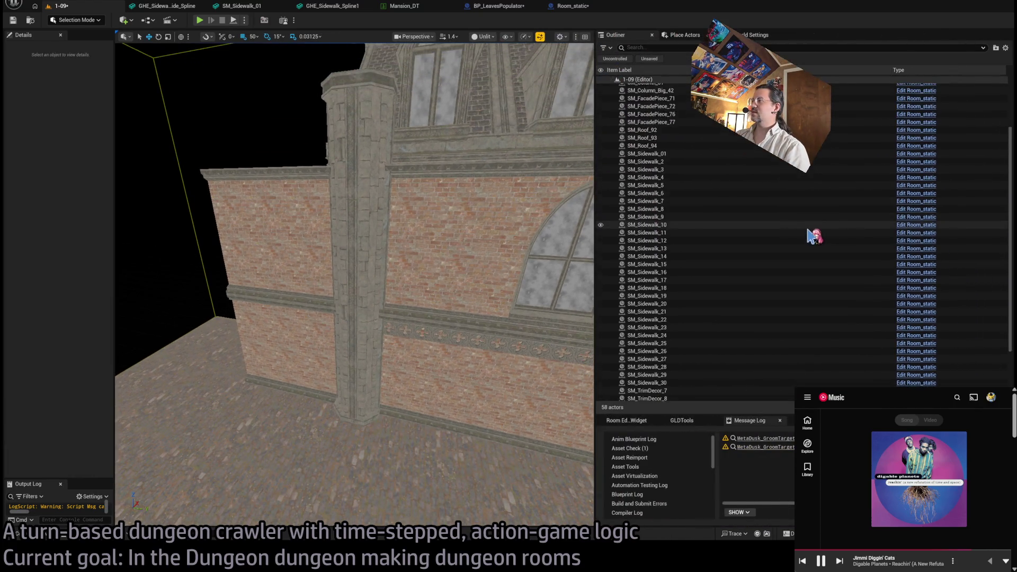
{"action": "scroll", "coordinate": [810, 235], "scroll_direction": "up", "scroll_amount": 5}
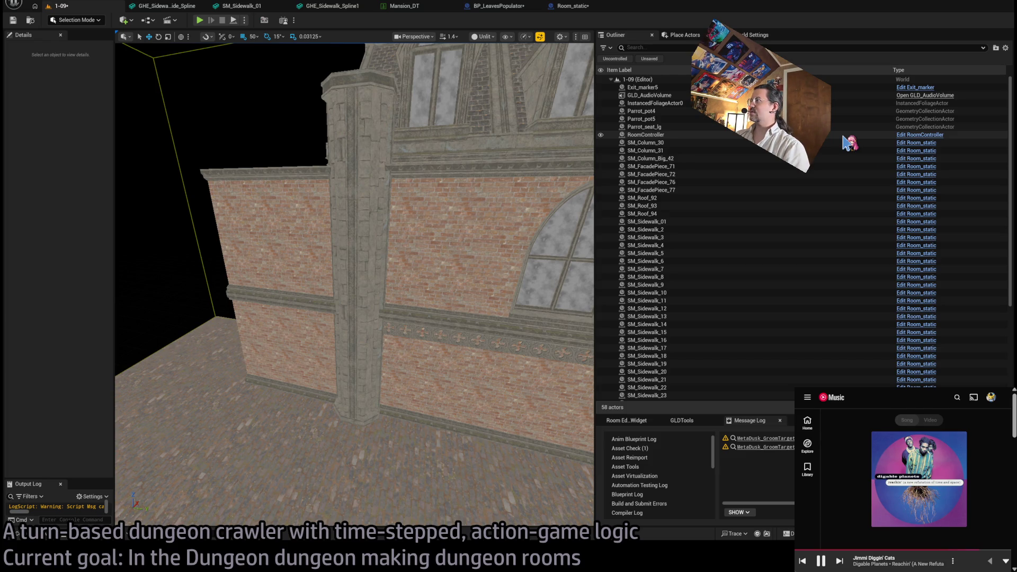
{"action": "scroll", "coordinate": [851, 145], "scroll_direction": "down", "scroll_amount": 5}
{"action": "scroll", "coordinate": [851, 148], "scroll_direction": "up", "scroll_amount": 5}
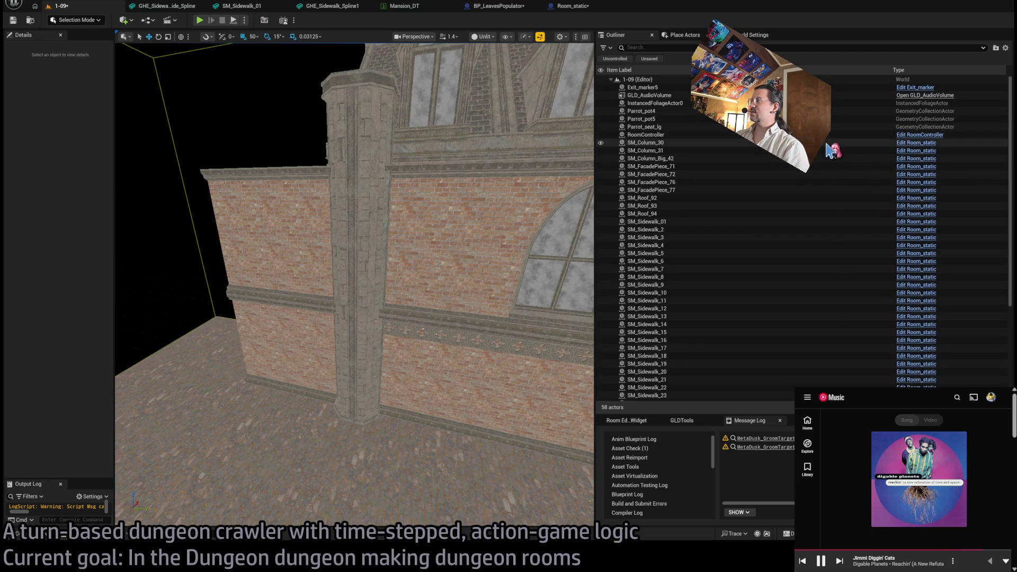
{"action": "scroll", "coordinate": [834, 153], "scroll_direction": "down", "scroll_amount": 5}
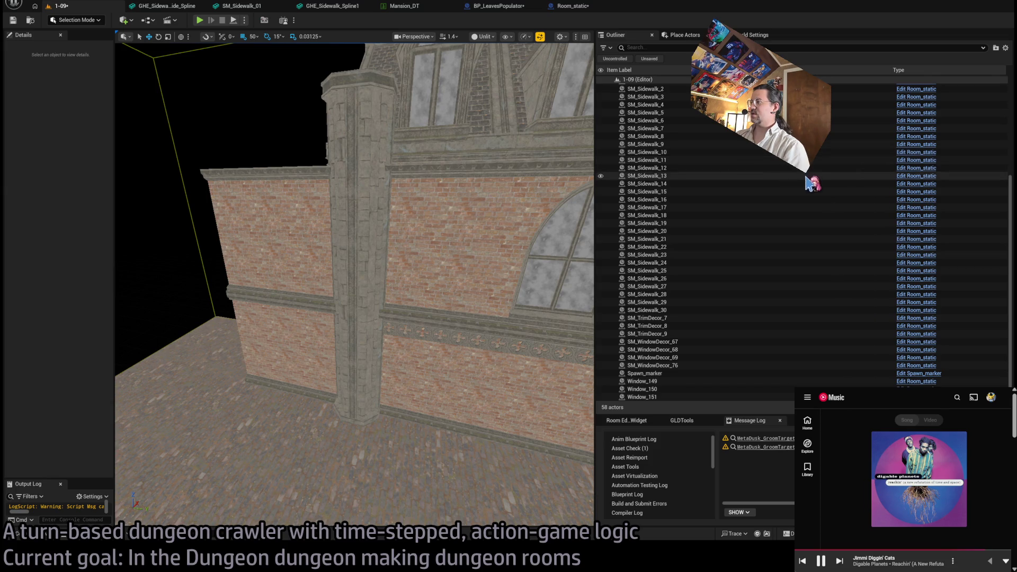
{"action": "scroll", "coordinate": [810, 187], "scroll_direction": "up", "scroll_amount": 5}
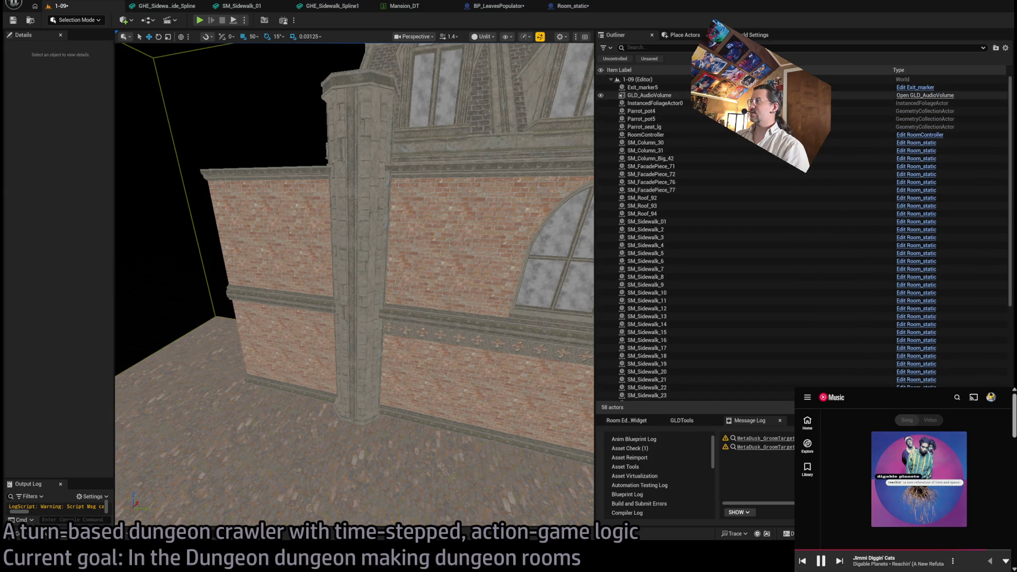
- Orbit the camera back to see the brick wall and roof gables, then reopen BP_LeavesPopulator
{"action": "left_click_drag", "start_coordinate": [281, 369], "coordinate": [350, 369]}
{"action": "left_click_drag", "start_coordinate": [400, 317], "coordinate": [382, 281]}
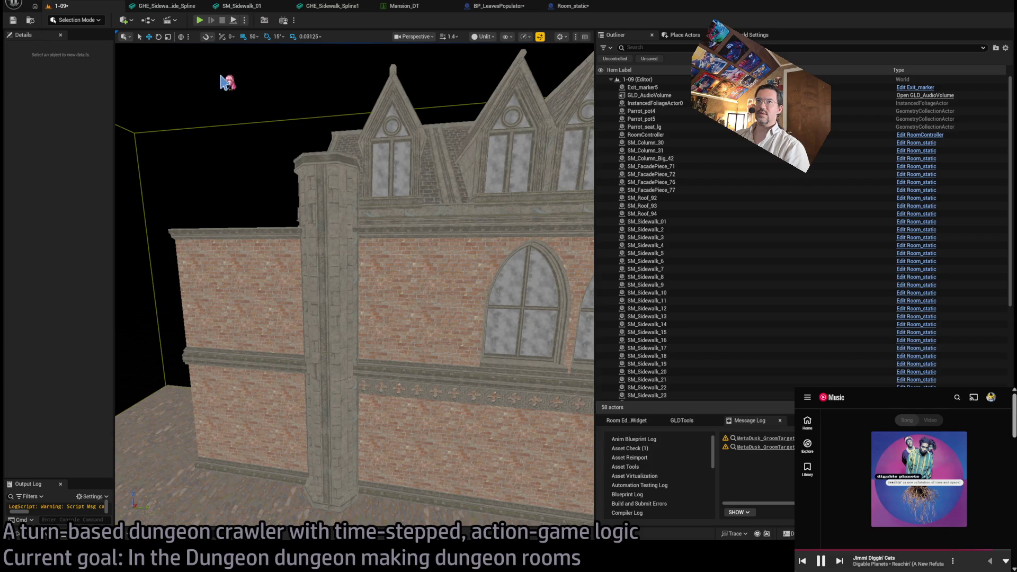
{"action": "left_click", "coordinate": [498, 5]}
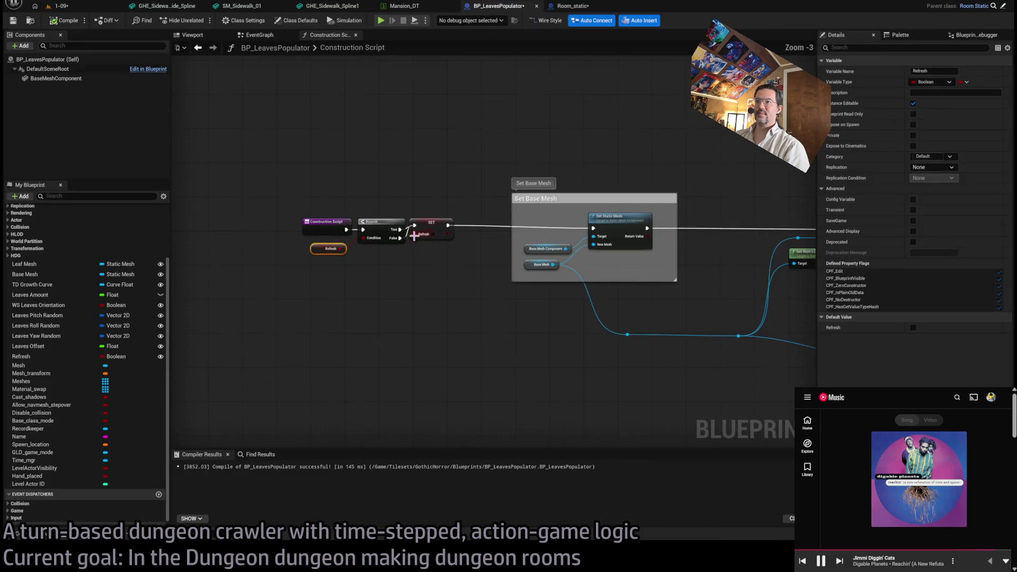
- Survey the graph and place the Refresh getter under the Branch condition
{"action": "scroll", "coordinate": [631, 252], "scroll_direction": "down", "scroll_amount": 2}
{"action": "mouse_move", "coordinate": [643, 261]}
{"action": "left_mouse_down"}
{"action": "mouse_move", "coordinate": [586, 277]}
{"action": "mouse_move", "coordinate": [520, 246]}
{"action": "mouse_move", "coordinate": [607, 251]}
{"action": "left_mouse_up"}
{"action": "scroll", "coordinate": [607, 250], "scroll_direction": "up", "scroll_amount": 4}
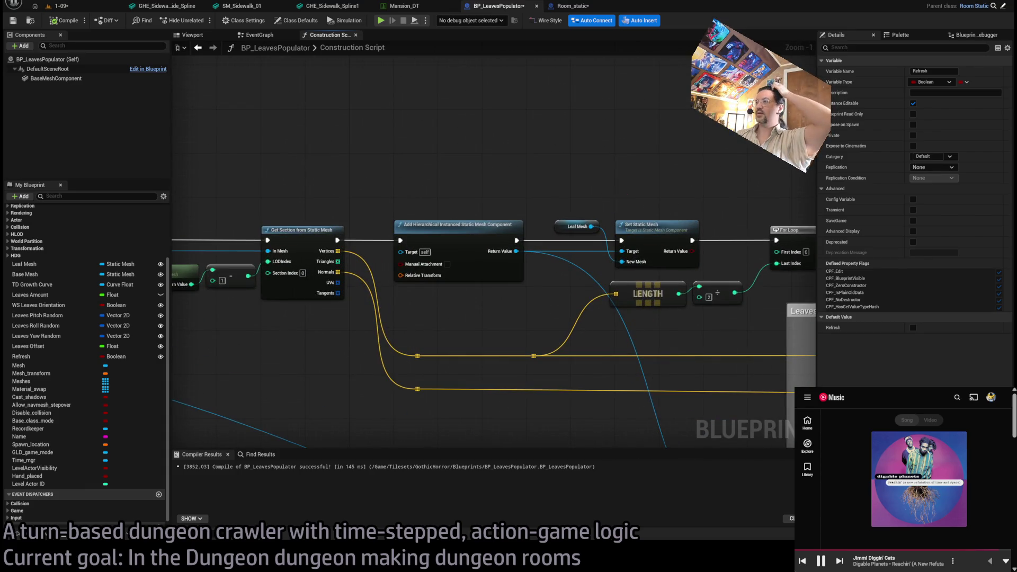
{"action": "scroll", "coordinate": [615, 218], "scroll_direction": "down", "scroll_amount": 4}
{"action": "left_click_drag", "start_coordinate": [704, 233], "coordinate": [477, 216]}
{"action": "scroll", "coordinate": [686, 277], "scroll_direction": "up", "scroll_amount": 1}
{"action": "left_click_drag", "start_coordinate": [686, 277], "coordinate": [448, 266]}
{"action": "mouse_move", "coordinate": [601, 258]}
{"action": "left_mouse_down"}
{"action": "mouse_move", "coordinate": [669, 254]}
{"action": "mouse_move", "coordinate": [528, 235]}
{"action": "left_mouse_up"}
{"action": "scroll", "coordinate": [722, 262], "scroll_direction": "up", "scroll_amount": 3}
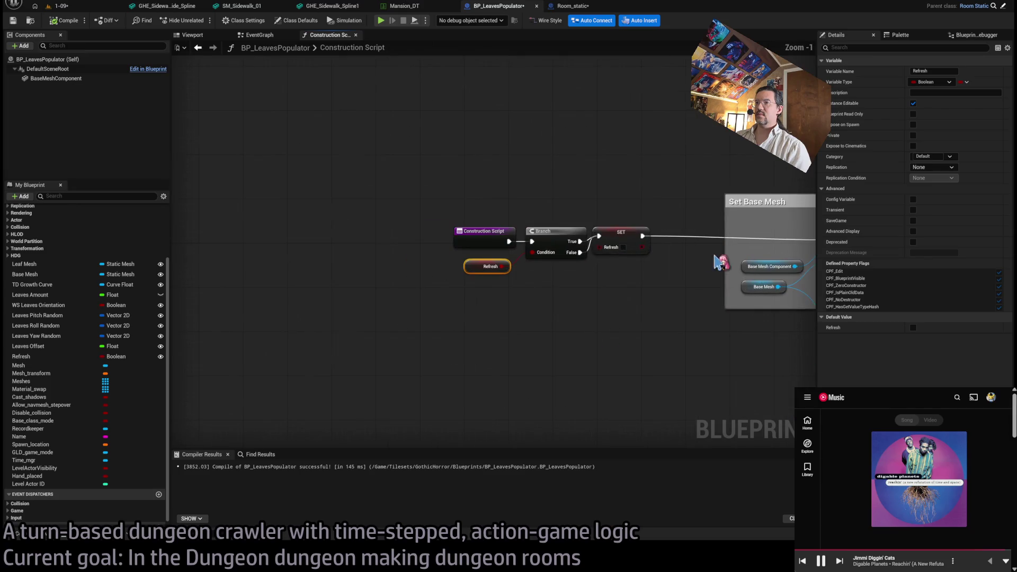
{"action": "scroll", "coordinate": [554, 258], "scroll_direction": "up", "scroll_amount": 1}
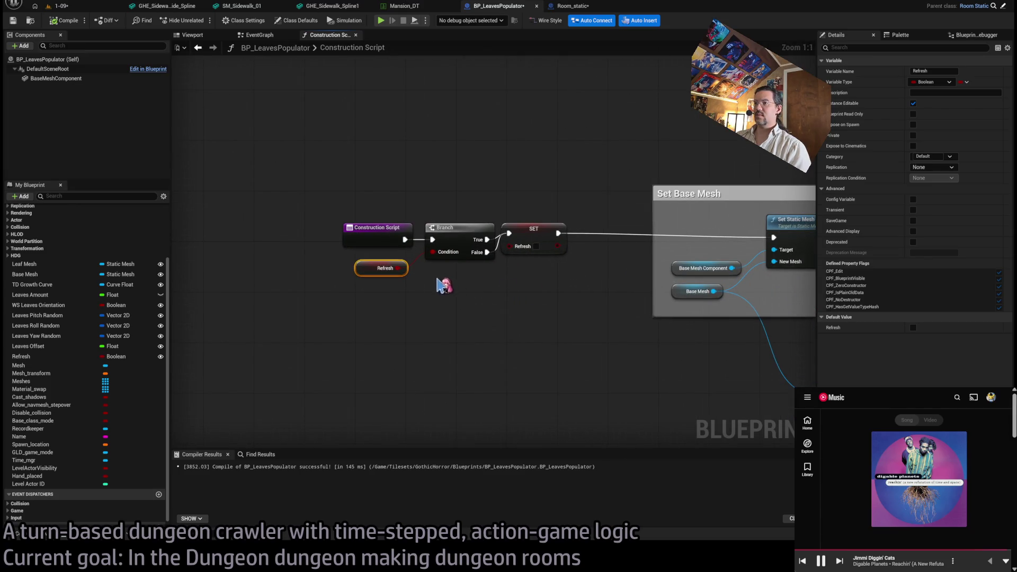
{"action": "left_click_drag", "start_coordinate": [364, 276], "coordinate": [432, 275]}
{"action": "left_click", "coordinate": [532, 331]}
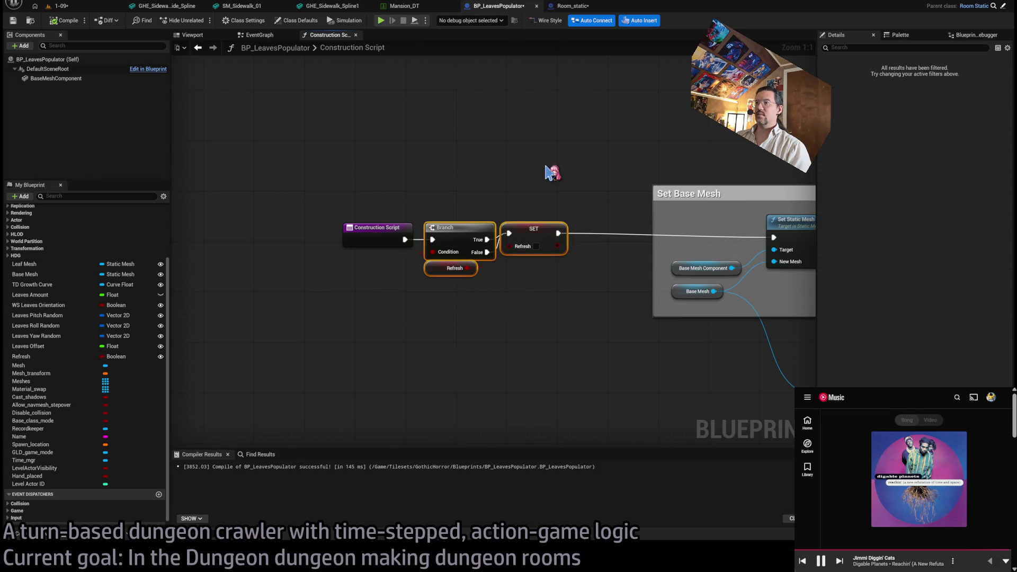
- Insert a Sequence node after SET Refresh and shift the first four nodes up-left
{"action": "left_click", "coordinate": [600, 309]}
{"action": "left_click_drag", "start_coordinate": [589, 301], "coordinate": [577, 229]}
{"action": "left_click_drag", "start_coordinate": [339, 189], "coordinate": [616, 320]}
{"action": "left_click_drag", "start_coordinate": [372, 232], "coordinate": [333, 200]}
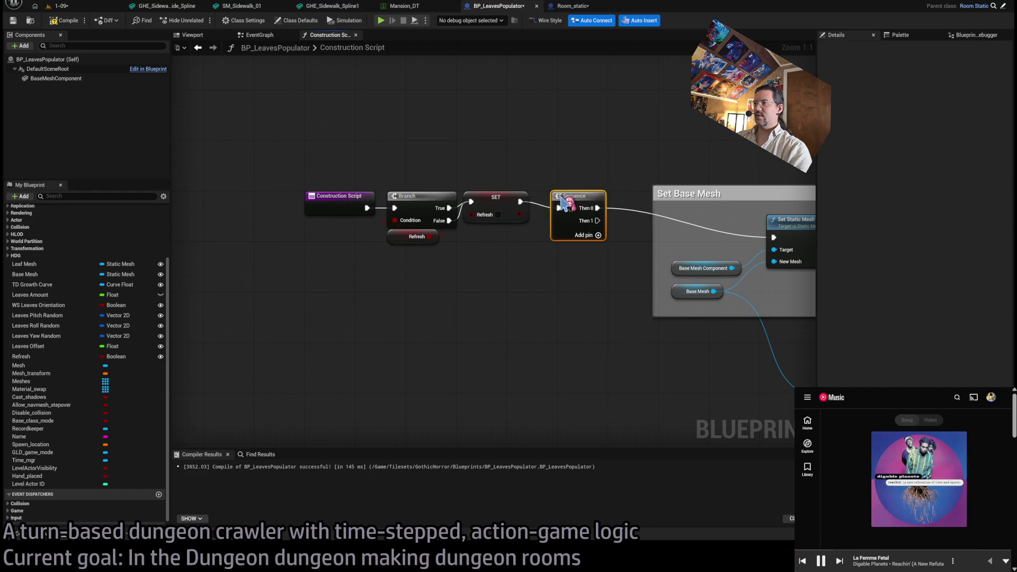
{"action": "scroll", "coordinate": [455, 307], "scroll_direction": "down", "scroll_amount": 3}
{"action": "scroll", "coordinate": [448, 254], "scroll_direction": "down", "scroll_amount": 1}
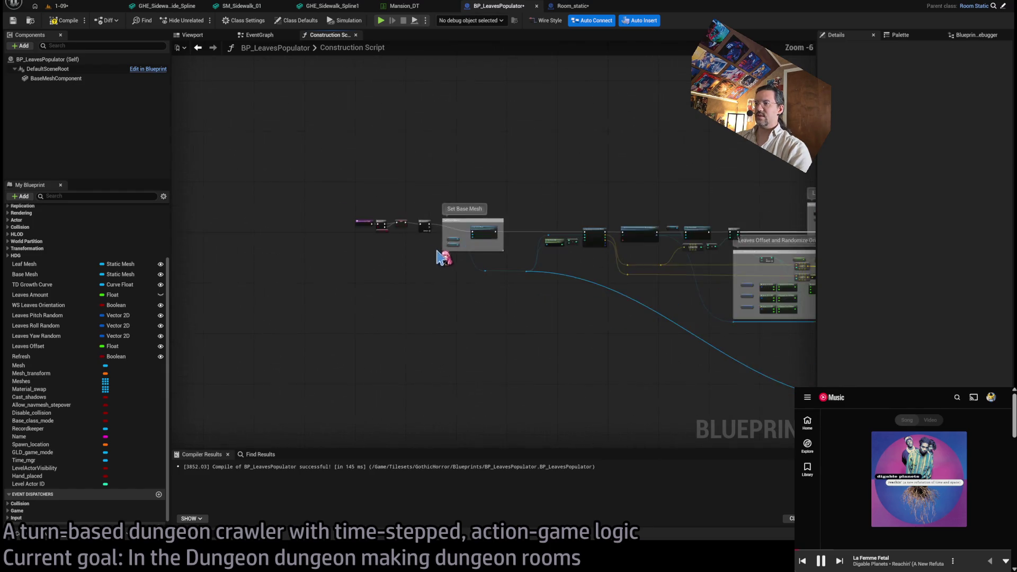
{"action": "scroll", "coordinate": [447, 250], "scroll_direction": "up", "scroll_amount": 2}
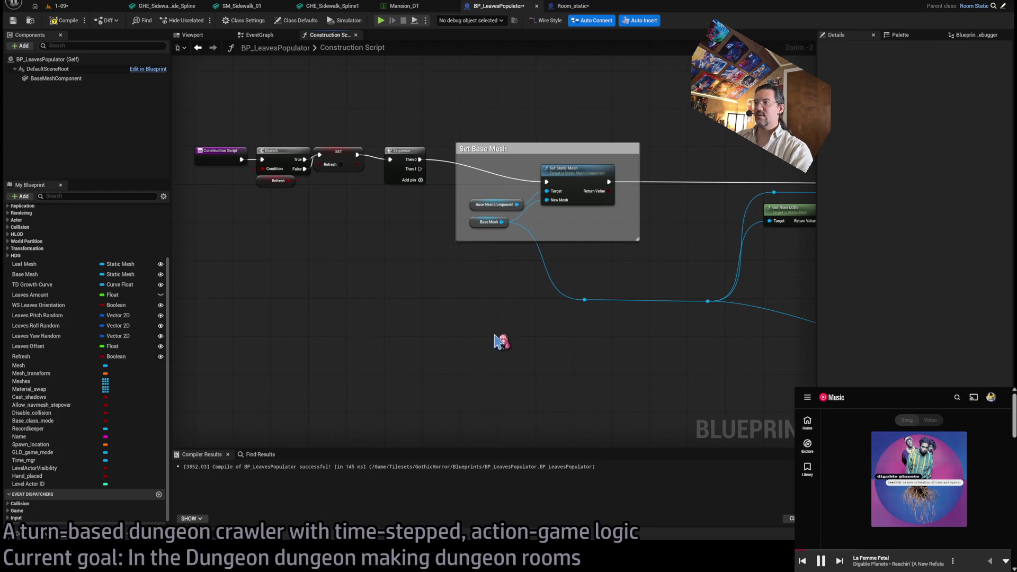
- Feed Get Components By Class (Static Mesh Component) into SET Meshes, run from Sequence Then 1
{"action": "key", "text": "ctrl+z"}
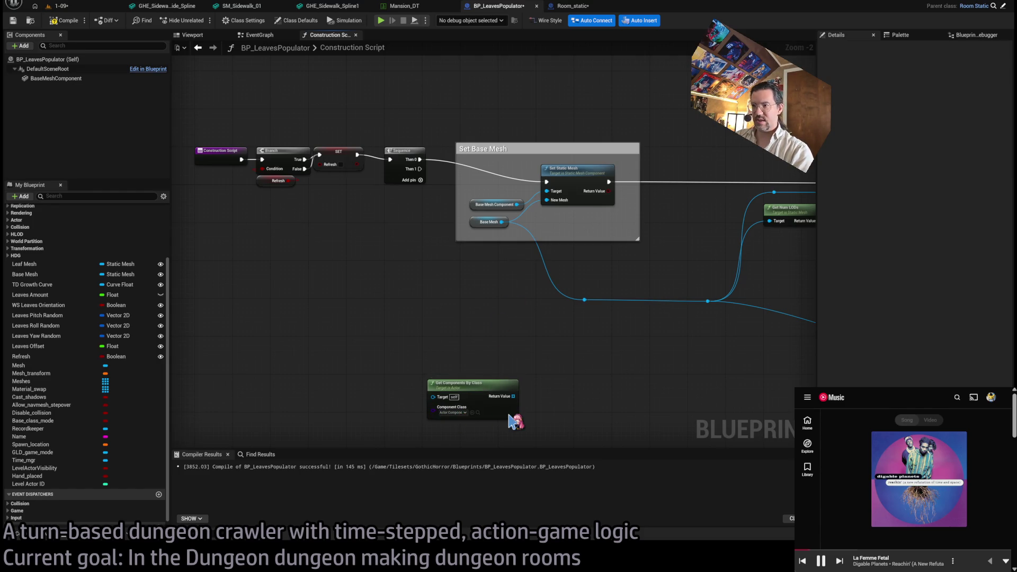
{"action": "key", "text": "ctrl+z"}
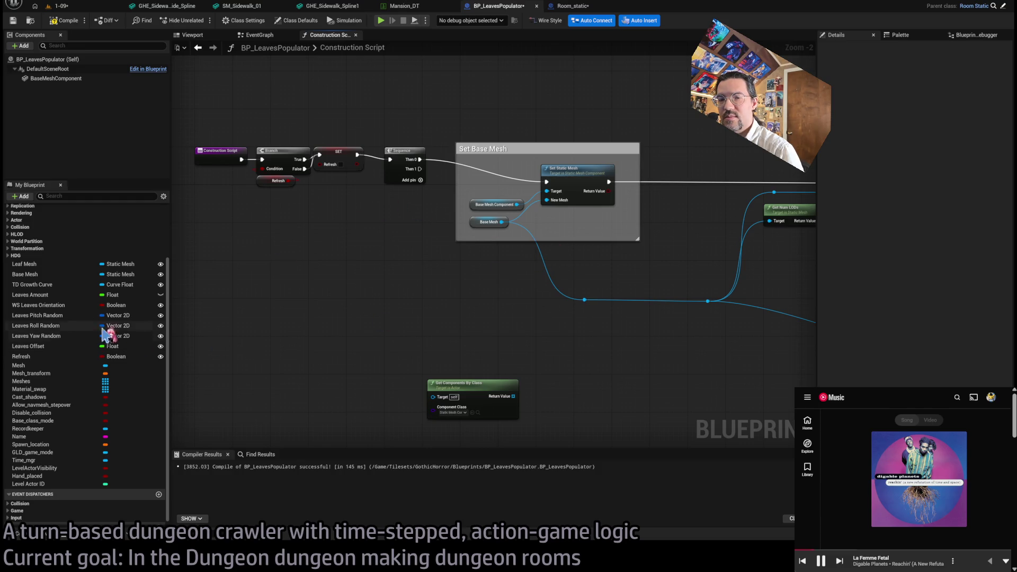
{"action": "mouse_move", "coordinate": [21, 383]}
{"action": "left_mouse_down"}
{"action": "mouse_move", "coordinate": [533, 395]}
{"action": "mouse_move", "coordinate": [448, 370]}
{"action": "left_mouse_up"}
{"action": "mouse_move", "coordinate": [456, 431]}
{"action": "left_mouse_down"}
{"action": "mouse_move", "coordinate": [443, 352]}
{"action": "mouse_move", "coordinate": [511, 368]}
{"action": "mouse_move", "coordinate": [513, 384]}
{"action": "left_mouse_up"}
{"action": "mouse_move", "coordinate": [425, 173]}
{"action": "left_mouse_down"}
{"action": "mouse_move", "coordinate": [447, 336]}
{"action": "mouse_move", "coordinate": [505, 382]}
{"action": "left_mouse_up"}
- Chain a Parent: Construction Script call after SET Meshes and show level 1-09
{"action": "left_click", "coordinate": [227, 157]}
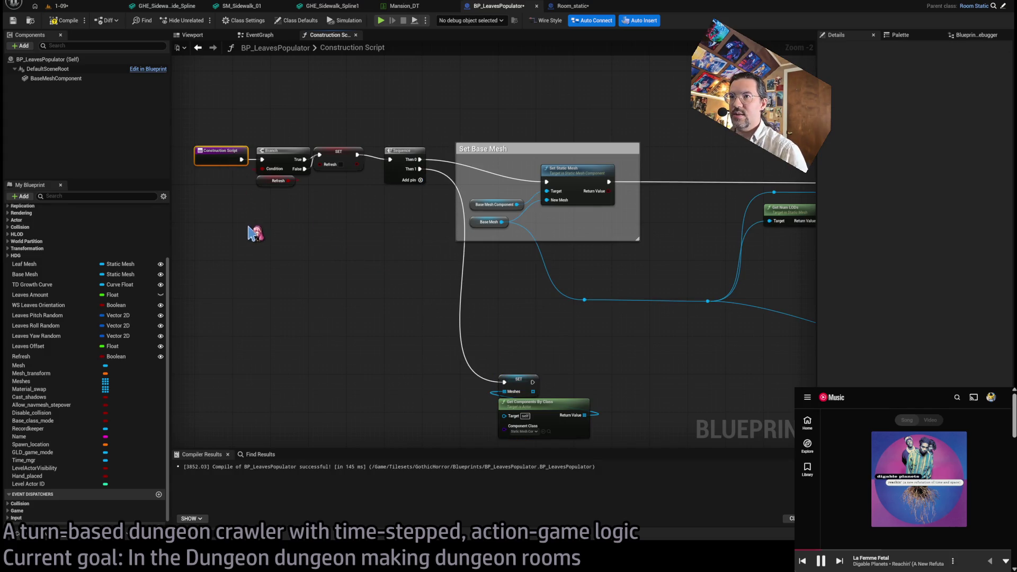
{"action": "mouse_move", "coordinate": [226, 181]}
{"action": "left_mouse_down"}
{"action": "mouse_move", "coordinate": [530, 364]}
{"action": "mouse_move", "coordinate": [630, 404]}
{"action": "mouse_move", "coordinate": [585, 386]}
{"action": "mouse_move", "coordinate": [609, 387]}
{"action": "left_mouse_up"}
{"action": "left_click", "coordinate": [612, 354]}
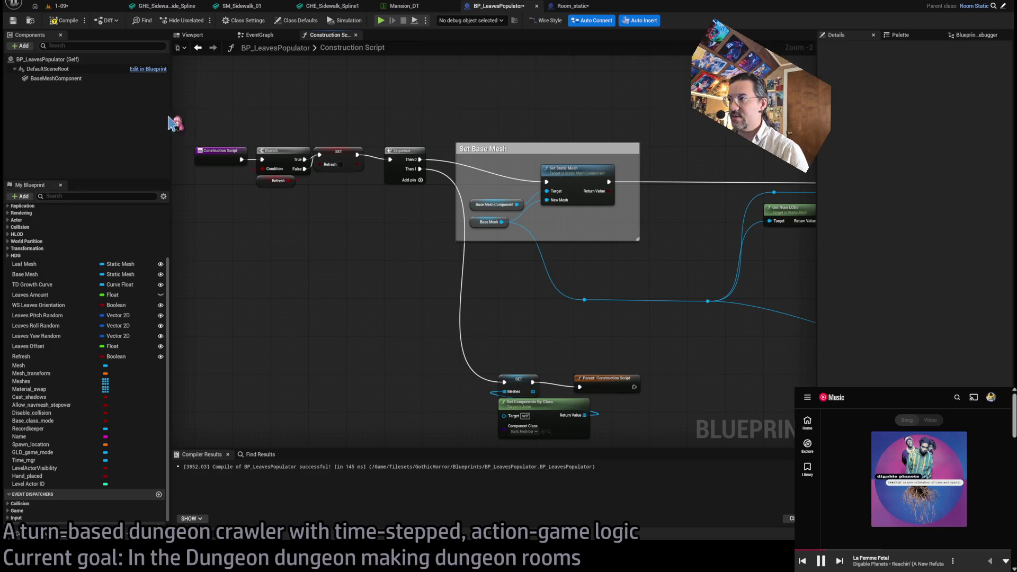
{"action": "left_click", "coordinate": [61, 6]}
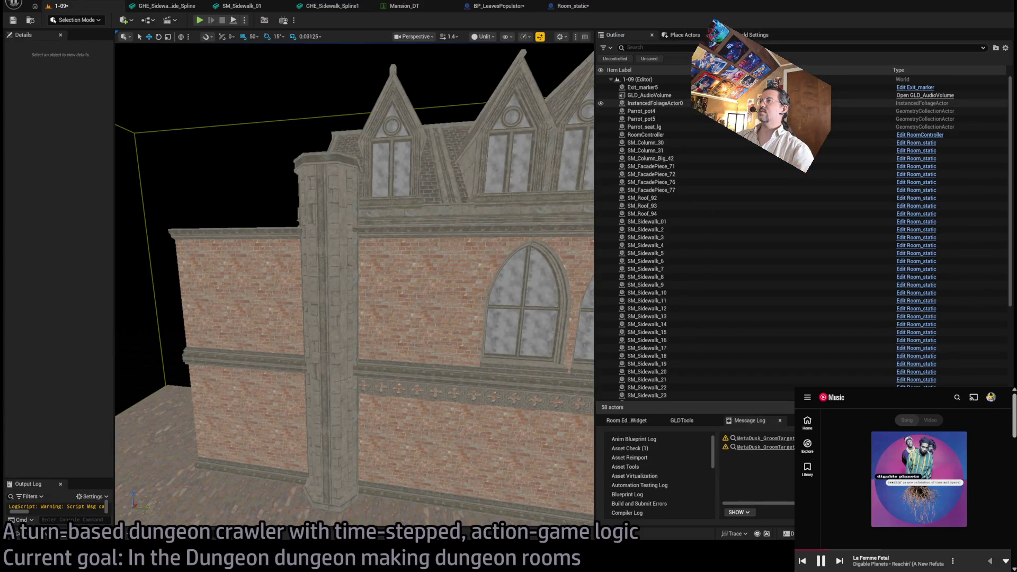
- Frame InstancedFoliageActor0 in the viewport and delete it
{"action": "left_click", "coordinate": [705, 103]}
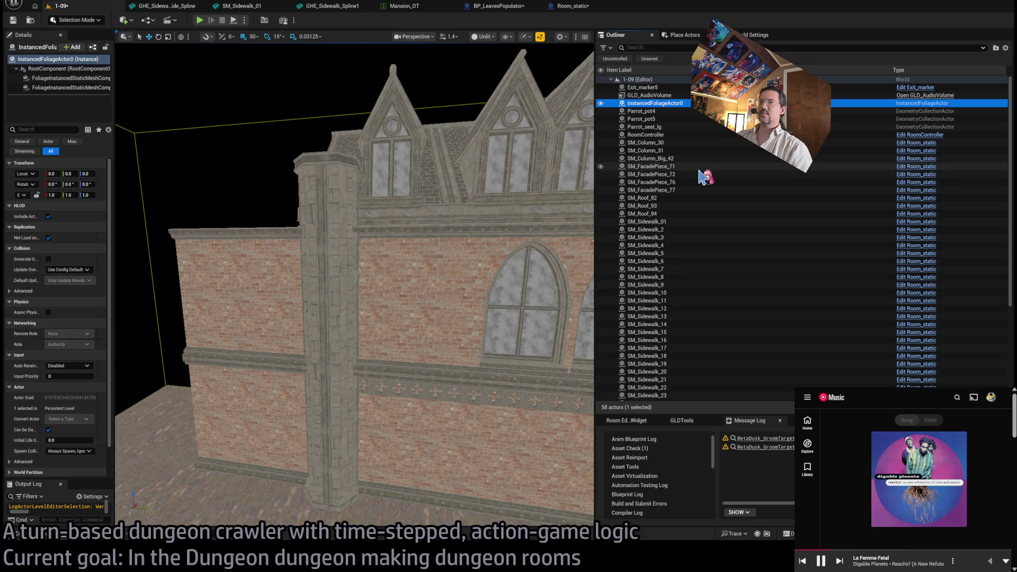
{"action": "key", "text": "f"}
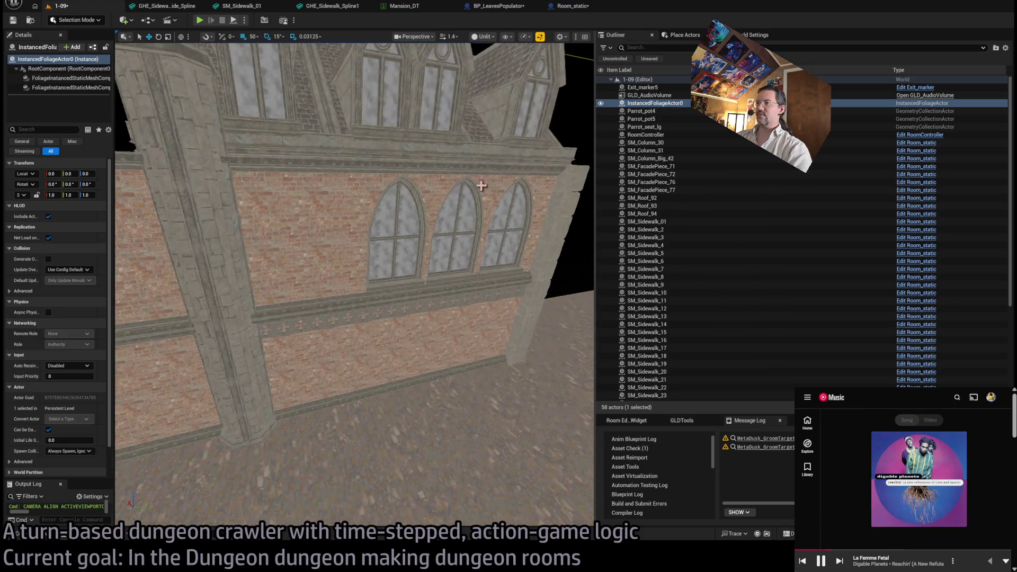
{"action": "key", "text": "Delete"}
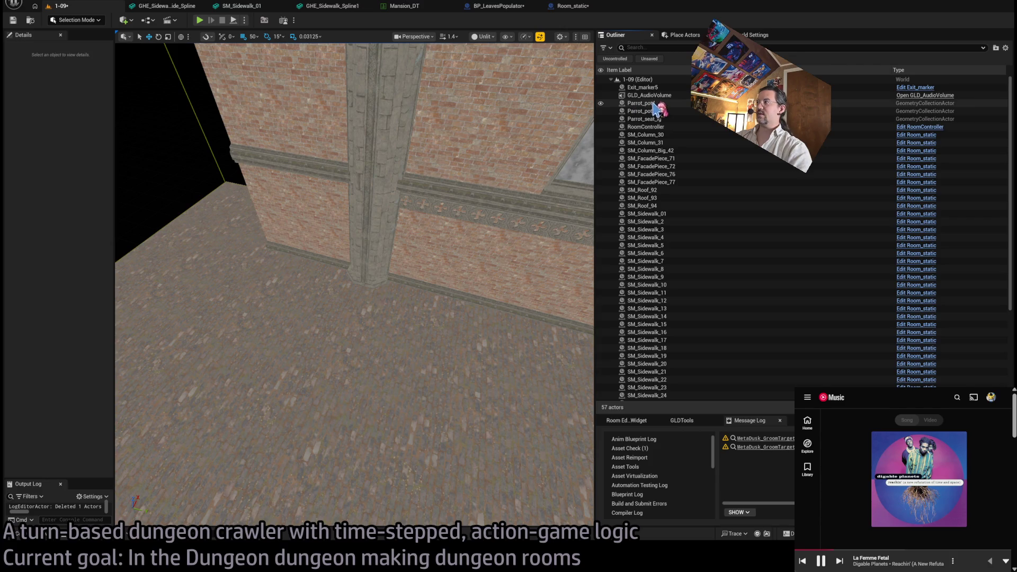
- Delete the three Parrot actors: Parrot_pot4, Parrot_pot5 and Parrot_seat_lg
{"action": "left_click", "coordinate": [655, 103]}
{"action": "key", "text": "f"}
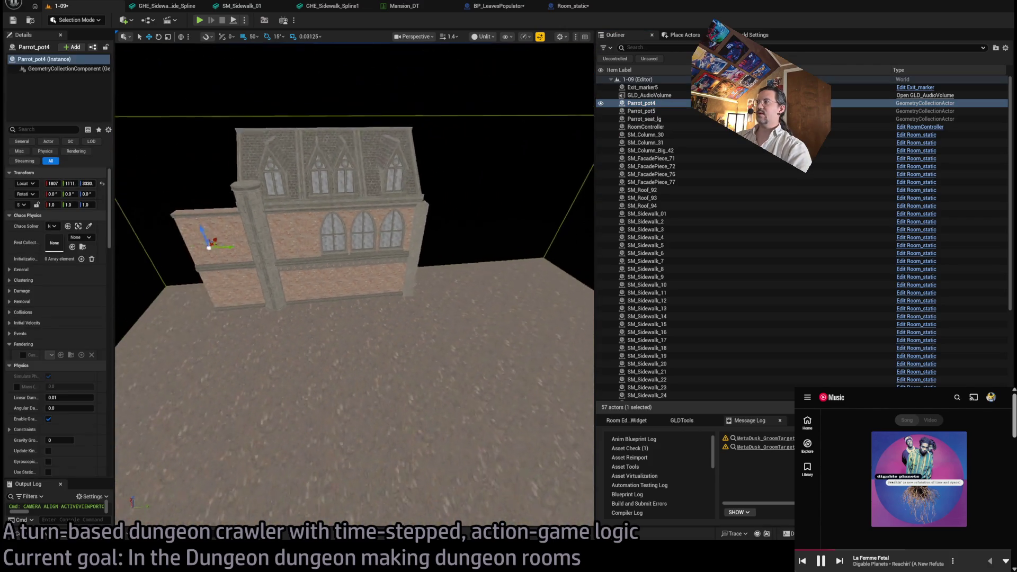
{"action": "left_click", "coordinate": [674, 120], "text": "shift"}
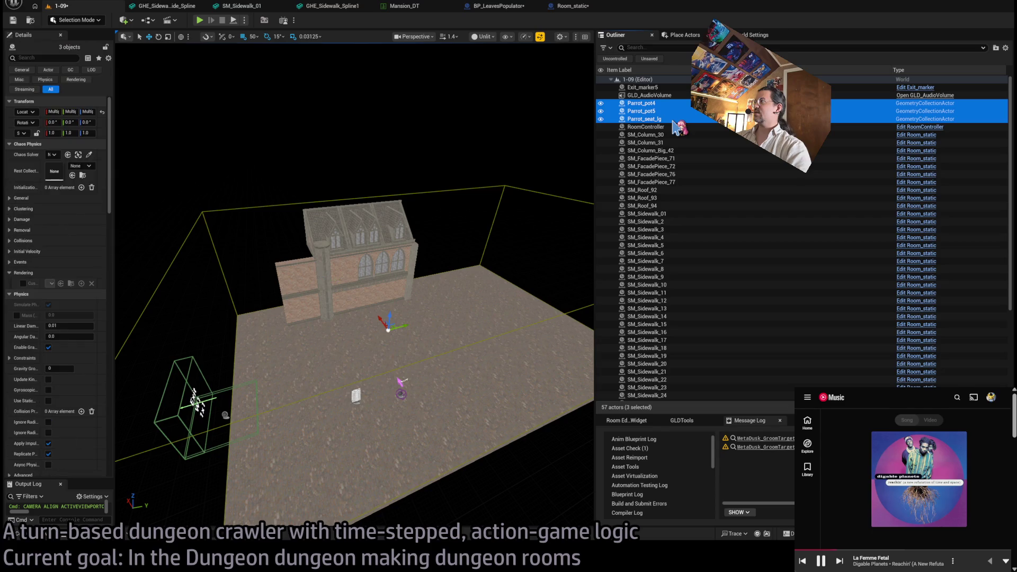
{"action": "left_click_drag", "start_coordinate": [458, 211], "coordinate": [459, 210]}
{"action": "key", "text": "Delete"}
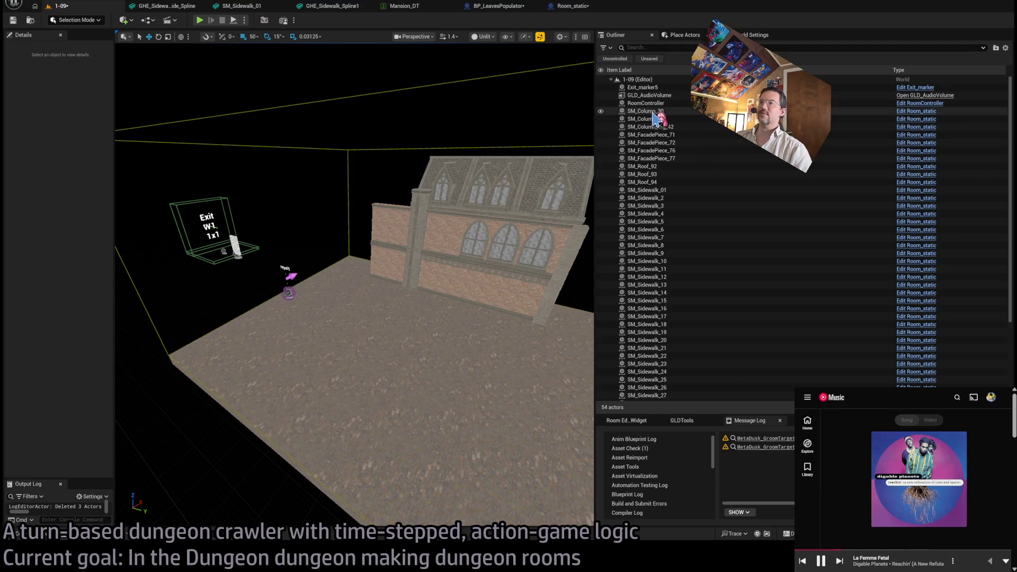
- Scroll the Outliner and select SM_FacadePiece_72, then GLD_AudioVolume
{"action": "scroll", "coordinate": [678, 175], "scroll_direction": "down", "scroll_amount": 5}
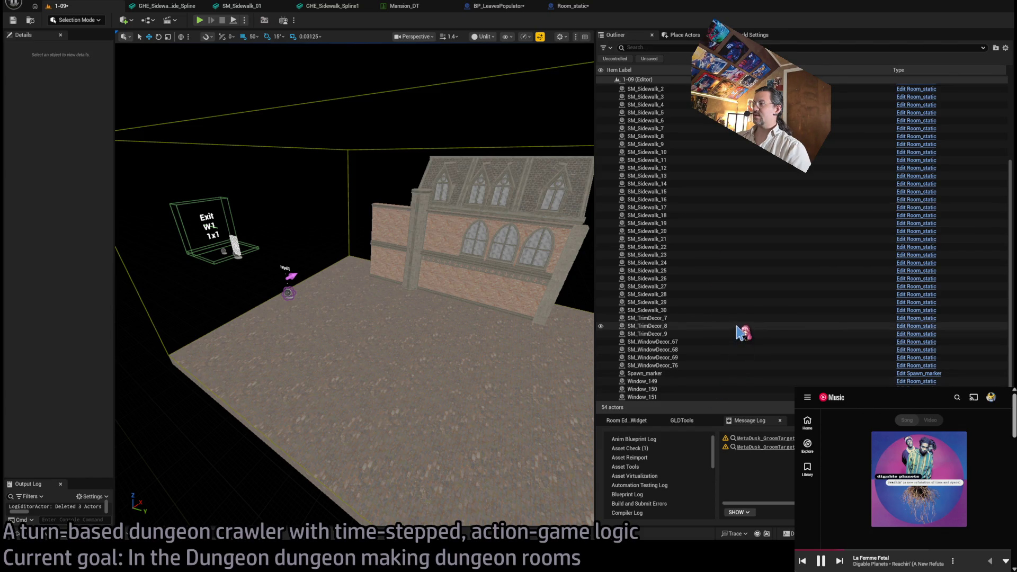
{"action": "scroll", "coordinate": [742, 328], "scroll_direction": "up", "scroll_amount": 5}
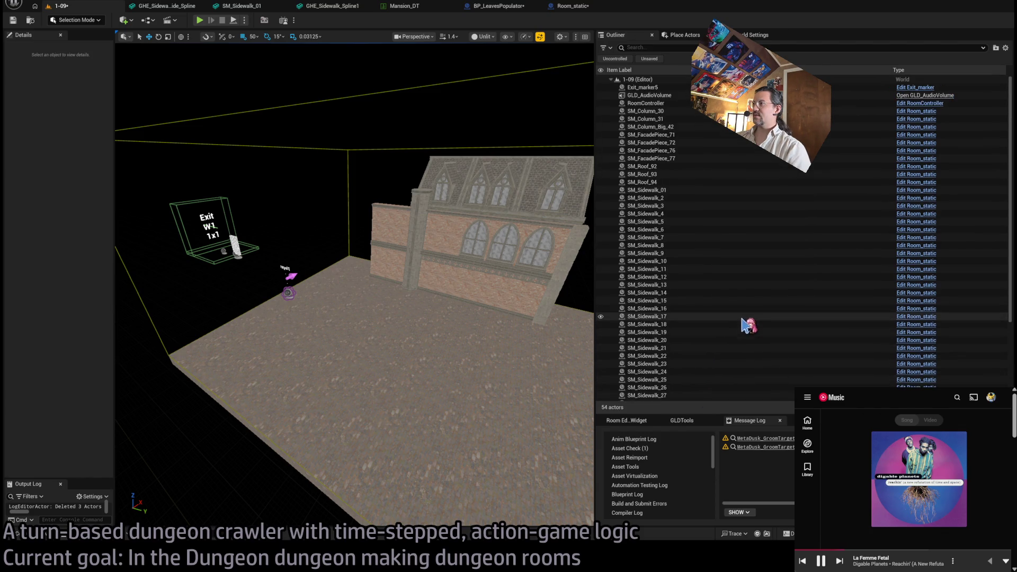
{"action": "left_click", "coordinate": [668, 142]}
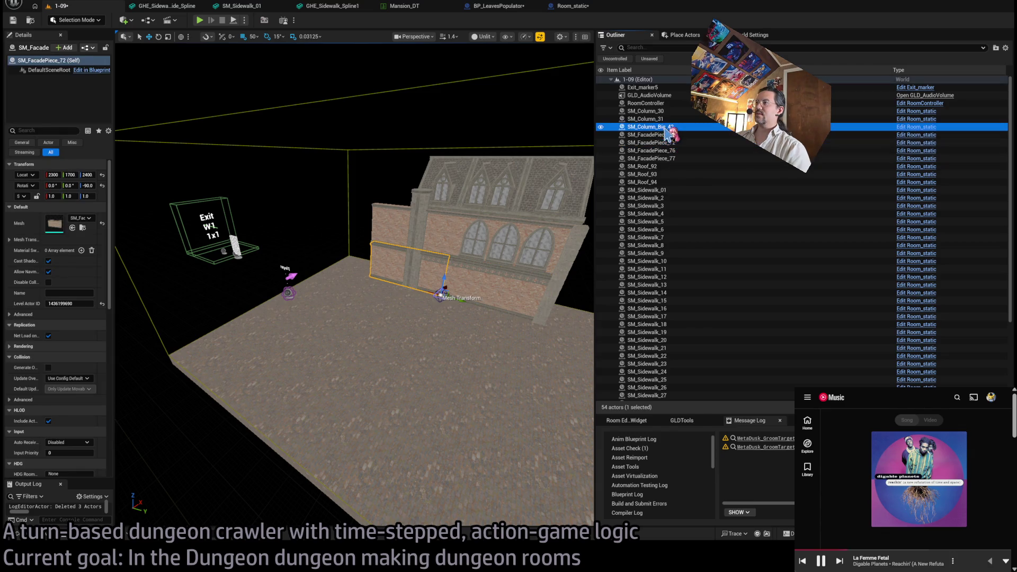
{"action": "left_click", "coordinate": [672, 95]}
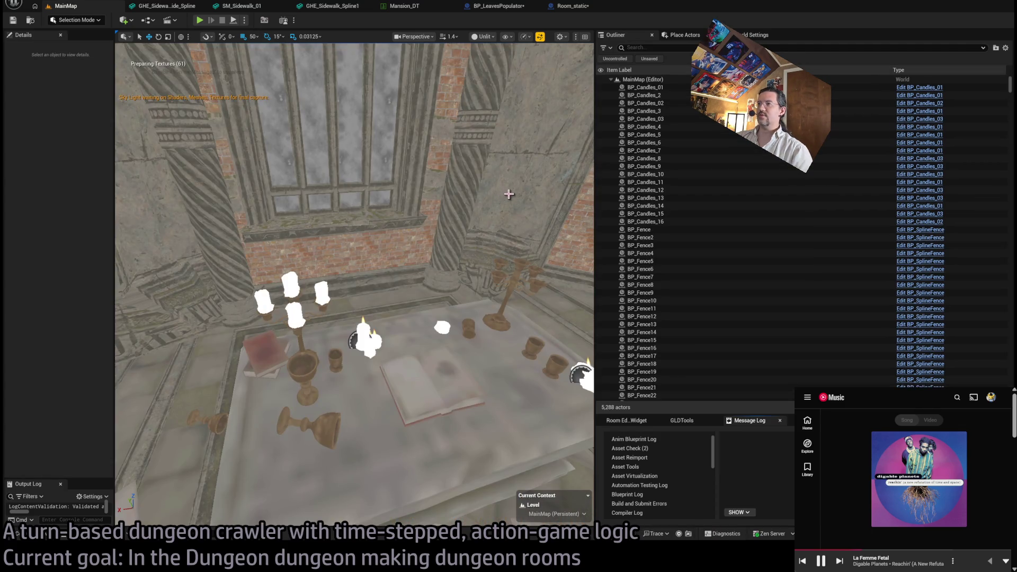
- Fly into the vaulted hallway, select vine actor BP_Roots50, and face the gothic facade
{"action": "mouse_move", "coordinate": [522, 192]}
{"action": "left_mouse_down"}
{"action": "mouse_move", "coordinate": [525, 180]}
{"action": "mouse_move", "coordinate": [528, 466]}
{"action": "mouse_move", "coordinate": [450, 525]}
{"action": "left_mouse_up"}
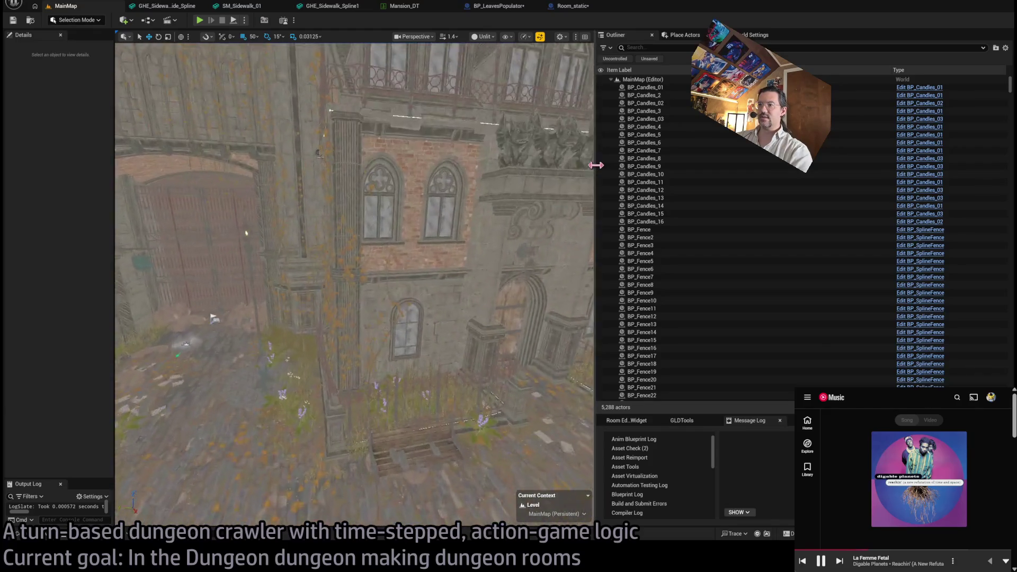
{"action": "left_click", "coordinate": [415, 306]}
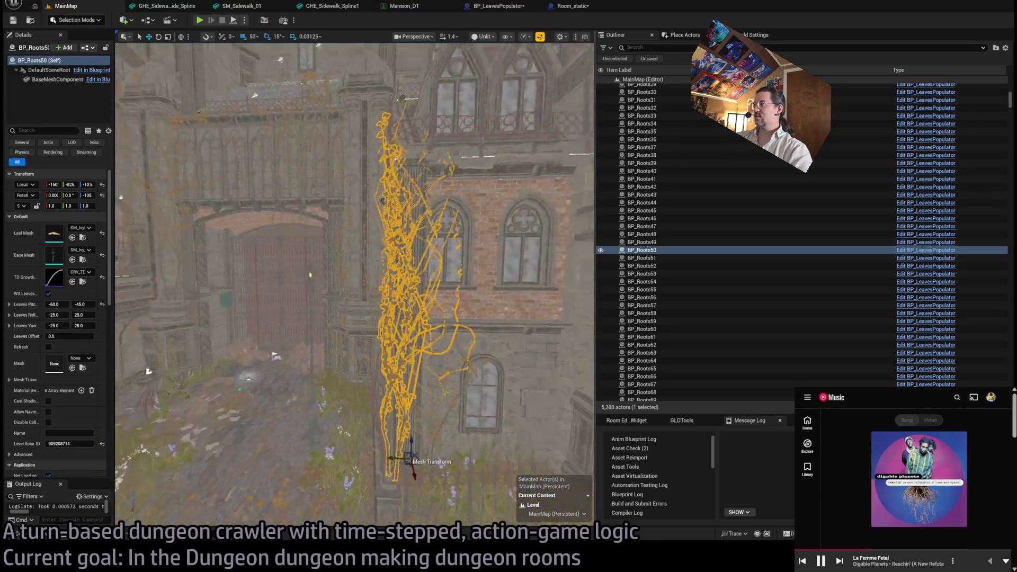
{"action": "left_click_drag", "start_coordinate": [355, 281], "coordinate": [403, 281]}
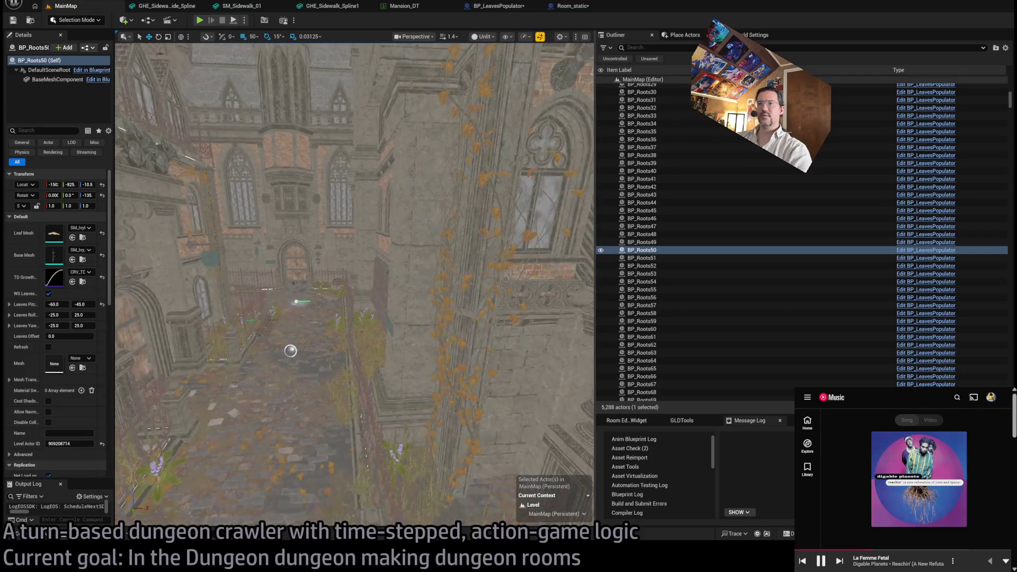
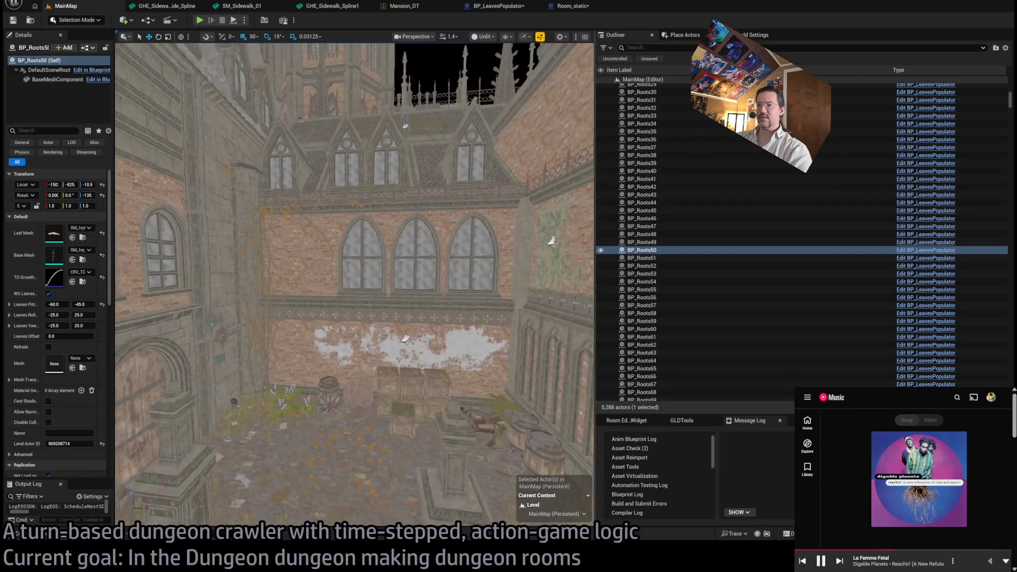
- Select the vine actors BP_Roots83 and BP_Roots82 on the MainMap wall for copying
{"action": "left_click", "coordinate": [310, 189]}
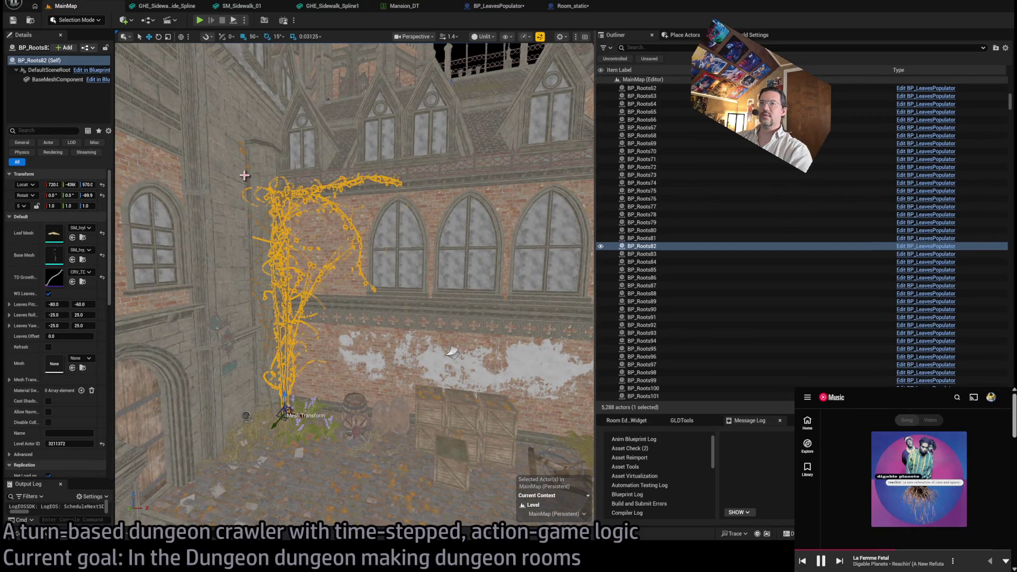
{"action": "key", "text": "d"}
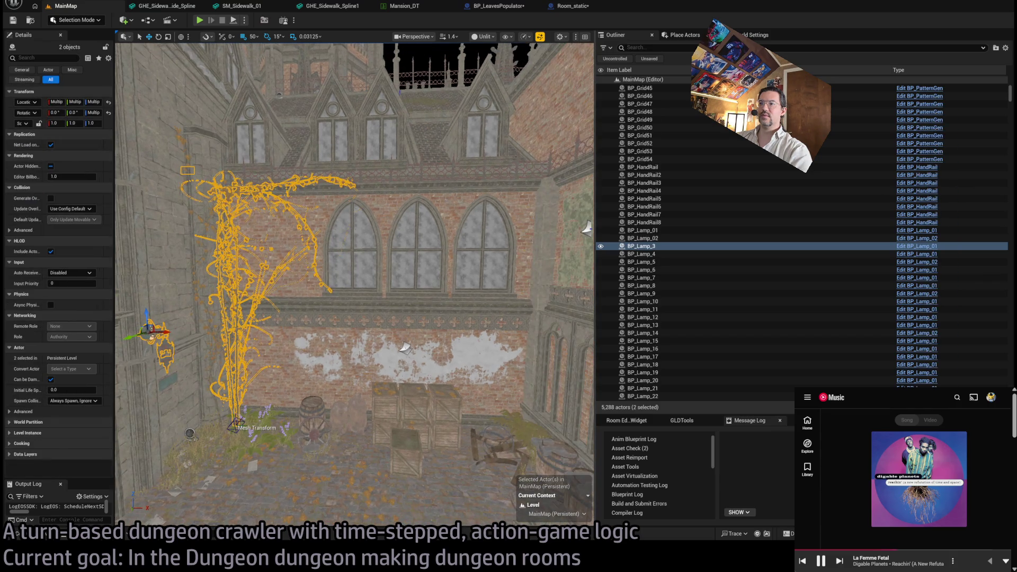
{"action": "left_click", "coordinate": [225, 175]}
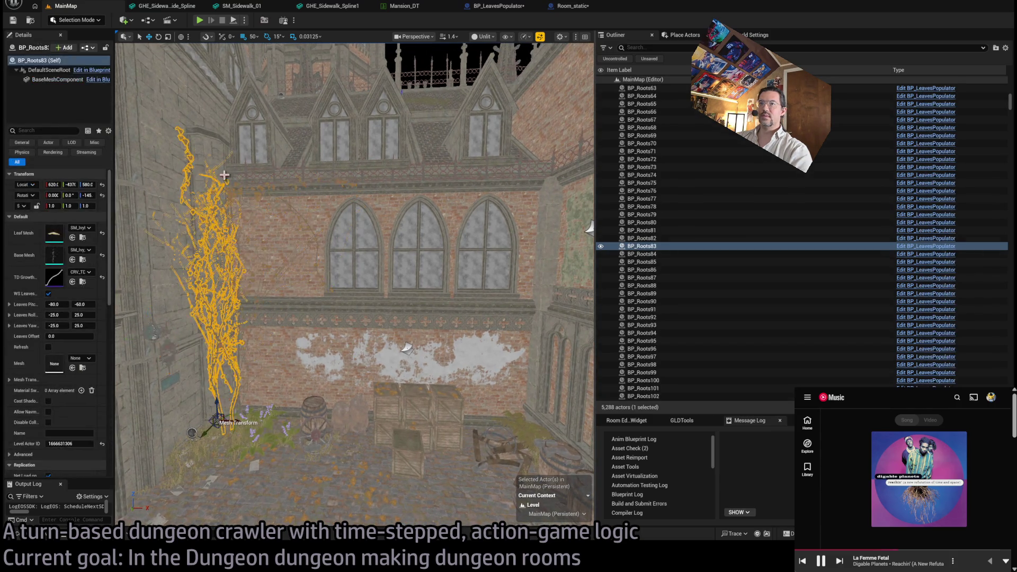
{"action": "left_click", "coordinate": [237, 200], "text": "ctrl"}
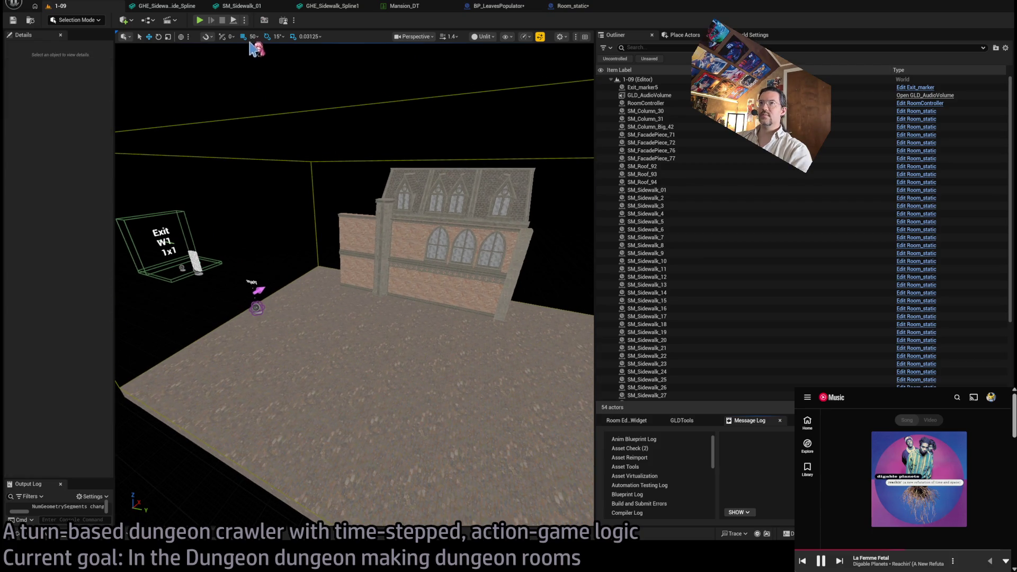
- Paste the two root vines into level 1-09 and move them to the brick wall's base
{"action": "key", "text": "ctrl+v"}
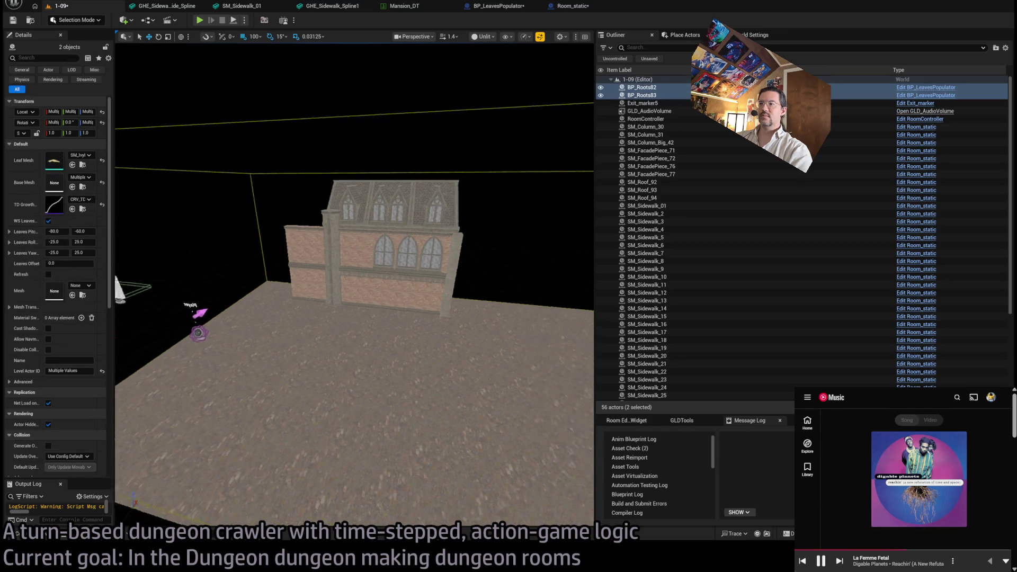
{"action": "left_click_drag", "start_coordinate": [363, 329], "coordinate": [363, 329]}
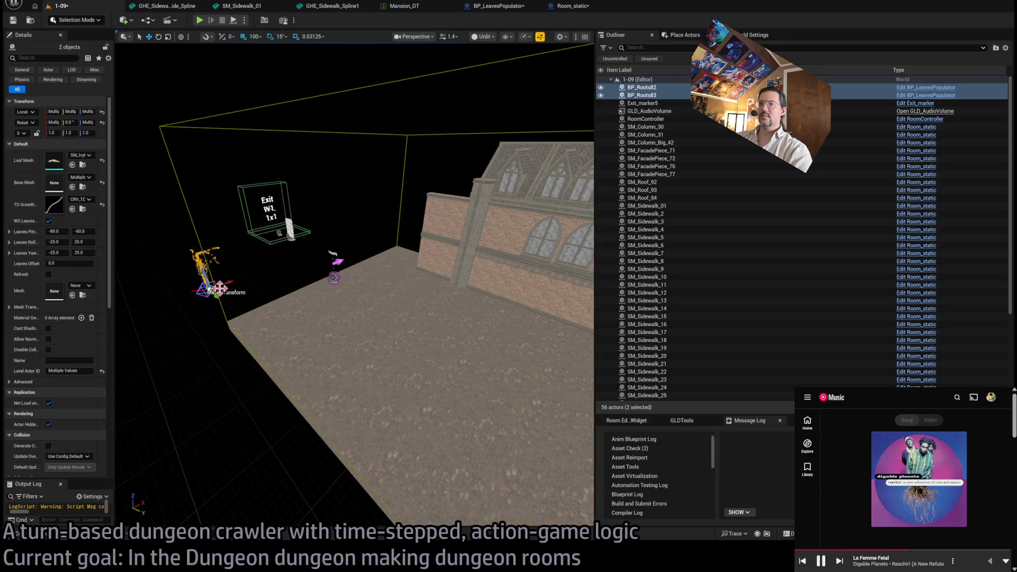
{"action": "mouse_move", "coordinate": [219, 289]}
{"action": "left_mouse_down"}
{"action": "mouse_move", "coordinate": [398, 291]}
{"action": "mouse_move", "coordinate": [481, 273]}
{"action": "mouse_move", "coordinate": [461, 283]}
{"action": "left_mouse_up"}
{"action": "mouse_move", "coordinate": [386, 271]}
{"action": "left_mouse_down"}
{"action": "mouse_move", "coordinate": [417, 279]}
{"action": "mouse_move", "coordinate": [424, 122]}
{"action": "mouse_move", "coordinate": [478, 189]}
{"action": "left_mouse_up"}
- Position the roots on the roof beside the corner column
{"action": "left_click", "coordinate": [416, 119]}
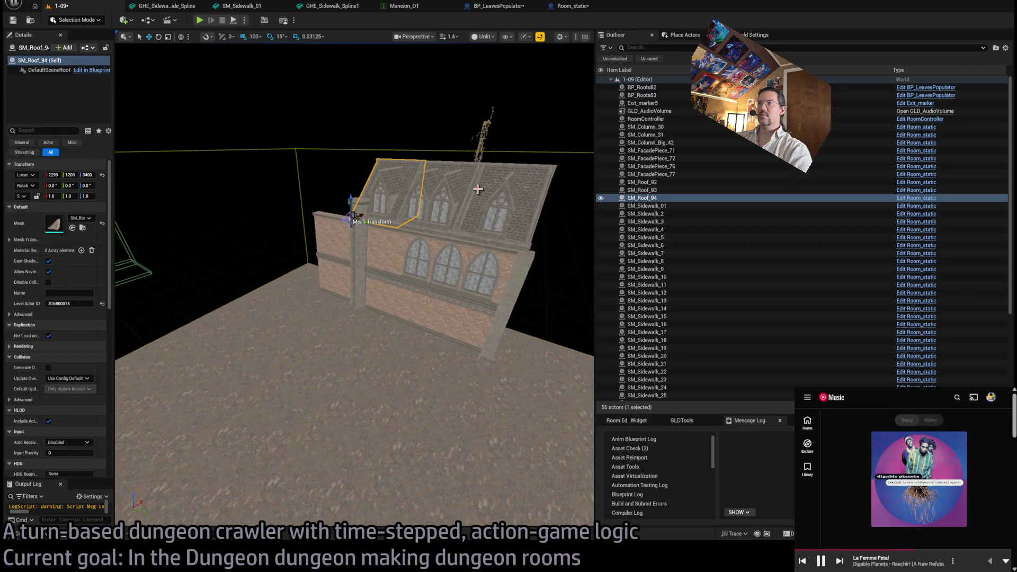
{"action": "key", "text": "ctrl+z"}
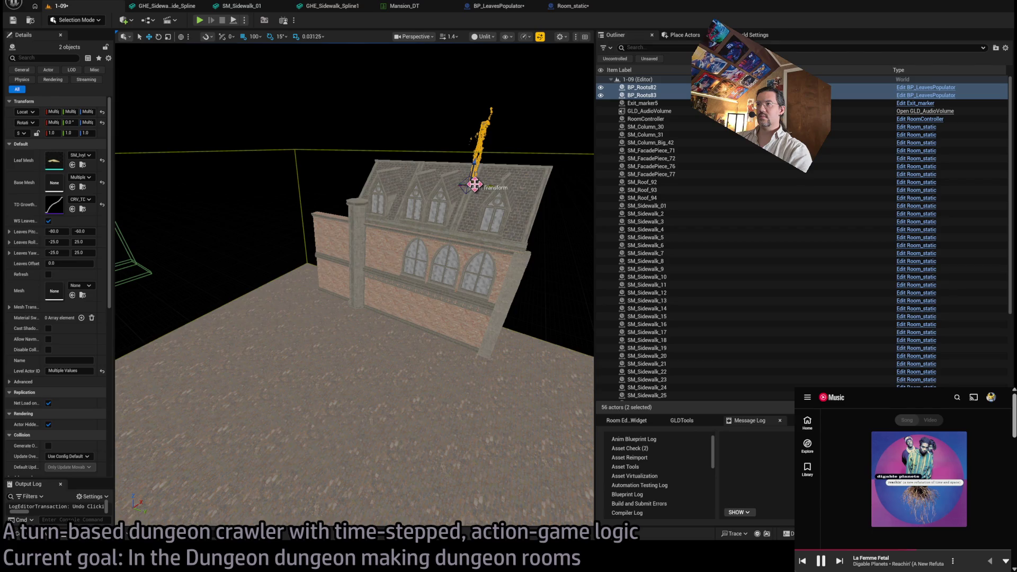
{"action": "mouse_move", "coordinate": [485, 185]}
{"action": "left_mouse_down"}
{"action": "mouse_move", "coordinate": [450, 182]}
{"action": "mouse_move", "coordinate": [295, 227]}
{"action": "mouse_move", "coordinate": [345, 210]}
{"action": "left_mouse_up"}
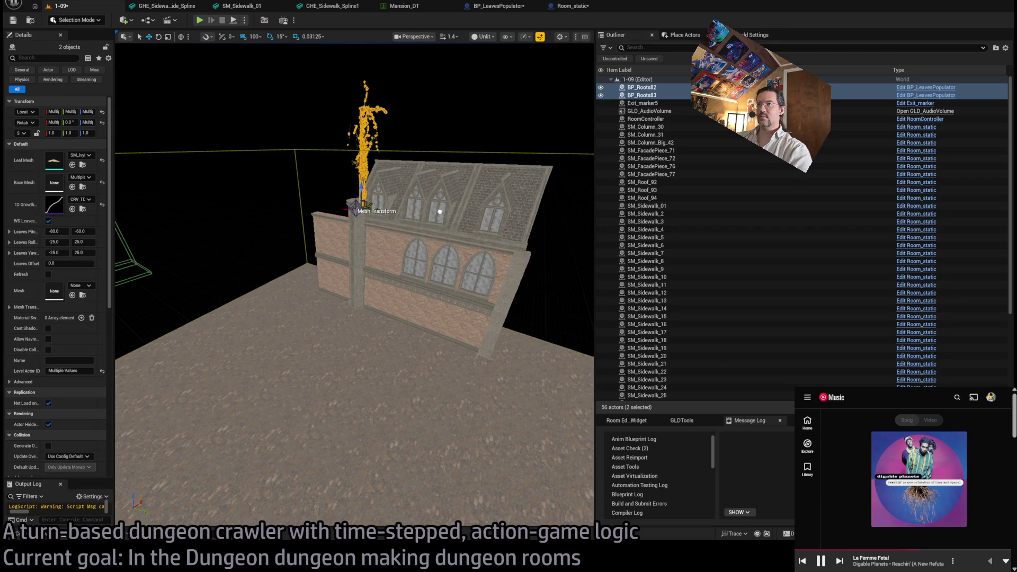
{"action": "key", "text": "f"}
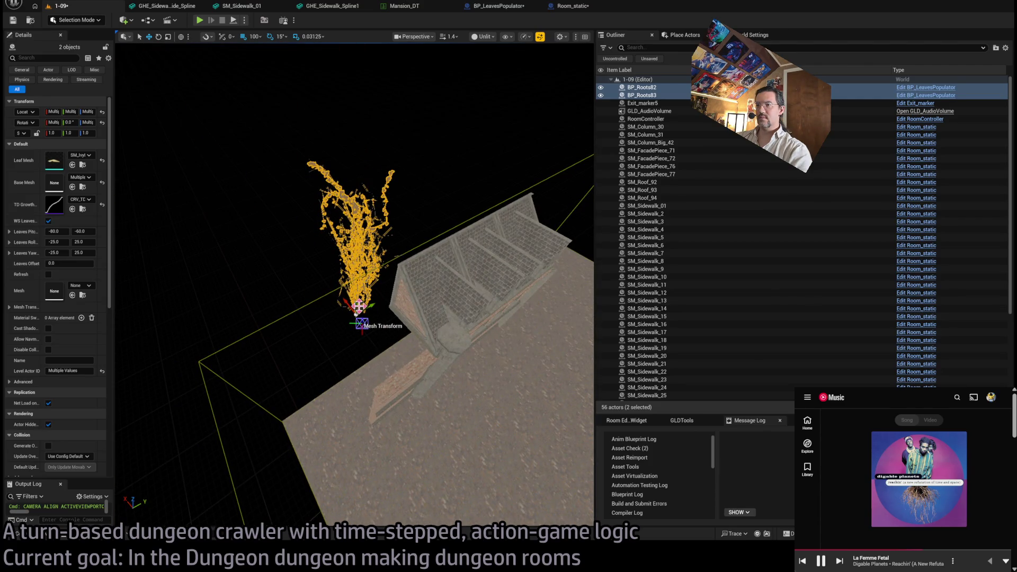
{"action": "left_click_drag", "start_coordinate": [361, 310], "coordinate": [466, 344]}
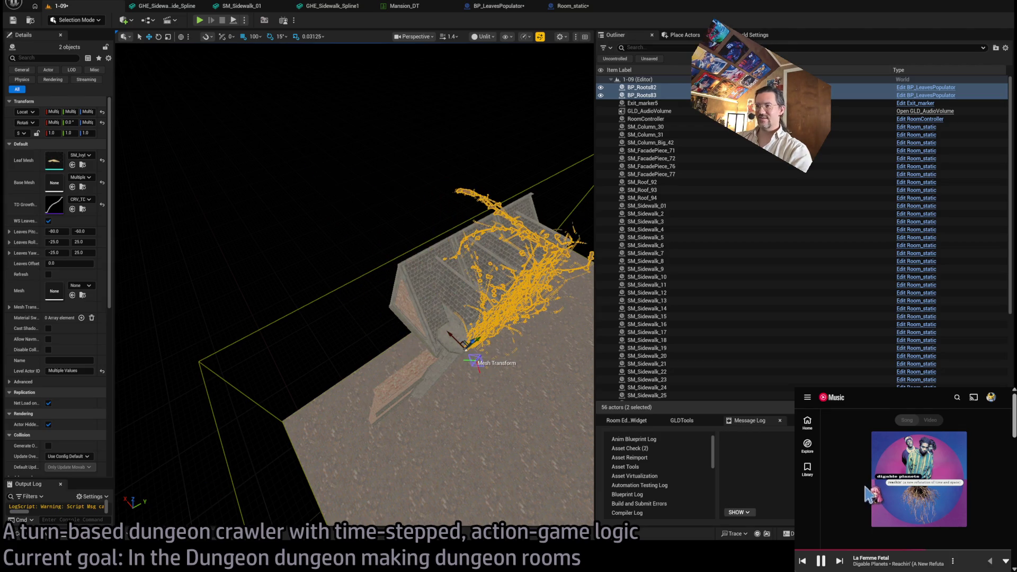
- Pause and skip back the music track, then re-frame the two selected roots
{"action": "left_click", "coordinate": [901, 481]}
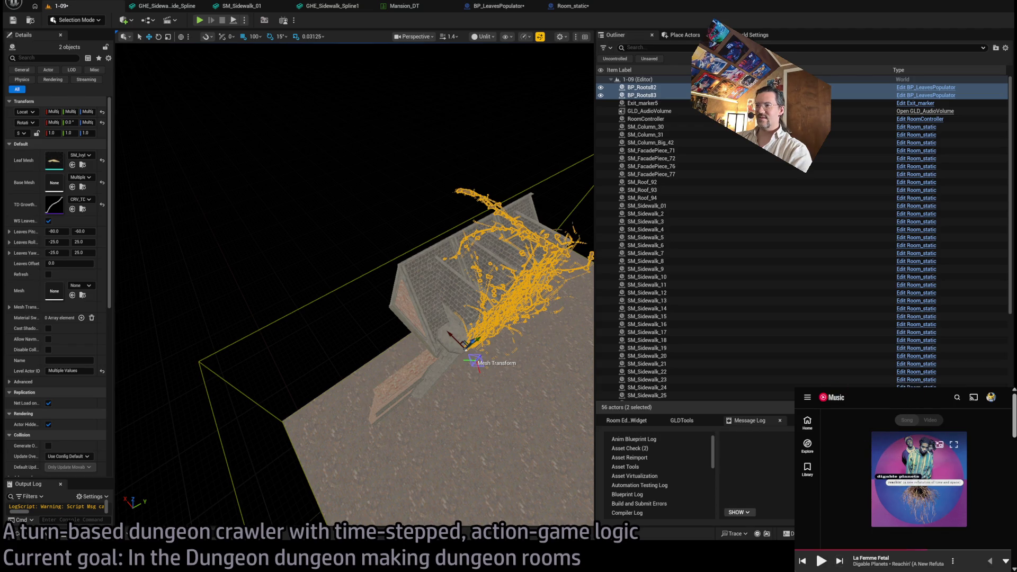
{"action": "mouse_move", "coordinate": [796, 389]}
{"action": "left_mouse_down"}
{"action": "mouse_move", "coordinate": [756, 351]}
{"action": "mouse_move", "coordinate": [518, 223]}
{"action": "mouse_move", "coordinate": [522, 200]}
{"action": "left_mouse_up"}
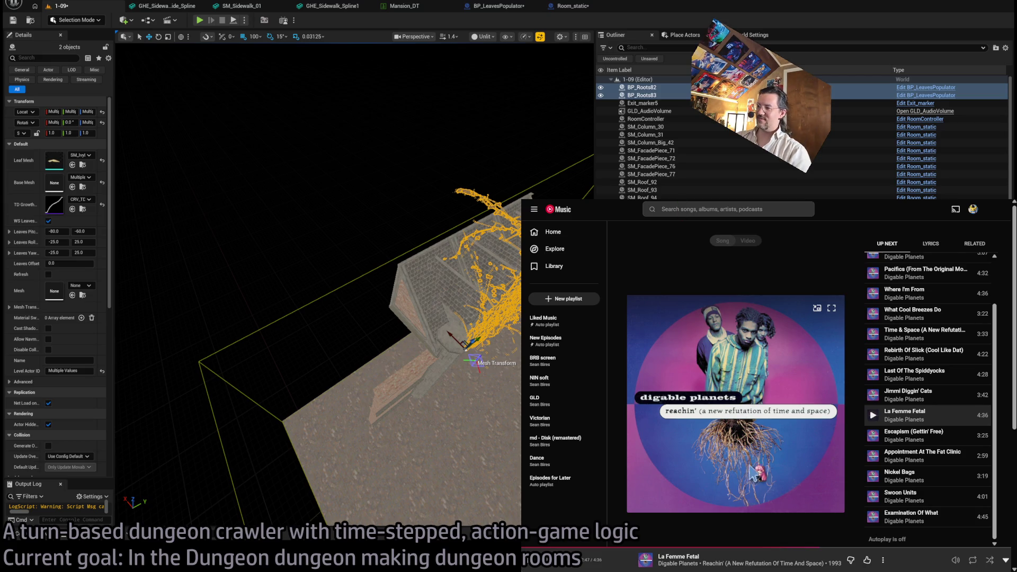
{"action": "left_click", "coordinate": [806, 548]}
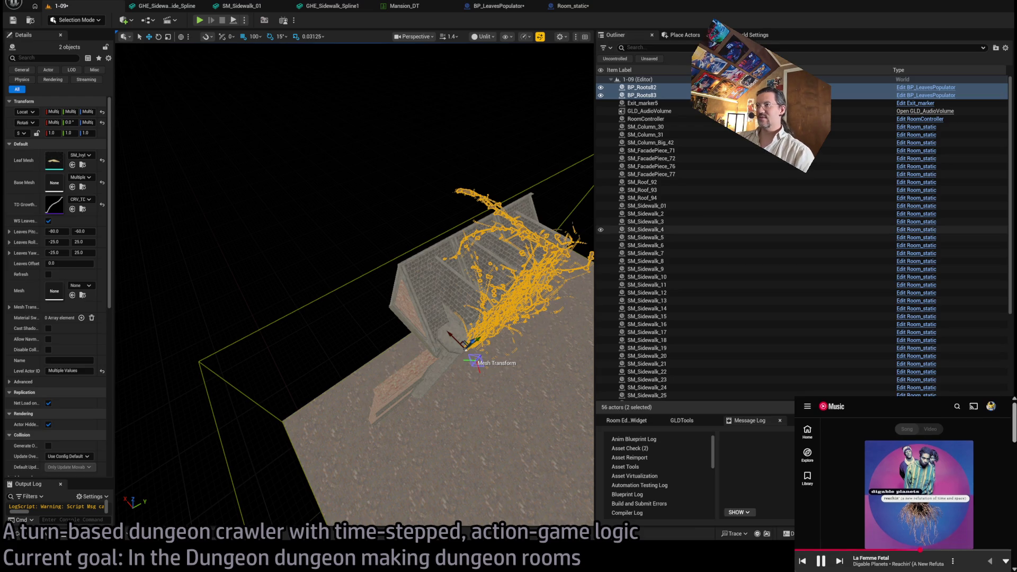
{"action": "key", "text": "f"}
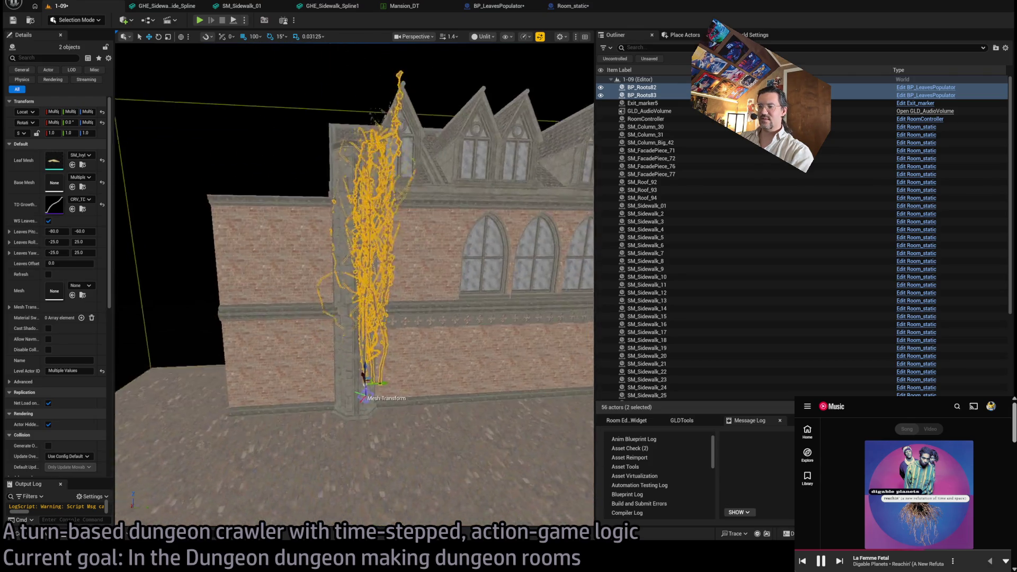
- Lower the vines' base down the column toward the ground, reframe the building, and deselect
{"action": "left_click_drag", "start_coordinate": [349, 348], "coordinate": [369, 432]}
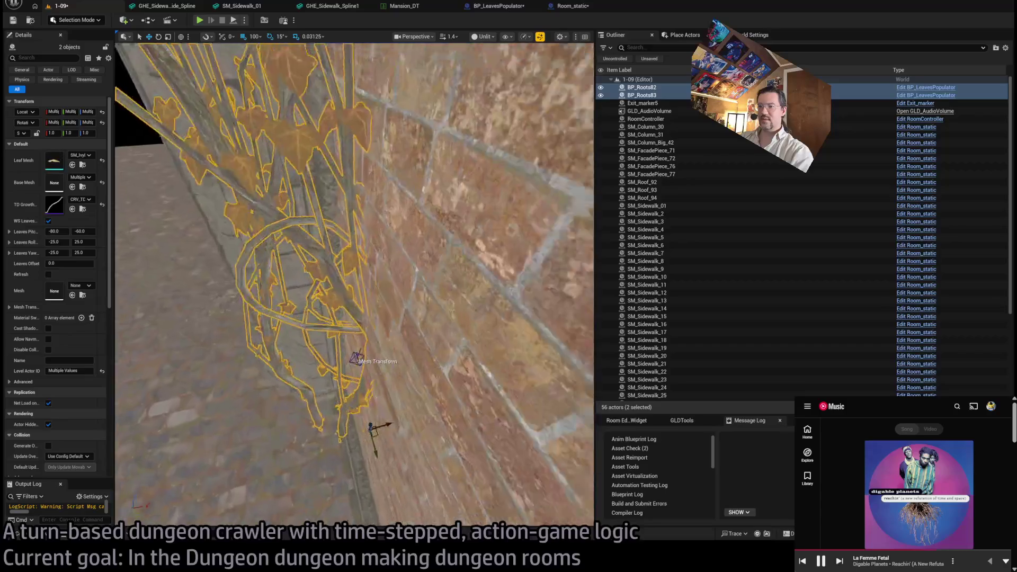
{"action": "key", "text": "f"}
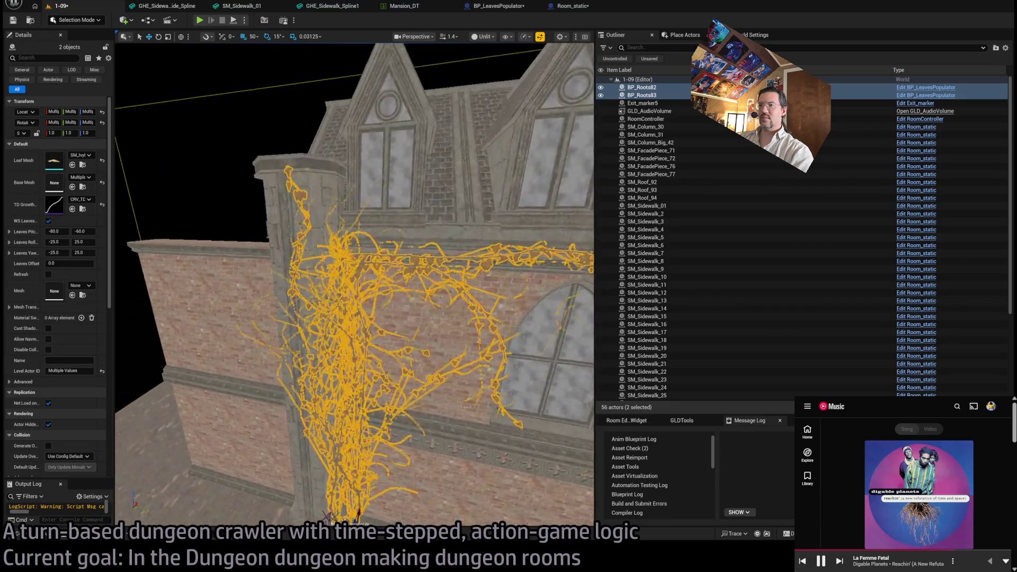
{"action": "key", "text": "Escape"}
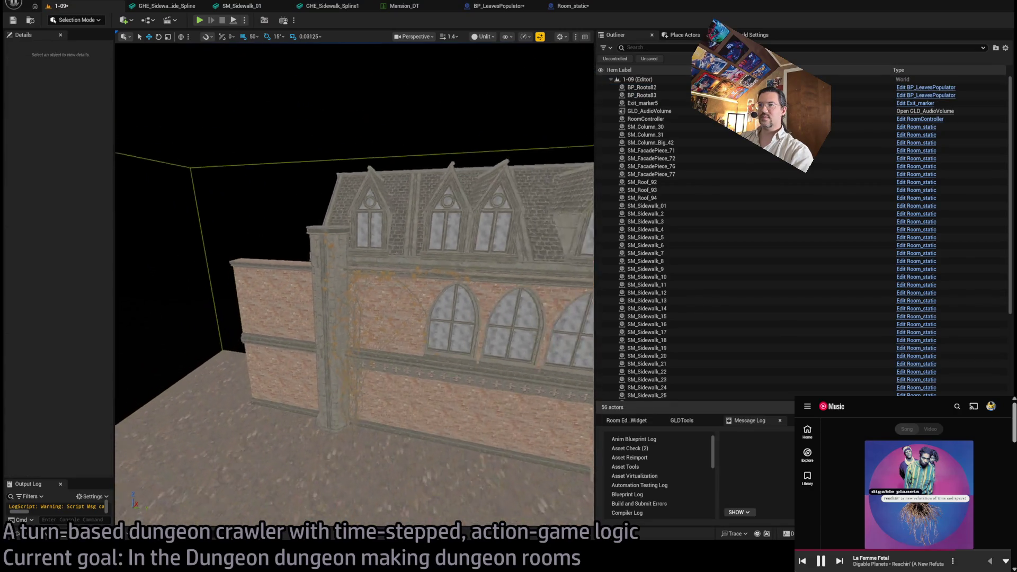
- Fly around the building to inspect the vine-covered facade and save level 1-09
{"action": "scroll", "coordinate": [319, 272], "scroll_direction": "up", "scroll_amount": 5}
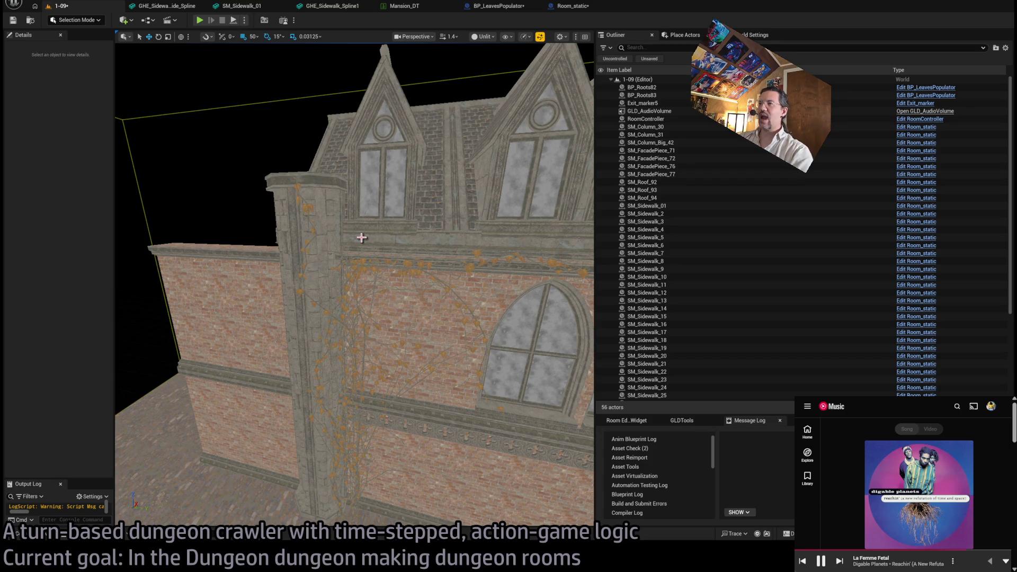
{"action": "mouse_move", "coordinate": [386, 319]}
{"action": "left_mouse_down"}
{"action": "mouse_move", "coordinate": [458, 387]}
{"action": "mouse_move", "coordinate": [382, 389]}
{"action": "mouse_move", "coordinate": [384, 313]}
{"action": "mouse_move", "coordinate": [342, 305]}
{"action": "left_mouse_up"}
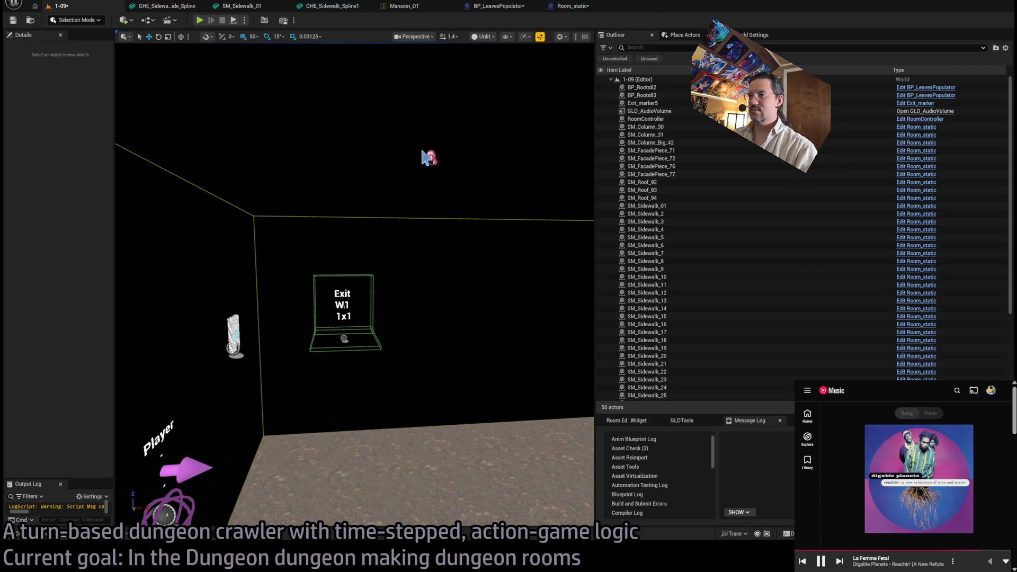
{"action": "key", "text": "w"}
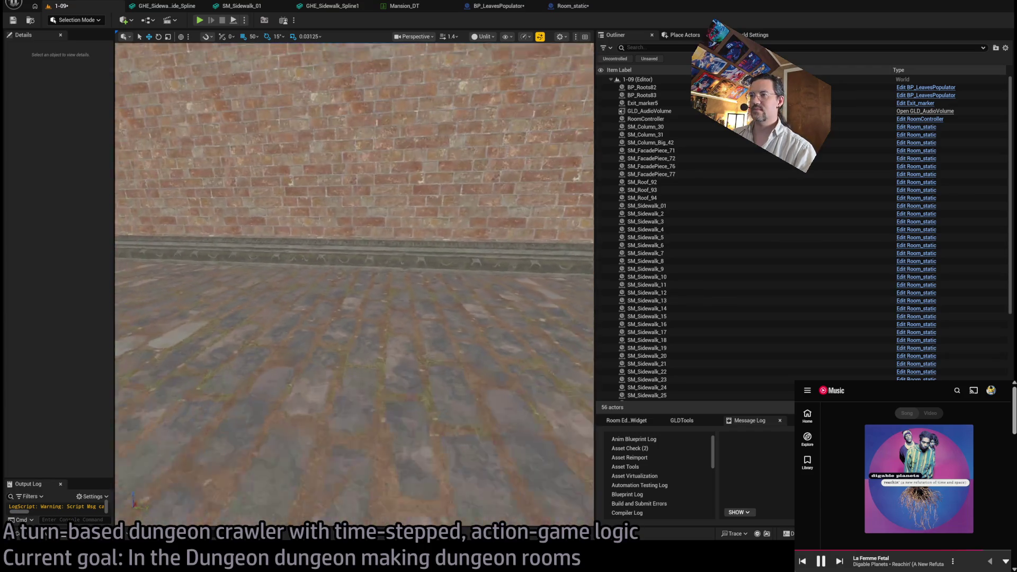
{"action": "key", "text": "s"}
{"action": "key", "text": "s"}
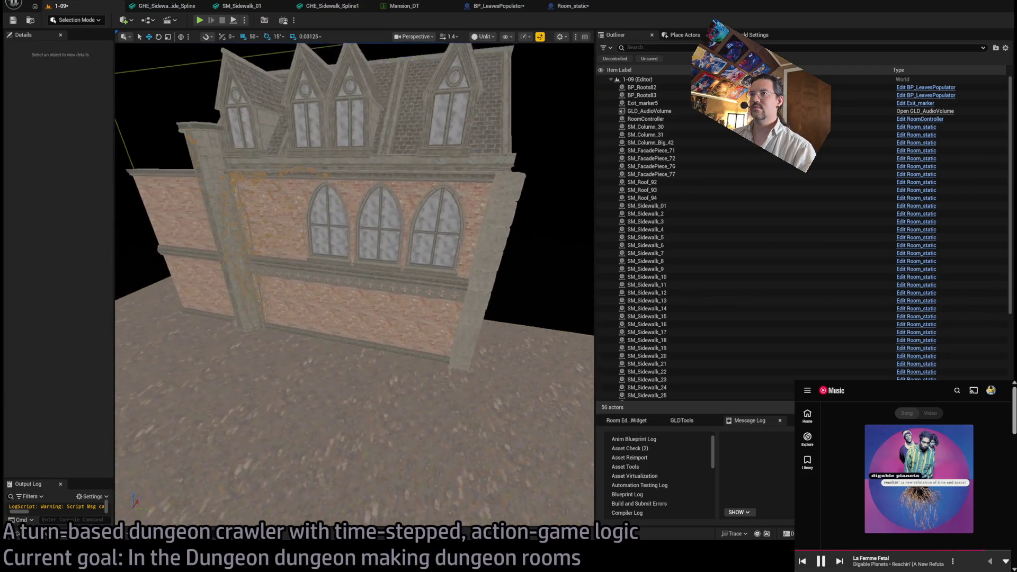
{"action": "key", "text": "ctrl+s"}
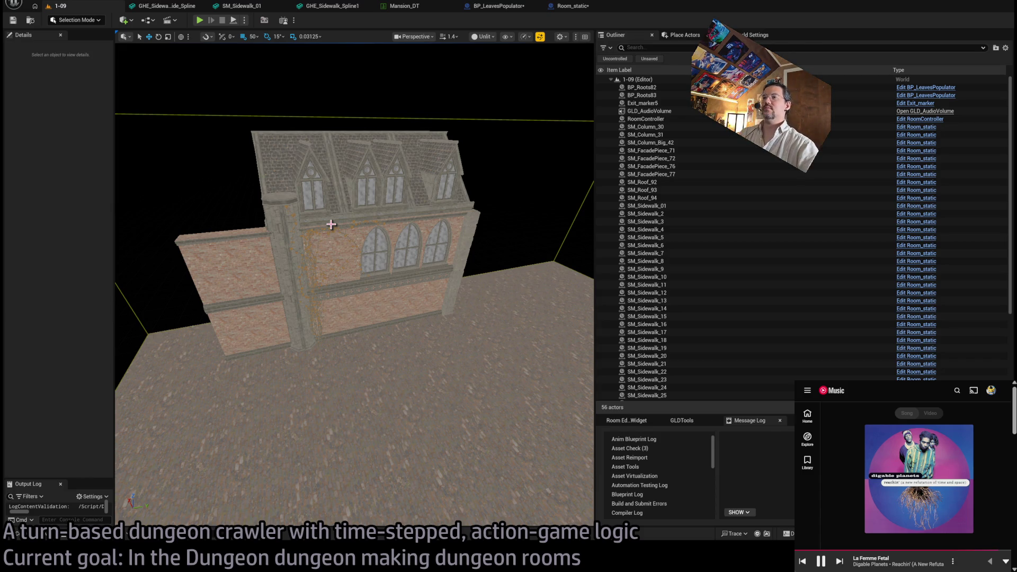
- Toggle the music player between album page and now-playing view while viewing the arched windows
{"action": "mouse_move", "coordinate": [349, 180]}
{"action": "left_mouse_down"}
{"action": "mouse_move", "coordinate": [368, 143]}
{"action": "mouse_move", "coordinate": [395, 133]}
{"action": "mouse_move", "coordinate": [341, 189]}
{"action": "left_mouse_up"}
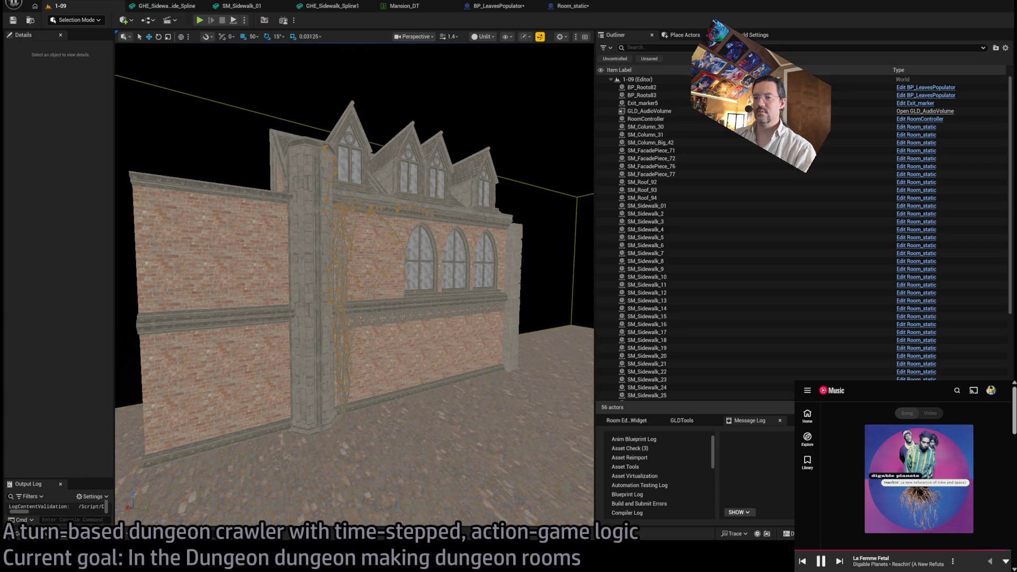
{"action": "left_click", "coordinate": [1006, 561]}
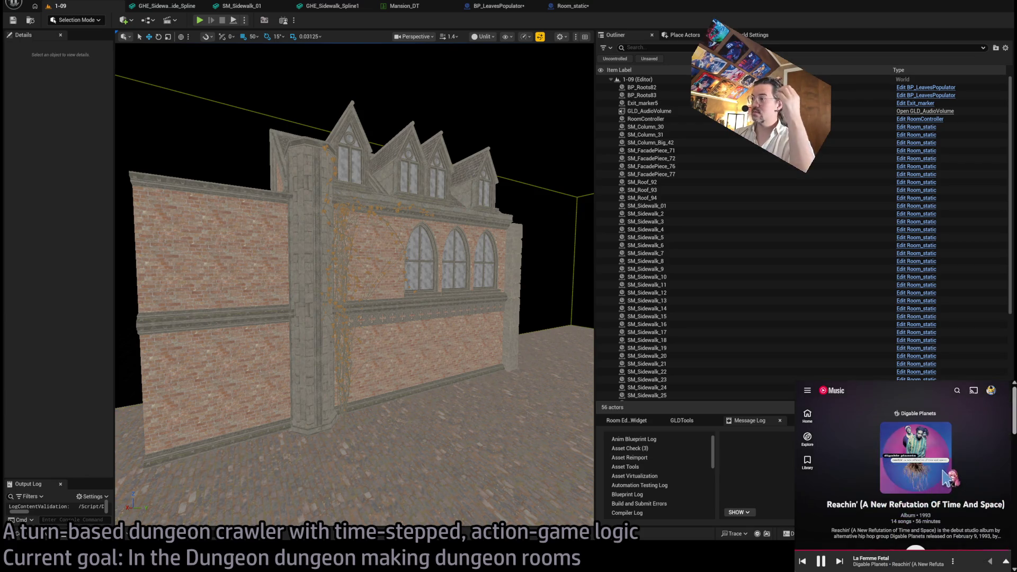
{"action": "scroll", "coordinate": [947, 479], "scroll_direction": "down", "scroll_amount": 5}
{"action": "scroll", "coordinate": [943, 477], "scroll_direction": "down", "scroll_amount": 2}
{"action": "scroll", "coordinate": [967, 538], "scroll_direction": "down", "scroll_amount": 2}
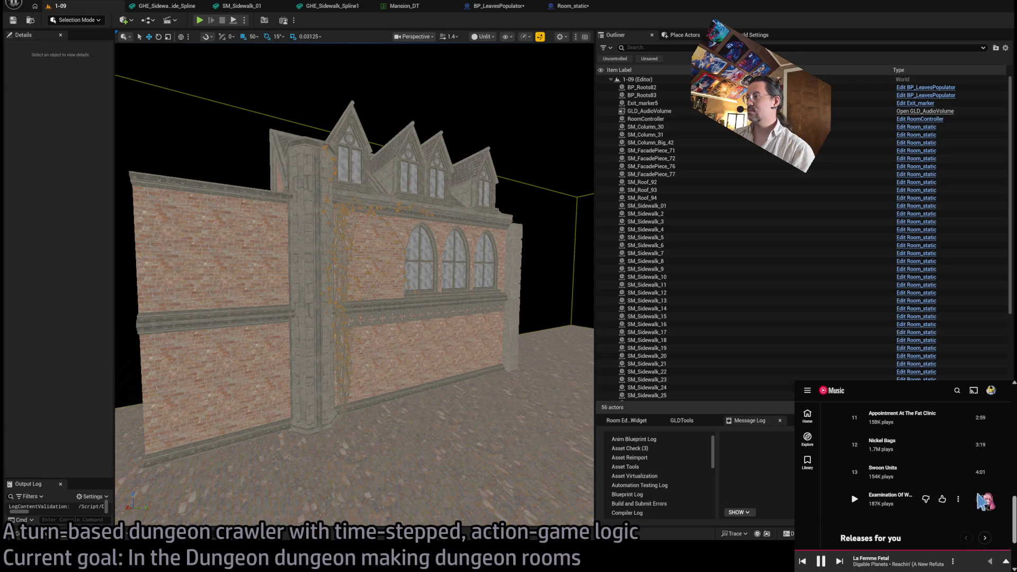
{"action": "scroll", "coordinate": [928, 536], "scroll_direction": "up", "scroll_amount": 4}
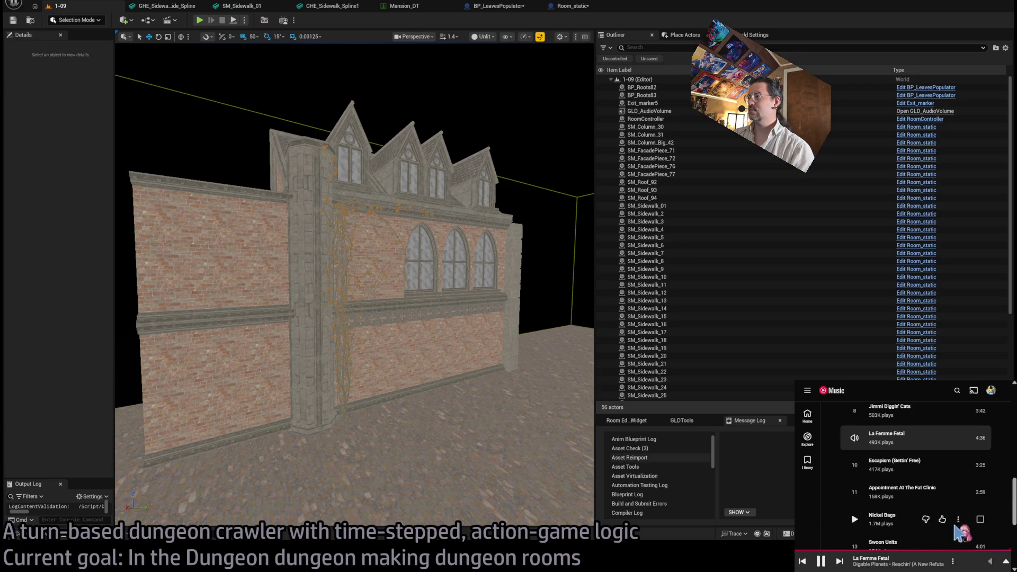
{"action": "left_click", "coordinate": [973, 566]}
{"action": "mouse_move", "coordinate": [350, 318]}
{"action": "left_mouse_down"}
{"action": "mouse_move", "coordinate": [333, 275]}
{"action": "mouse_move", "coordinate": [318, 355]}
{"action": "mouse_move", "coordinate": [498, 239]}
{"action": "mouse_move", "coordinate": [336, 205]}
{"action": "left_mouse_up"}
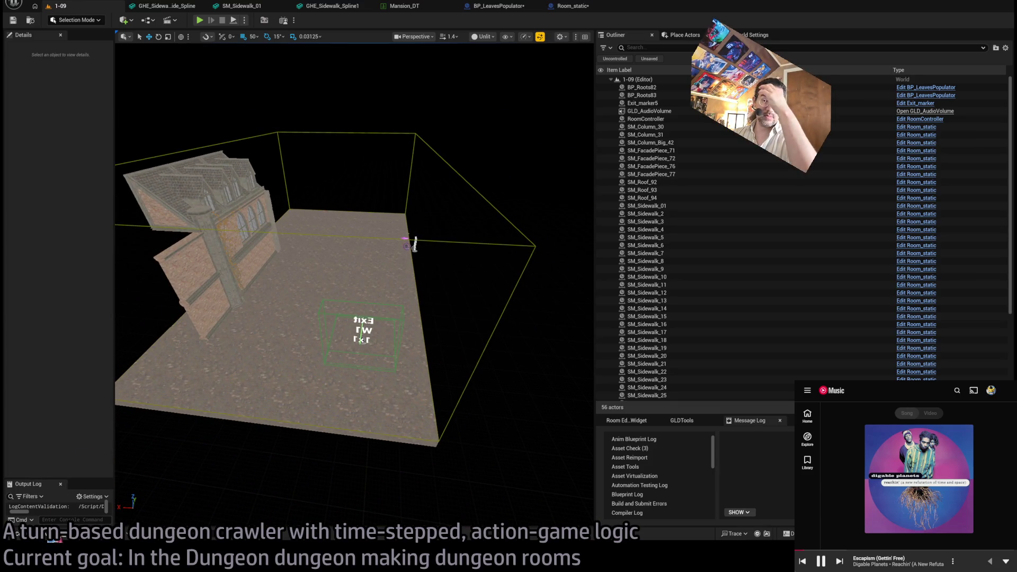
- Browse the Content Browser's Base_classes folders, including Consumables and ControlRig
{"action": "left_click", "coordinate": [32, 534]}
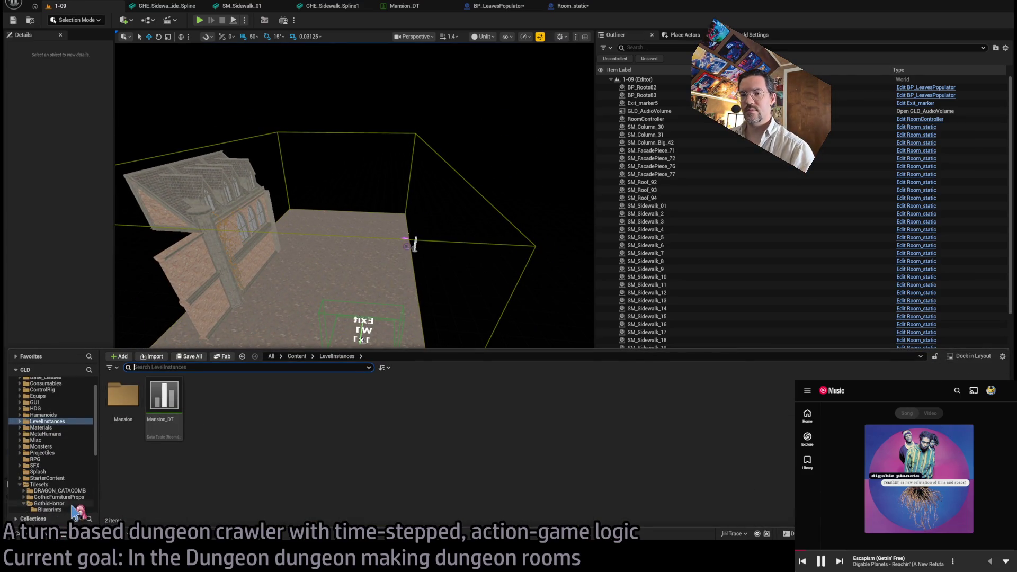
{"action": "scroll", "coordinate": [49, 448], "scroll_direction": "down", "scroll_amount": 5}
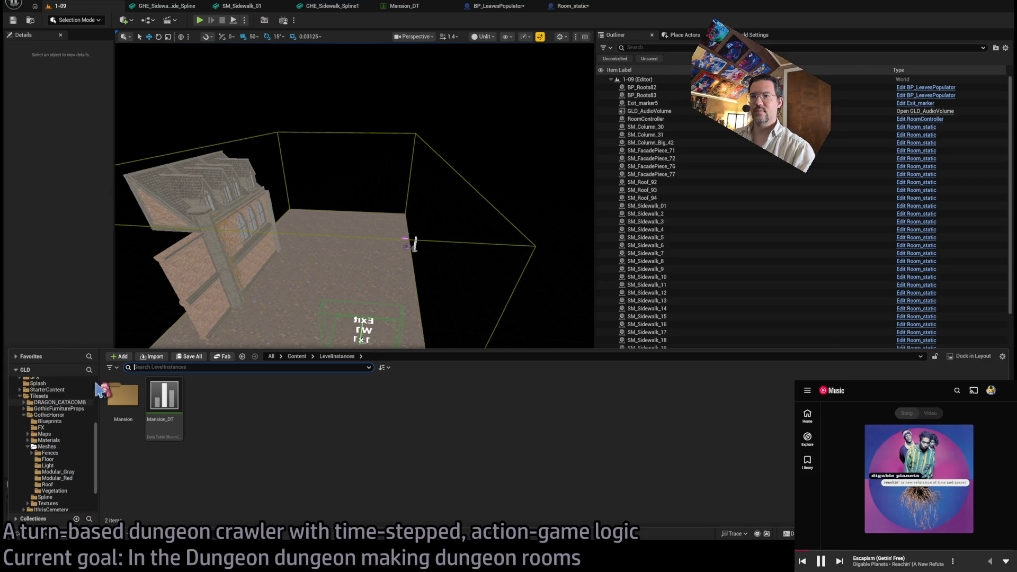
{"action": "scroll", "coordinate": [80, 426], "scroll_direction": "up", "scroll_amount": 4}
{"action": "scroll", "coordinate": [83, 424], "scroll_direction": "up", "scroll_amount": 3}
{"action": "left_click", "coordinate": [85, 418]}
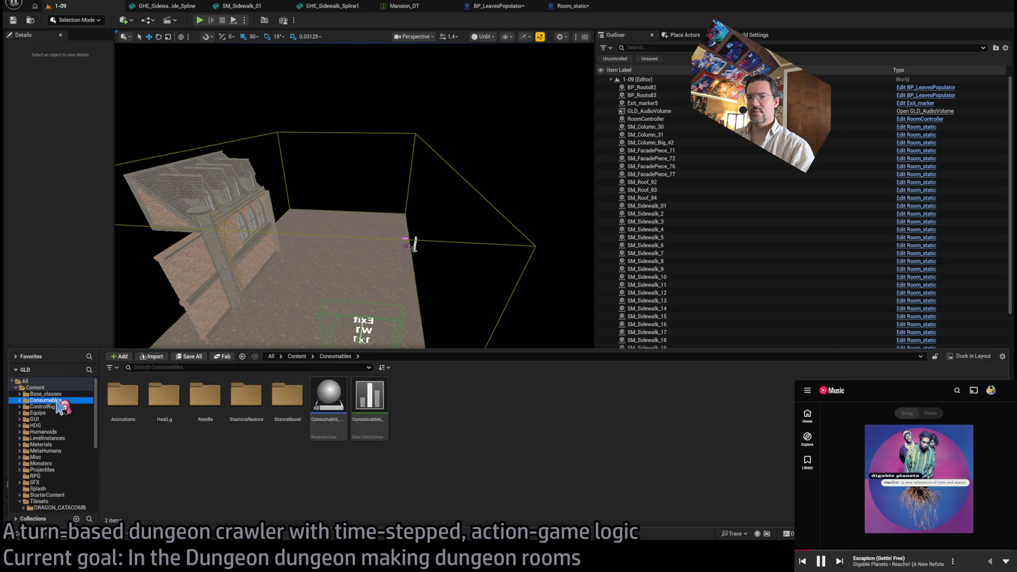
{"action": "left_click", "coordinate": [79, 400]}
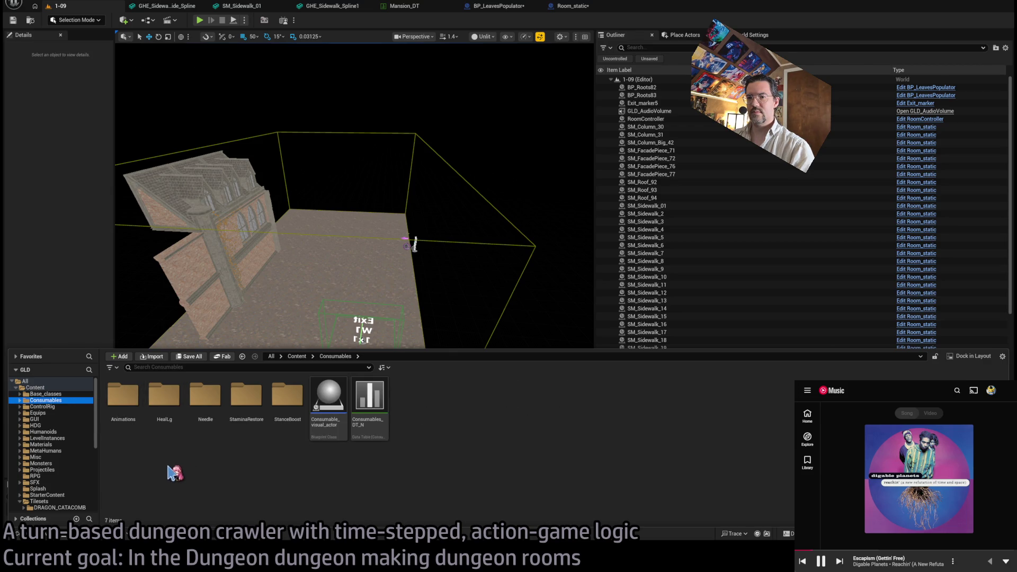
{"action": "left_click", "coordinate": [48, 407]}
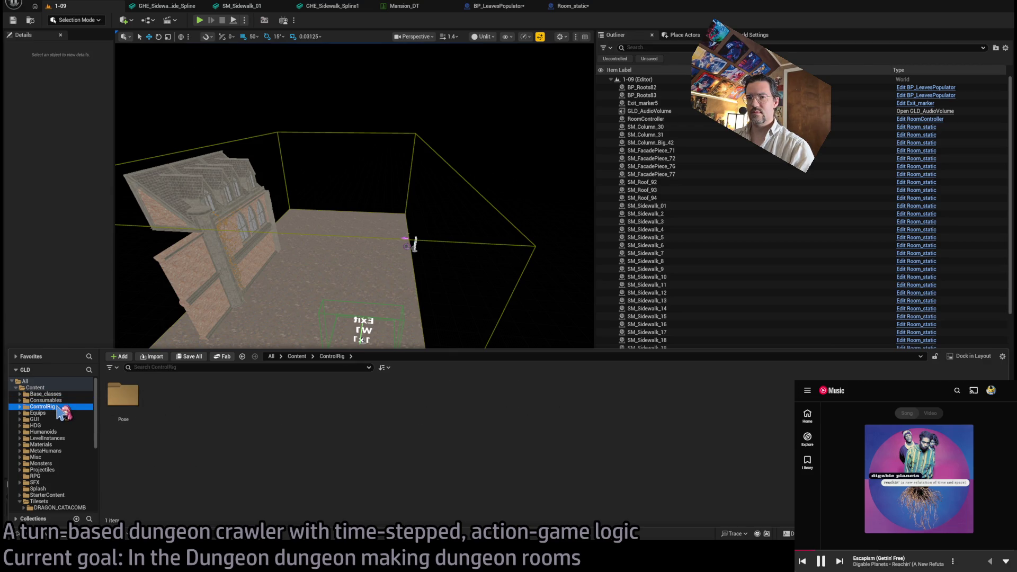
{"action": "left_click", "coordinate": [62, 394]}
- Place a Room_SplineMesh blueprint from Room_actors onto the room floor
{"action": "left_click", "coordinate": [452, 399]}
{"action": "double_click", "coordinate": [453, 398]}
{"action": "left_click", "coordinate": [407, 414]}
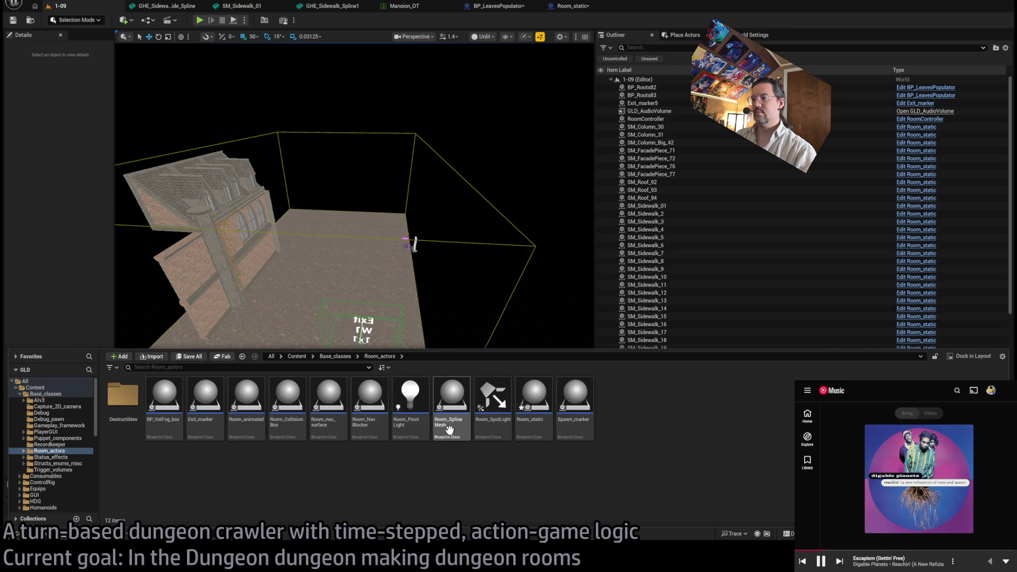
{"action": "mouse_move", "coordinate": [449, 429]}
{"action": "left_mouse_down"}
{"action": "mouse_move", "coordinate": [370, 325]}
{"action": "mouse_move", "coordinate": [359, 422]}
{"action": "mouse_move", "coordinate": [359, 412]}
{"action": "left_mouse_up"}
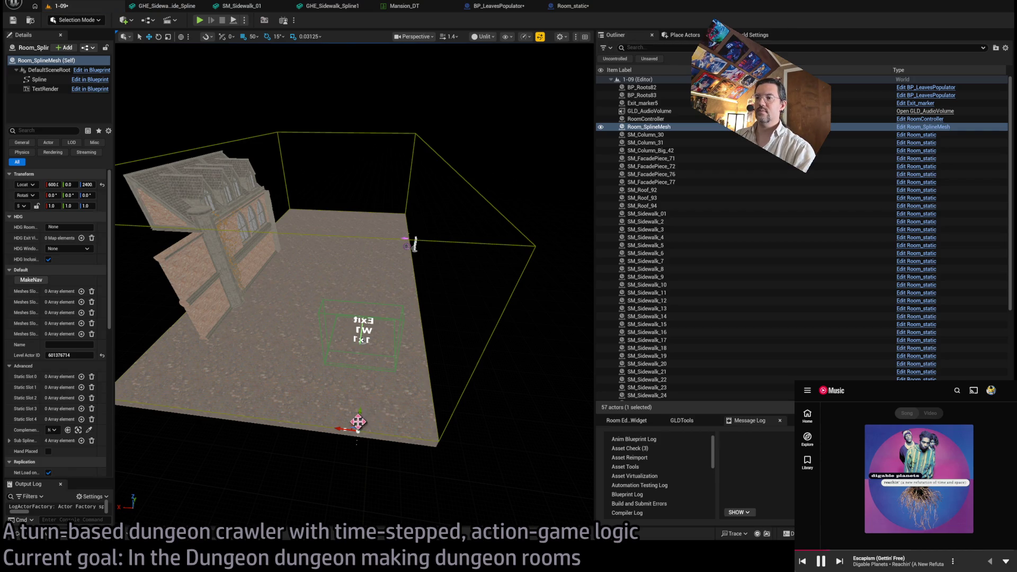
- Add an element to the Room_SplineMesh's Meshes Slot 0
{"action": "mouse_move", "coordinate": [392, 345]}
{"action": "left_mouse_down"}
{"action": "mouse_move", "coordinate": [403, 328]}
{"action": "mouse_move", "coordinate": [456, 331]}
{"action": "mouse_move", "coordinate": [344, 323]}
{"action": "mouse_move", "coordinate": [411, 354]}
{"action": "mouse_move", "coordinate": [390, 307]}
{"action": "mouse_move", "coordinate": [398, 348]}
{"action": "mouse_move", "coordinate": [425, 371]}
{"action": "mouse_move", "coordinate": [426, 361]}
{"action": "left_mouse_up"}
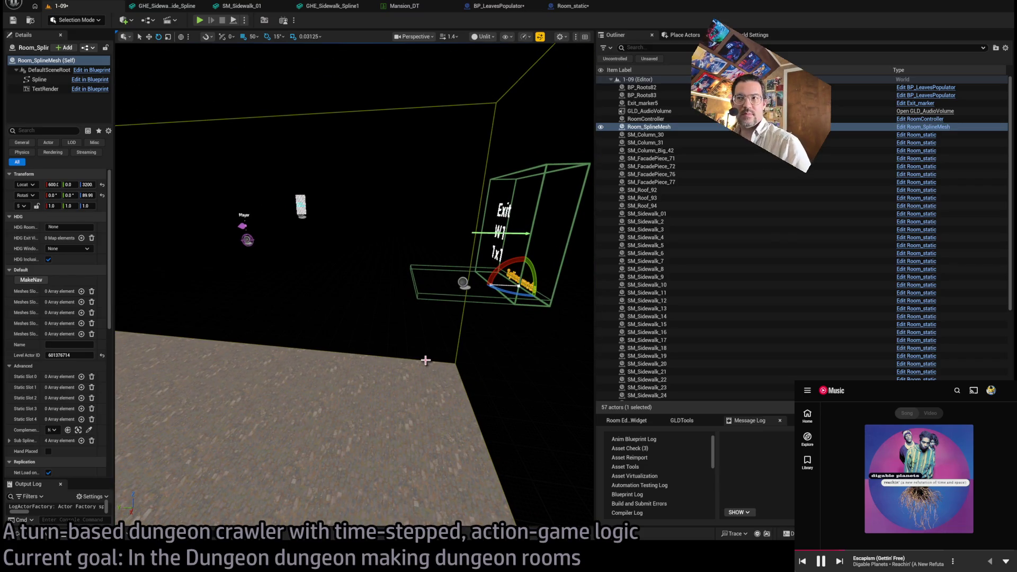
{"action": "mouse_move", "coordinate": [426, 360]}
{"action": "left_mouse_down"}
{"action": "mouse_move", "coordinate": [403, 360]}
{"action": "mouse_move", "coordinate": [456, 365]}
{"action": "mouse_move", "coordinate": [458, 355]}
{"action": "left_mouse_up"}
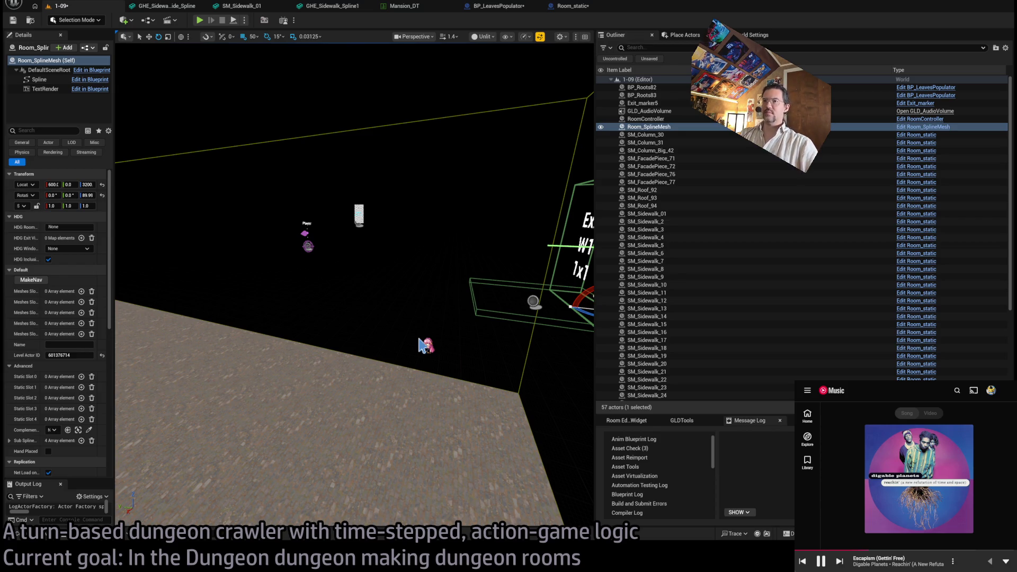
{"action": "mouse_move", "coordinate": [315, 365]}
{"action": "left_mouse_down"}
{"action": "mouse_move", "coordinate": [280, 357]}
{"action": "mouse_move", "coordinate": [318, 371]}
{"action": "mouse_move", "coordinate": [347, 360]}
{"action": "left_mouse_up"}
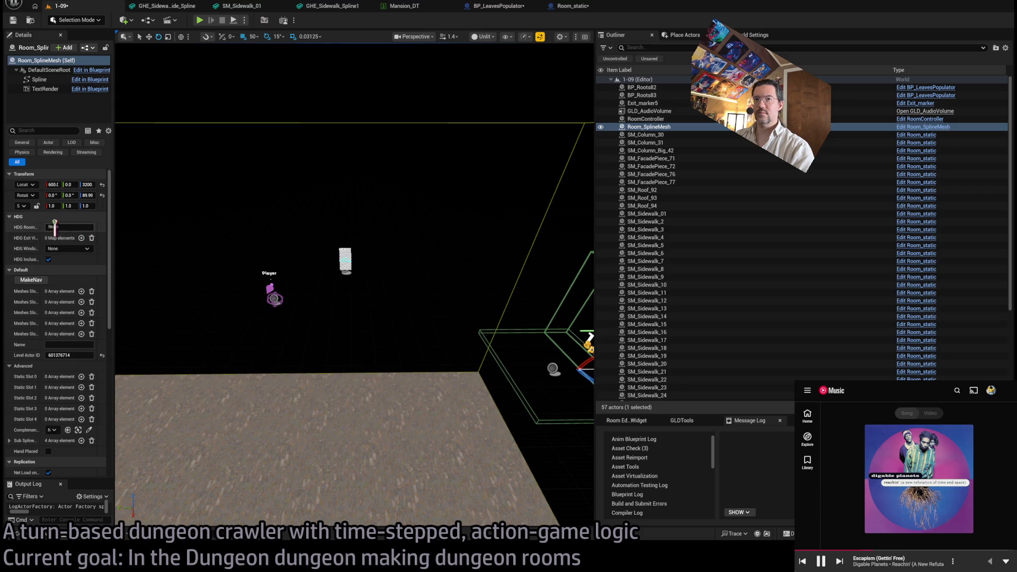
{"action": "left_click", "coordinate": [81, 292]}
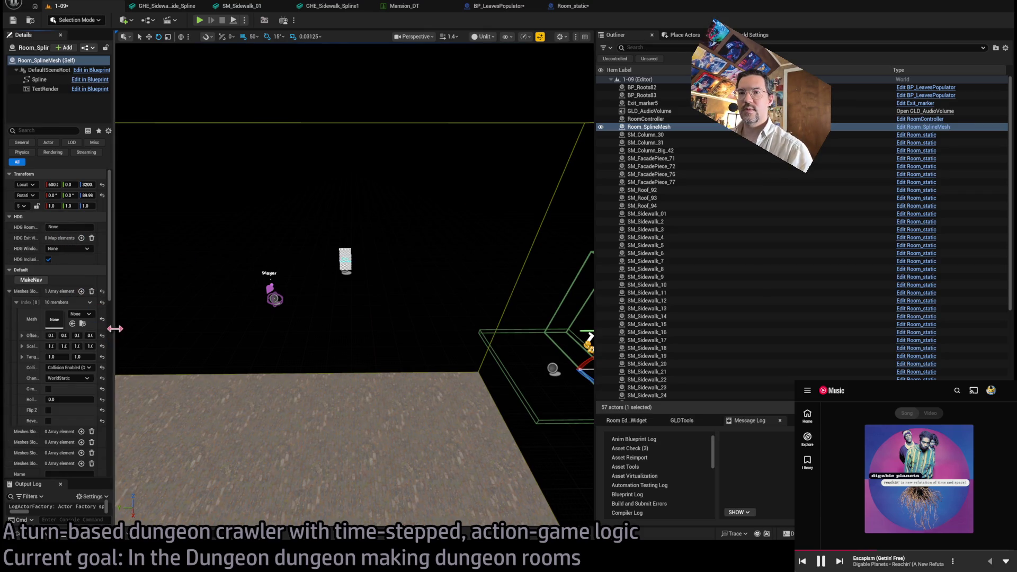
{"action": "left_click_drag", "start_coordinate": [113, 329], "coordinate": [186, 337]}
- Assign GHE_Sidewalk_Spline1 from the Spline meshes folder to the first mesh slot
{"action": "left_click", "coordinate": [12, 536]}
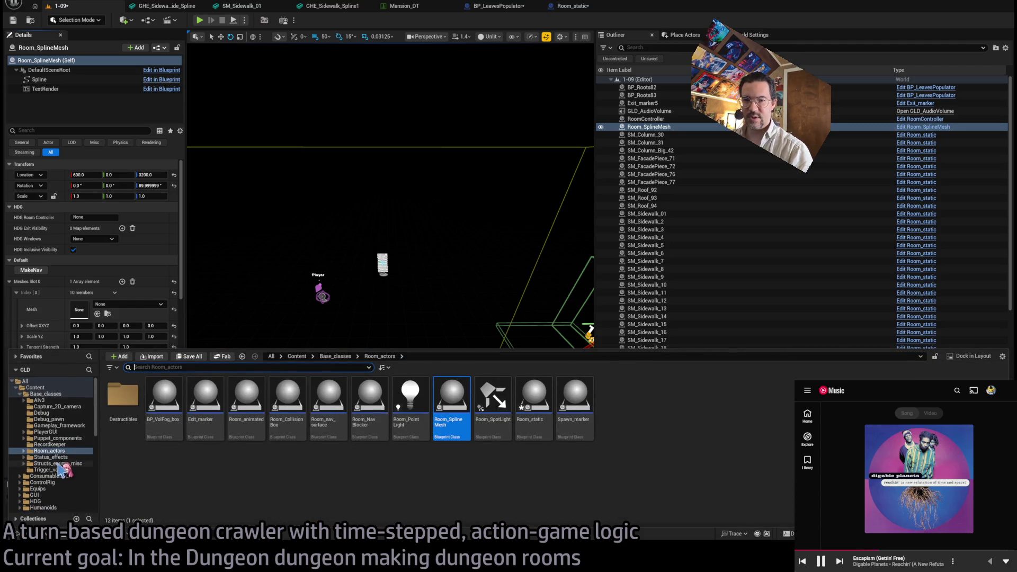
{"action": "scroll", "coordinate": [69, 455], "scroll_direction": "down", "scroll_amount": 10}
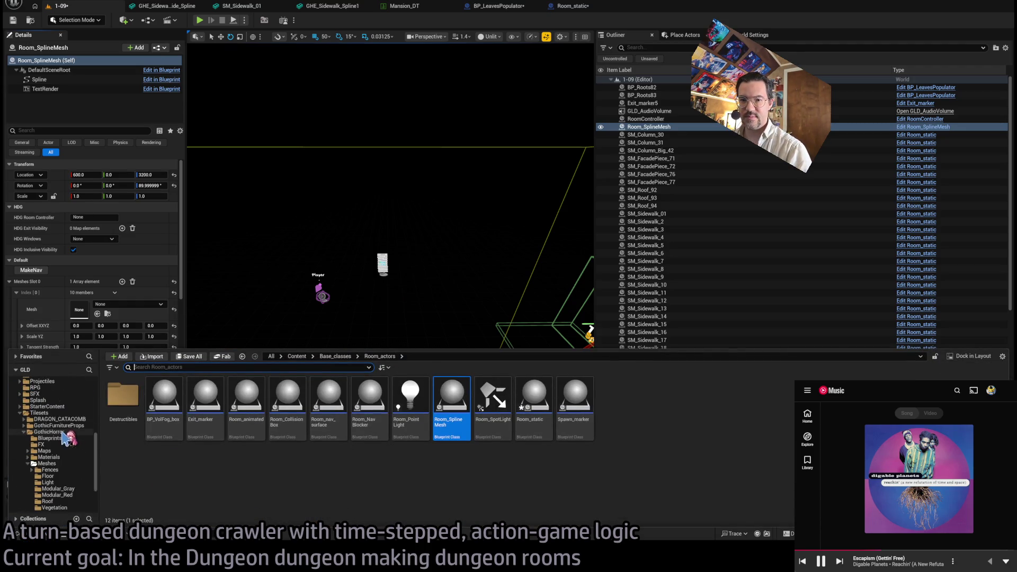
{"action": "scroll", "coordinate": [69, 457], "scroll_direction": "down", "scroll_amount": 3}
{"action": "left_click", "coordinate": [67, 439]}
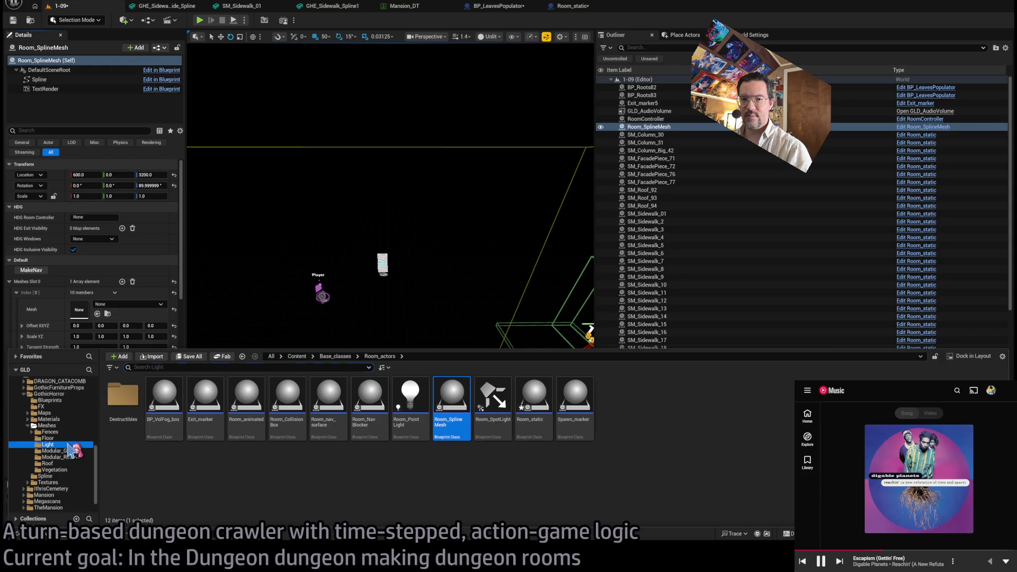
{"action": "left_click", "coordinate": [153, 401]}
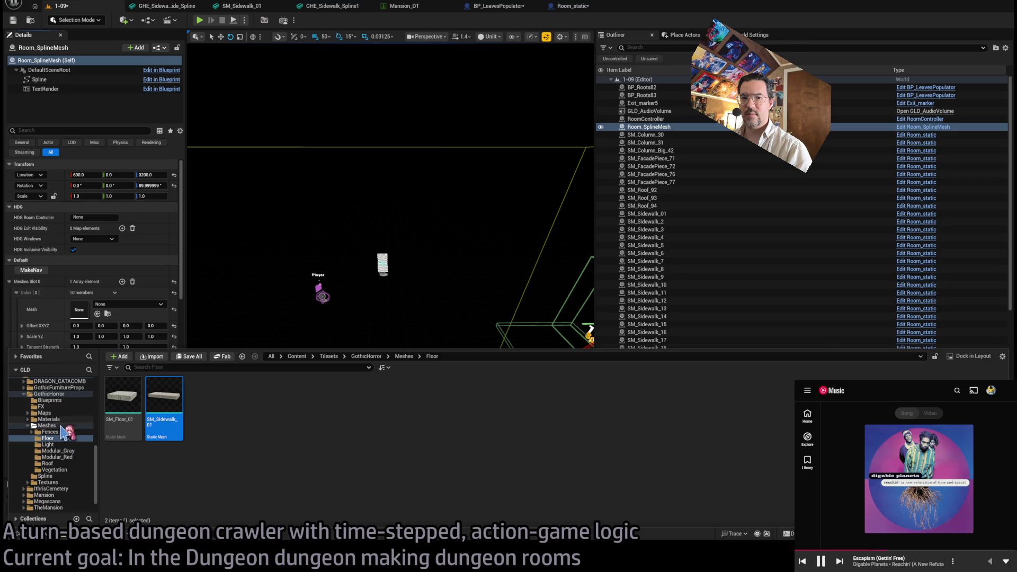
{"action": "left_click", "coordinate": [45, 476]}
{"action": "left_click_drag", "start_coordinate": [156, 390], "coordinate": [295, 291]}
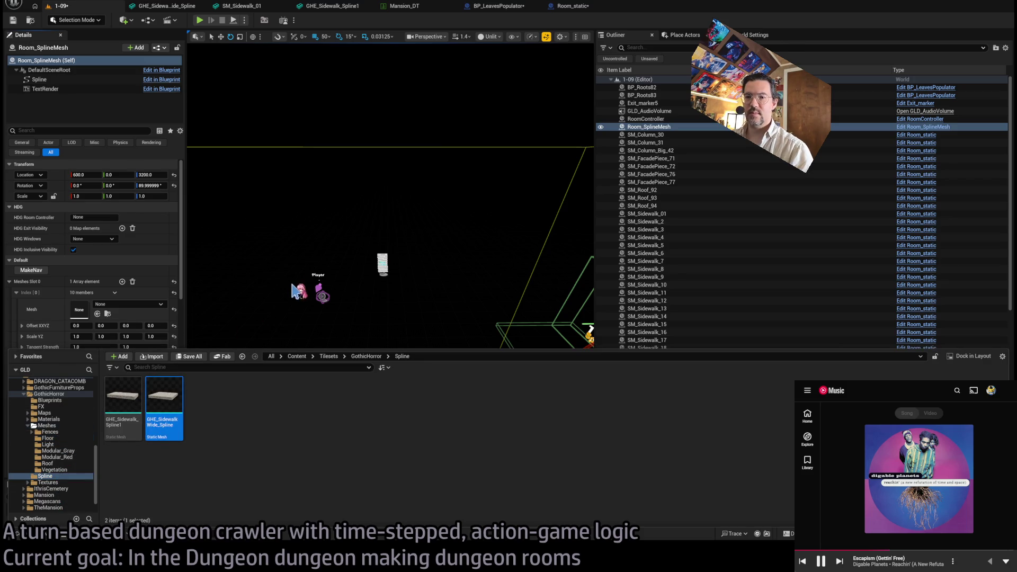
{"action": "key", "text": "Left"}
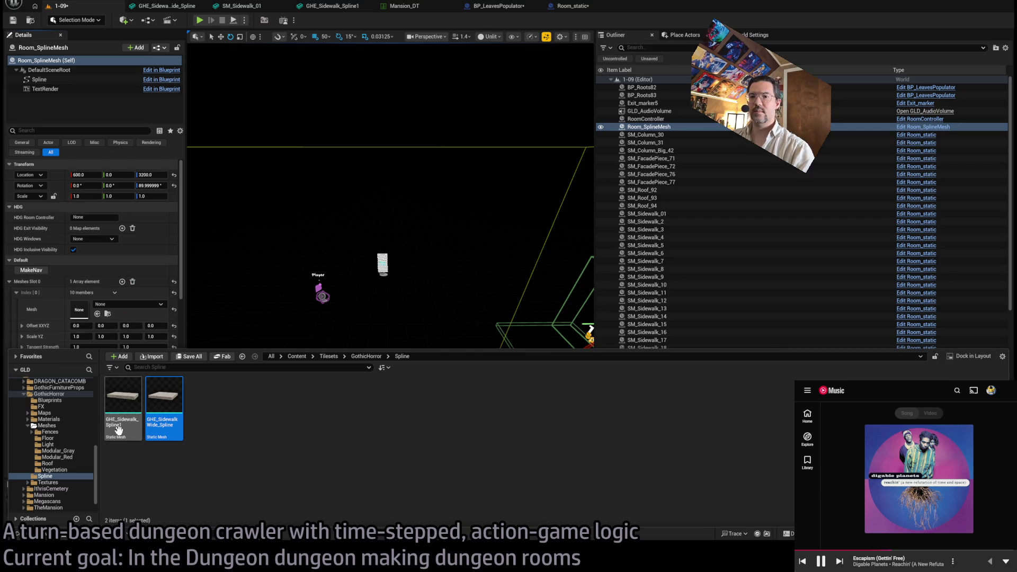
{"action": "left_click", "coordinate": [98, 314]}
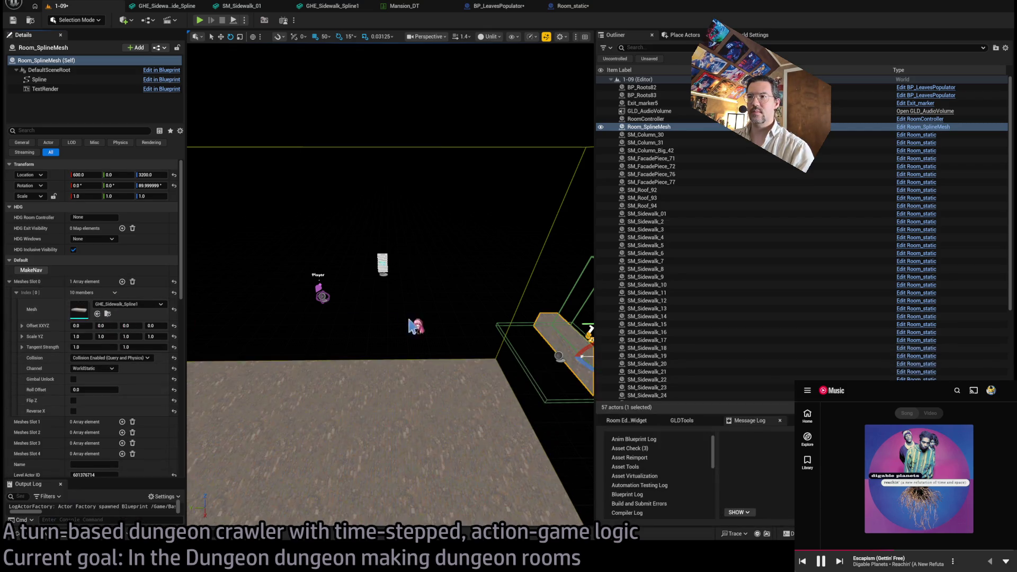
{"action": "key", "text": "f"}
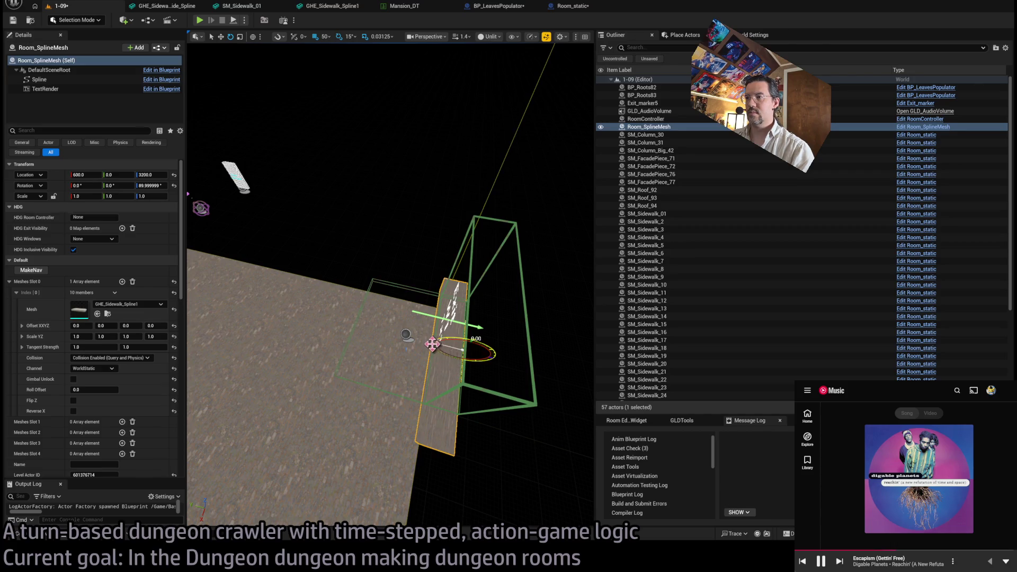
{"action": "left_click", "coordinate": [430, 348]}
- Pull the spline's end point out past X 1050 and orbit to view the Exit box
{"action": "left_click_drag", "start_coordinate": [428, 347], "coordinate": [293, 379]}
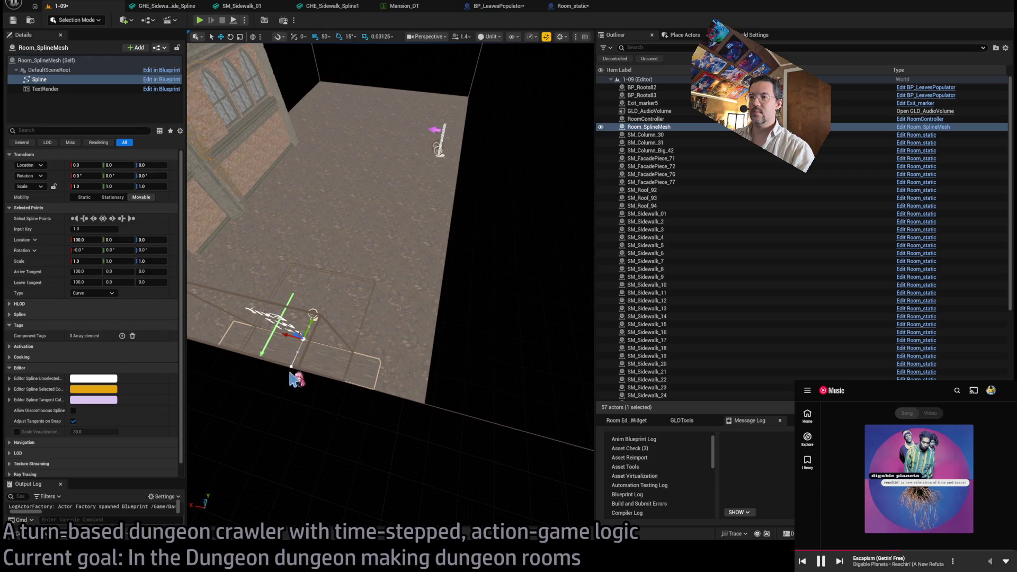
{"action": "left_click_drag", "start_coordinate": [314, 313], "coordinate": [351, 220]}
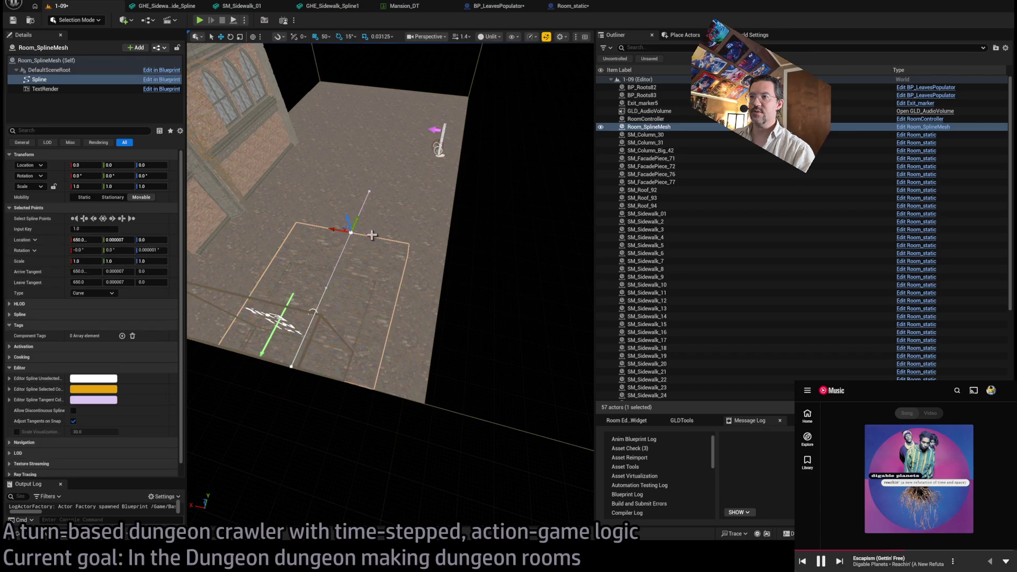
{"action": "scroll", "coordinate": [273, 332], "scroll_direction": "up", "scroll_amount": 3}
{"action": "left_click_drag", "start_coordinate": [374, 219], "coordinate": [382, 215]}
{"action": "scroll", "coordinate": [272, 333], "scroll_direction": "down", "scroll_amount": 5}
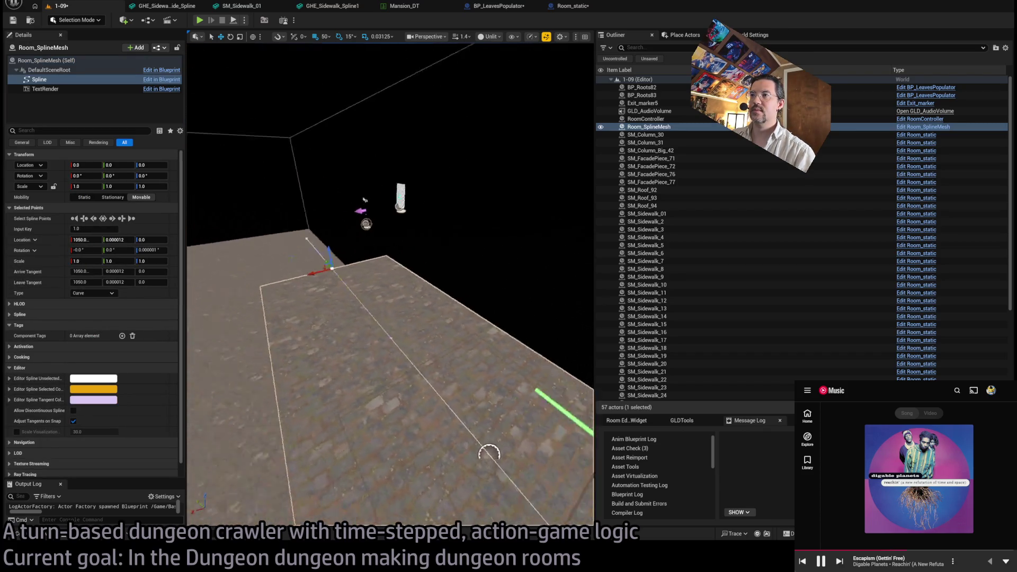
{"action": "mouse_move", "coordinate": [391, 318]}
{"action": "left_mouse_down"}
{"action": "mouse_move", "coordinate": [402, 297]}
{"action": "mouse_move", "coordinate": [550, 271]}
{"action": "left_mouse_up"}
{"action": "mouse_move", "coordinate": [302, 295]}
{"action": "left_mouse_down"}
{"action": "mouse_move", "coordinate": [339, 286]}
{"action": "mouse_move", "coordinate": [296, 293]}
{"action": "mouse_move", "coordinate": [307, 280]}
{"action": "mouse_move", "coordinate": [281, 279]}
{"action": "mouse_move", "coordinate": [268, 289]}
{"action": "mouse_move", "coordinate": [292, 276]}
{"action": "left_mouse_up"}
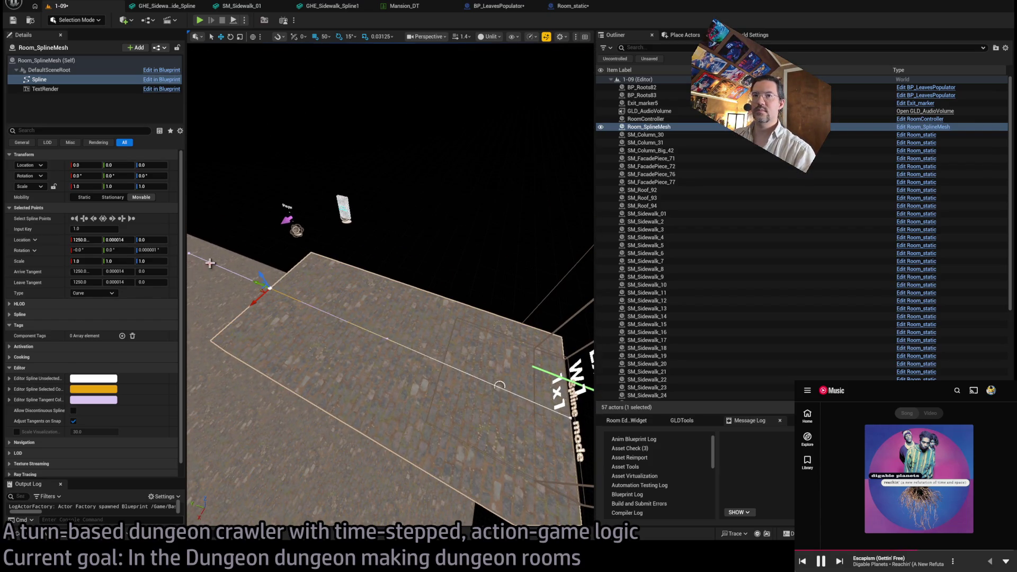
{"action": "mouse_move", "coordinate": [292, 300]}
{"action": "left_mouse_down"}
{"action": "mouse_move", "coordinate": [307, 291]}
{"action": "mouse_move", "coordinate": [372, 332]}
{"action": "mouse_move", "coordinate": [273, 284]}
{"action": "mouse_move", "coordinate": [273, 268]}
{"action": "mouse_move", "coordinate": [436, 295]}
{"action": "mouse_move", "coordinate": [447, 257]}
{"action": "mouse_move", "coordinate": [195, 277]}
{"action": "mouse_move", "coordinate": [448, 382]}
{"action": "left_mouse_up"}
{"action": "type", "text": "-12.5/2"}
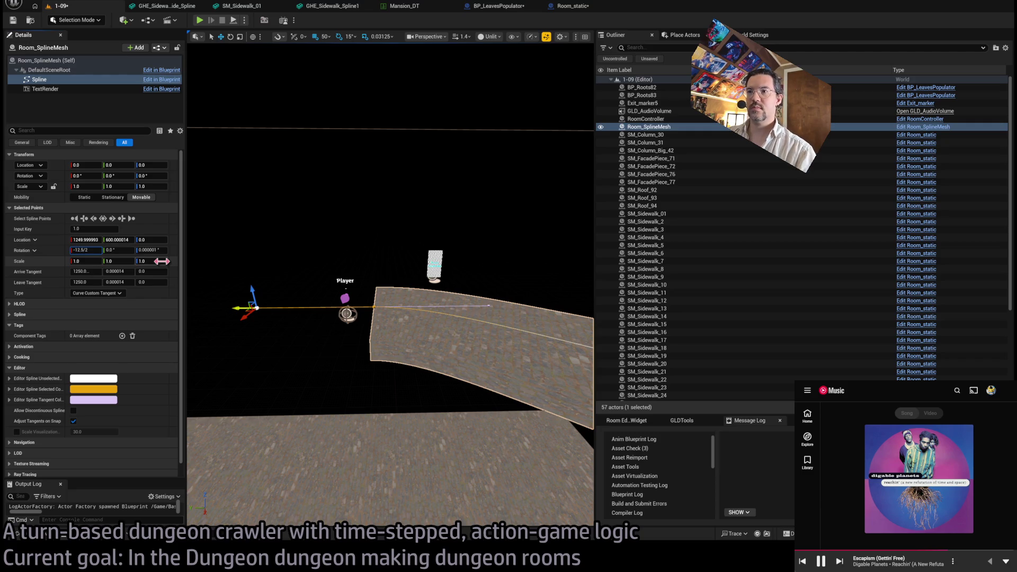
- Commit the end point rotation of -6.25° and delete the extra end spline point
{"action": "key", "text": "Return"}
{"action": "mouse_move", "coordinate": [446, 254]}
{"action": "left_mouse_down"}
{"action": "mouse_move", "coordinate": [318, 262]}
{"action": "mouse_move", "coordinate": [318, 249]}
{"action": "mouse_move", "coordinate": [318, 265]}
{"action": "mouse_move", "coordinate": [318, 252]}
{"action": "mouse_move", "coordinate": [353, 248]}
{"action": "left_mouse_up"}
{"action": "mouse_move", "coordinate": [411, 319]}
{"action": "left_mouse_down"}
{"action": "mouse_move", "coordinate": [314, 335]}
{"action": "mouse_move", "coordinate": [305, 307]}
{"action": "mouse_move", "coordinate": [296, 339]}
{"action": "left_mouse_up"}
{"action": "key", "text": "Delete"}
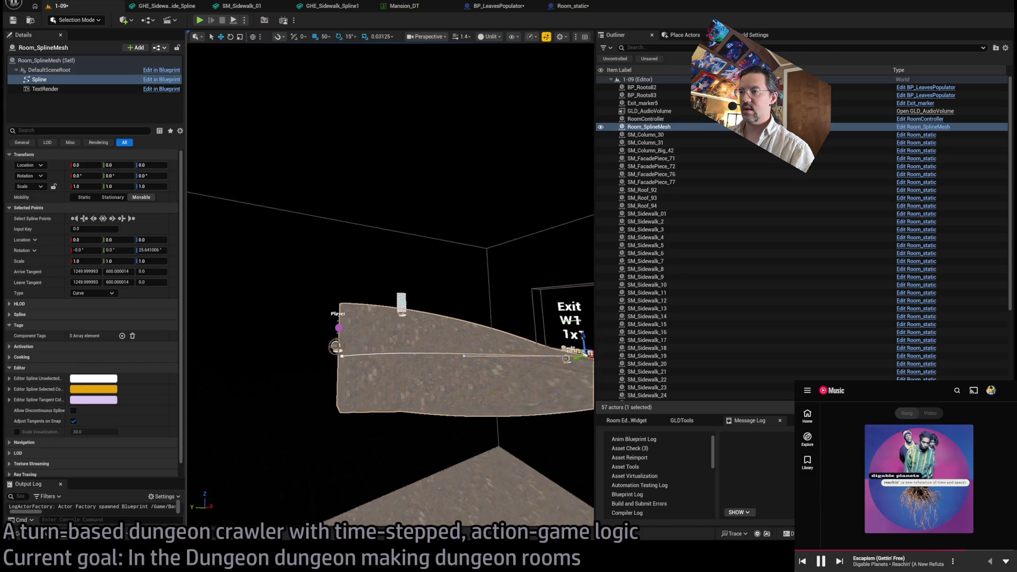
- Lengthen spline point 1's tangent to 1550
{"action": "left_click", "coordinate": [406, 351]}
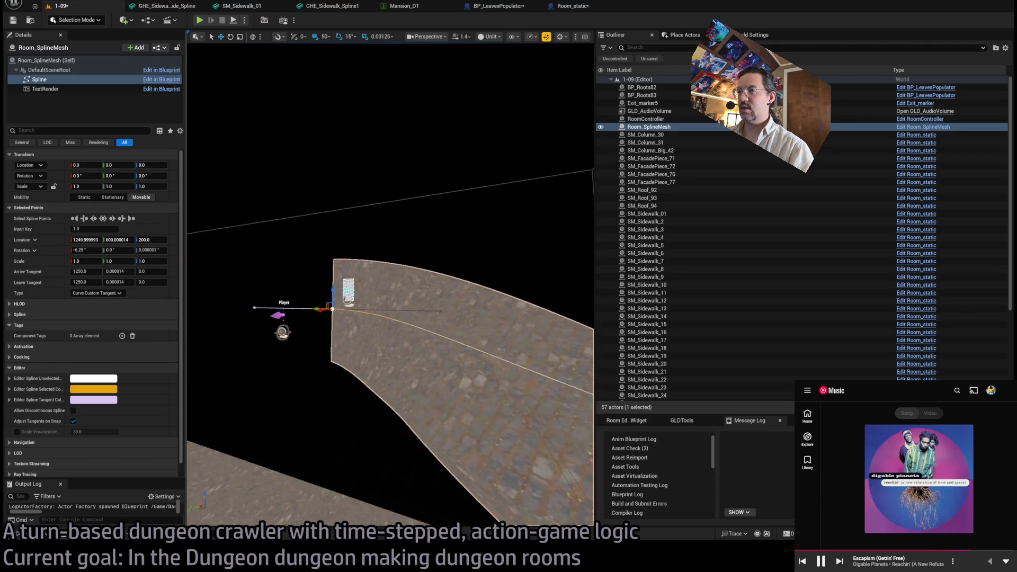
{"action": "left_click", "coordinate": [502, 336]}
{"action": "left_click", "coordinate": [337, 307]}
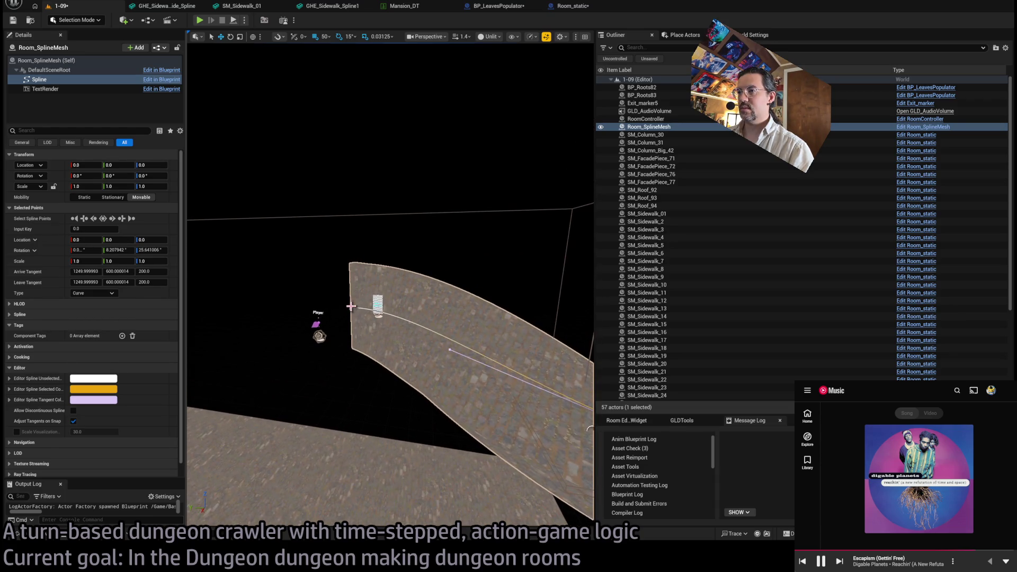
{"action": "left_click_drag", "start_coordinate": [439, 311], "coordinate": [460, 313]}
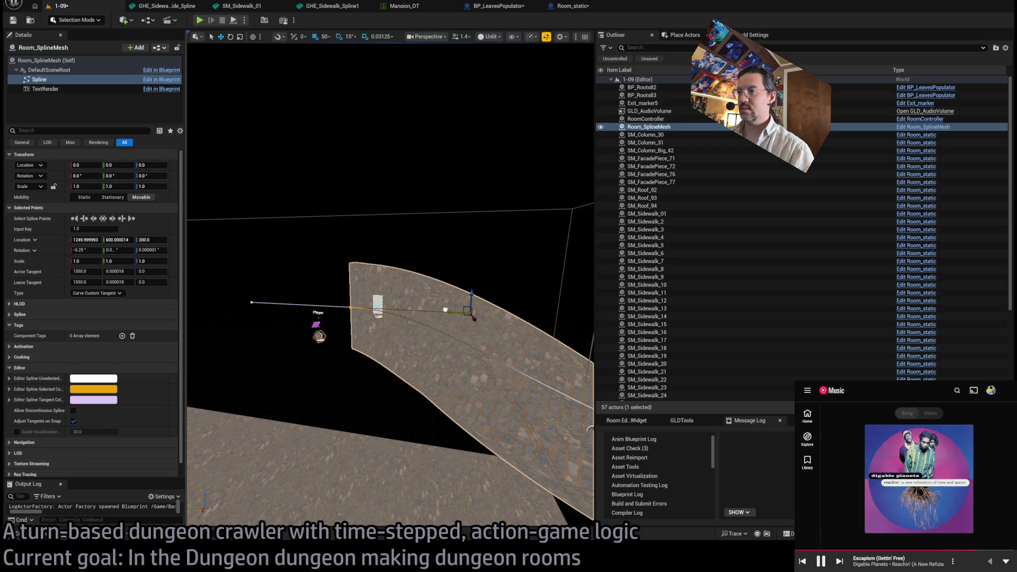
- Reshape the start point's tangent to 1250, 0, 200, then search the web for 'radian value'
{"action": "left_click_drag", "start_coordinate": [494, 380], "coordinate": [494, 381]}
{"action": "left_click", "coordinate": [434, 302]}
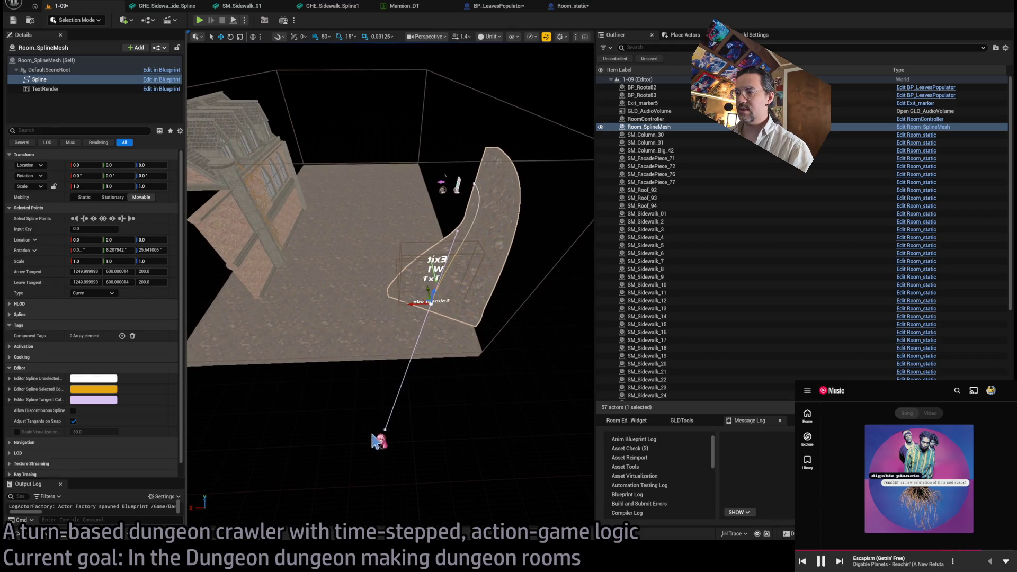
{"action": "left_click", "coordinate": [385, 429]}
{"action": "left_click_drag", "start_coordinate": [383, 427], "coordinate": [448, 435]}
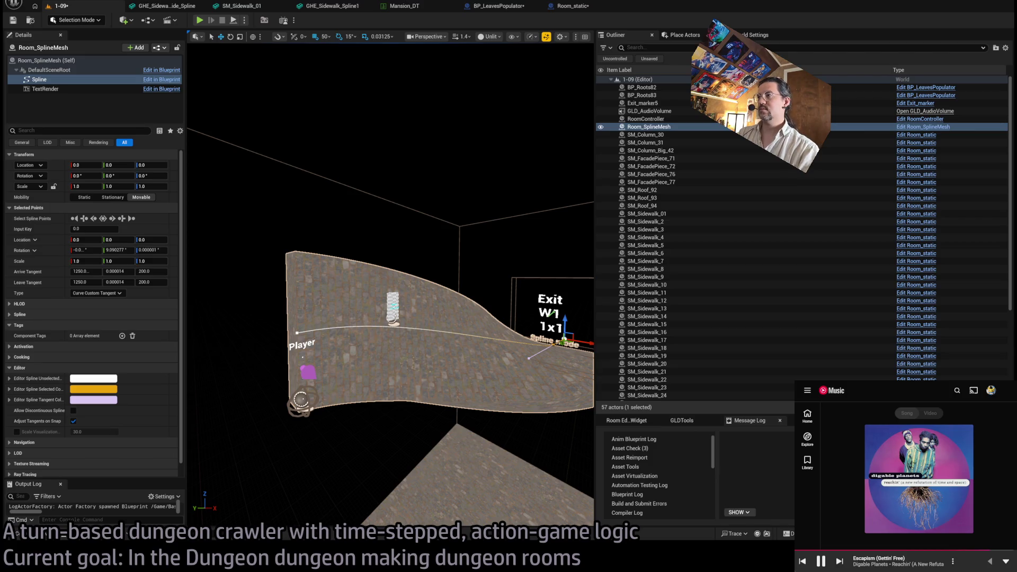
{"action": "key", "text": "ctrl+t"}
{"action": "type", "text": "radian"}
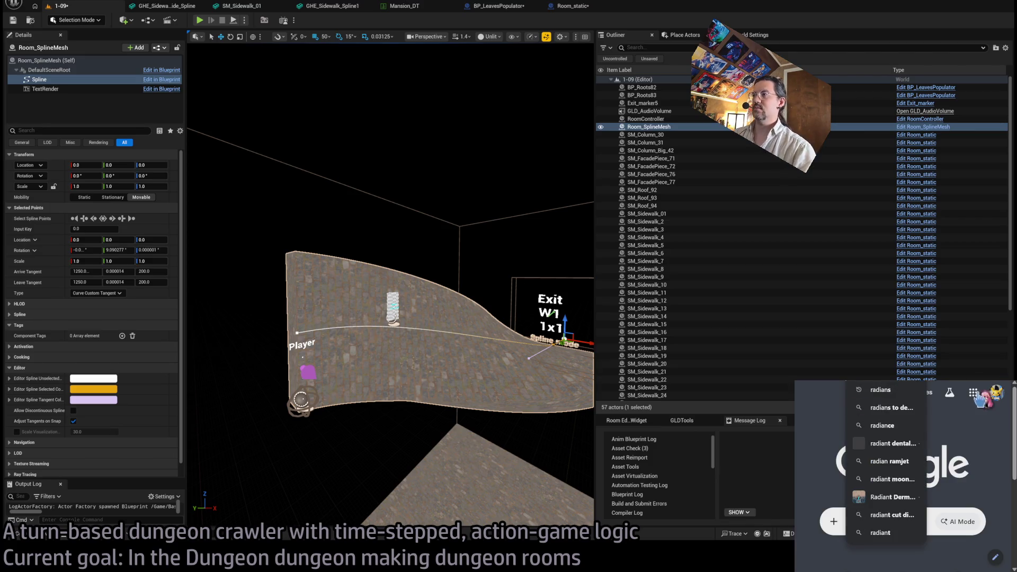
{"action": "type", "text": " value"}
- Run the 'radian value' Google search and select the 57.296° result
{"action": "key", "text": "Return"}
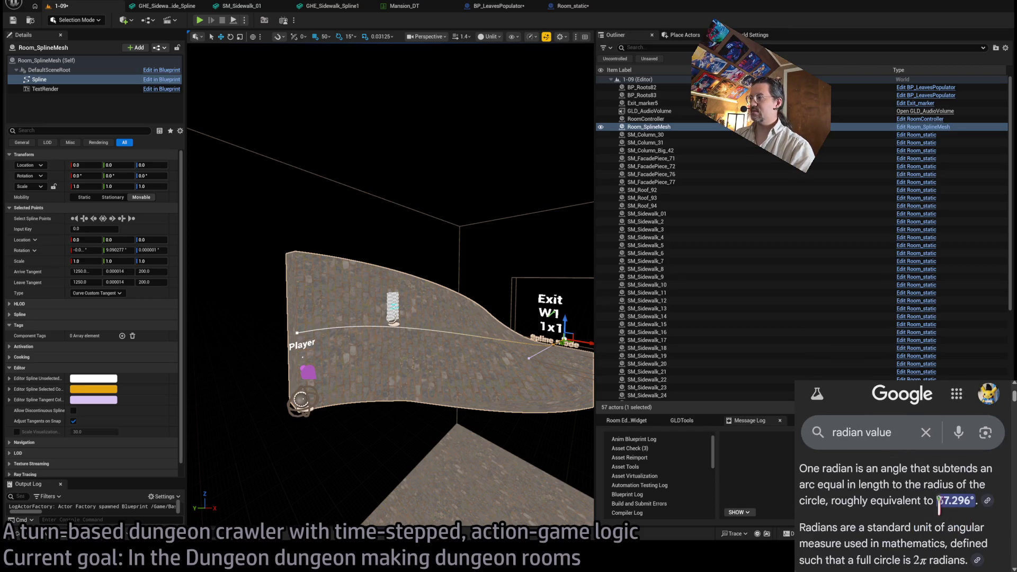
{"action": "left_click_drag", "start_coordinate": [938, 501], "coordinate": [980, 501]}
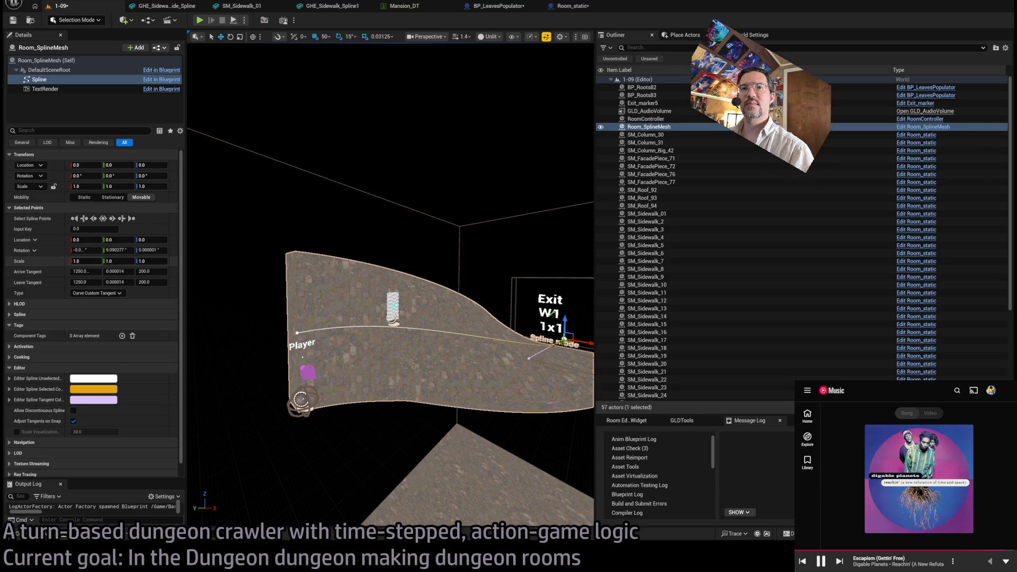
- Change the Player-side spline point's X rotation, then undo the -7.162° result
{"action": "left_click", "coordinate": [297, 333]}
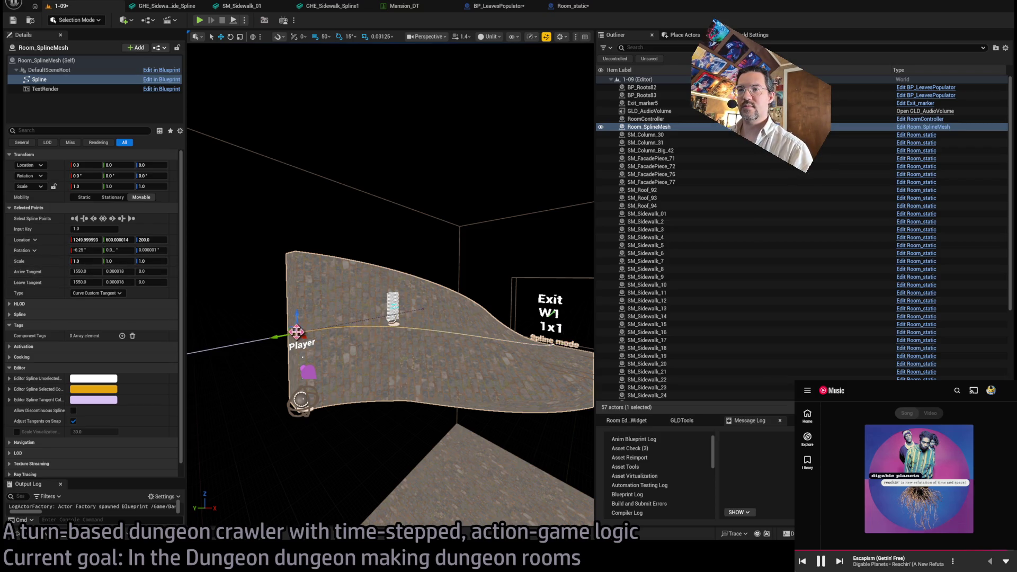
{"action": "left_click", "coordinate": [90, 249]}
{"action": "type", "text": "-57.2964/8"}
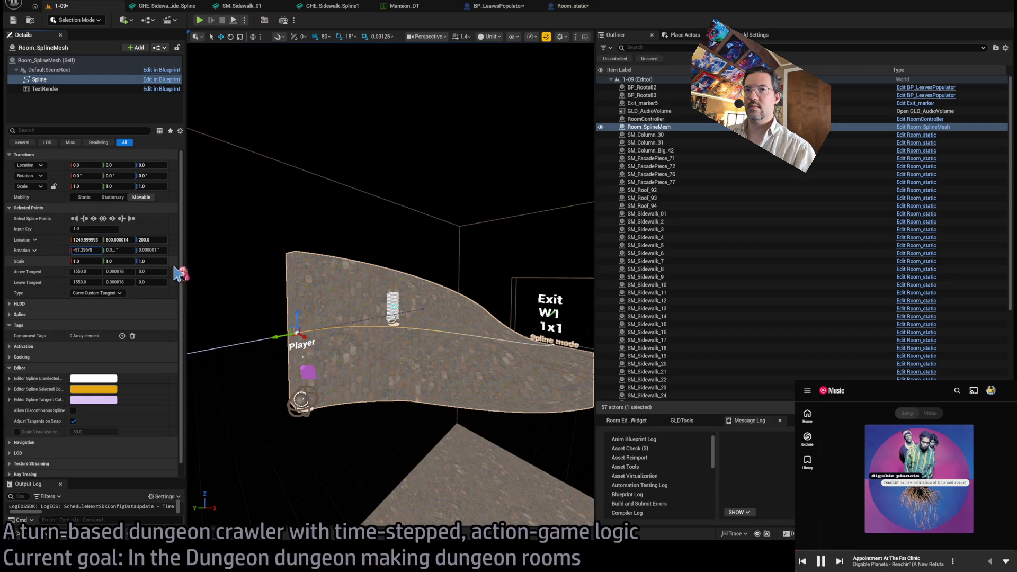
{"action": "key", "text": "Return"}
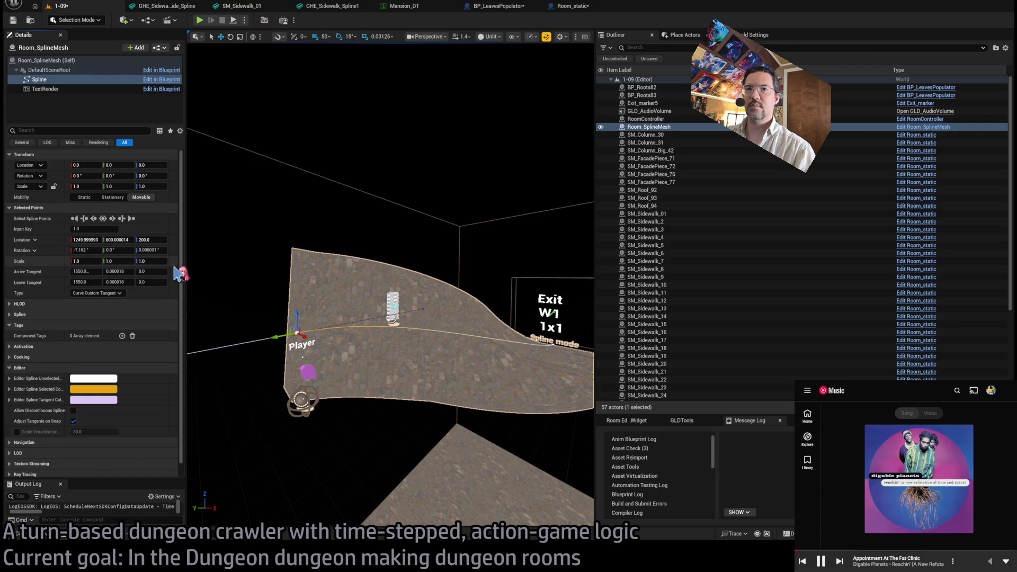
{"action": "mouse_move", "coordinate": [190, 273]}
{"action": "left_mouse_down"}
{"action": "mouse_move", "coordinate": [249, 278]}
{"action": "mouse_move", "coordinate": [193, 273]}
{"action": "left_mouse_up"}
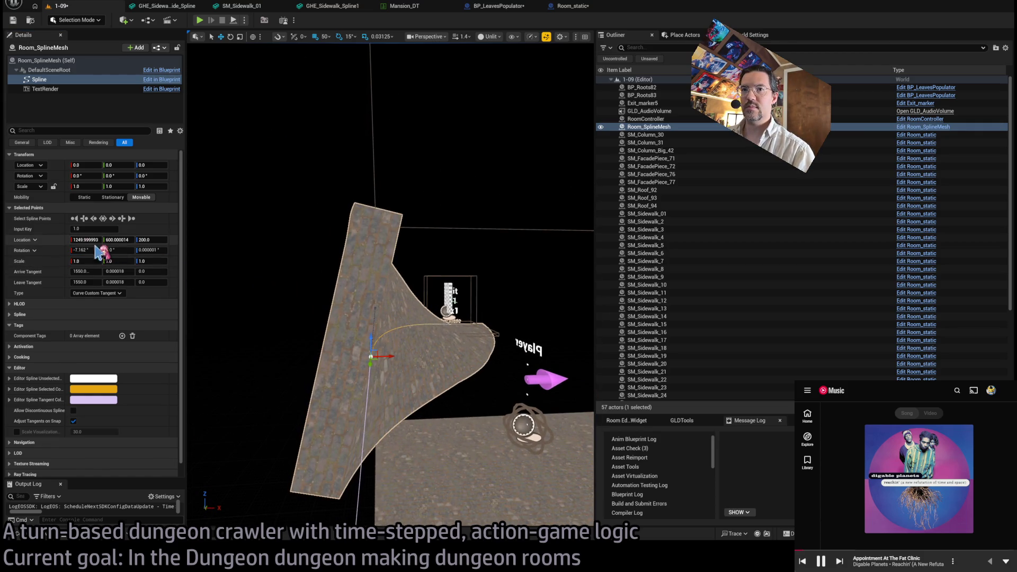
{"action": "mouse_move", "coordinate": [432, 420]}
{"action": "left_mouse_down"}
{"action": "mouse_move", "coordinate": [404, 413]}
{"action": "mouse_move", "coordinate": [440, 414]}
{"action": "left_mouse_up"}
{"action": "key", "text": "ctrl+z"}
{"action": "left_click_drag", "start_coordinate": [377, 367], "coordinate": [373, 369]}
{"action": "scroll", "coordinate": [378, 368], "scroll_direction": "up", "scroll_amount": 5}
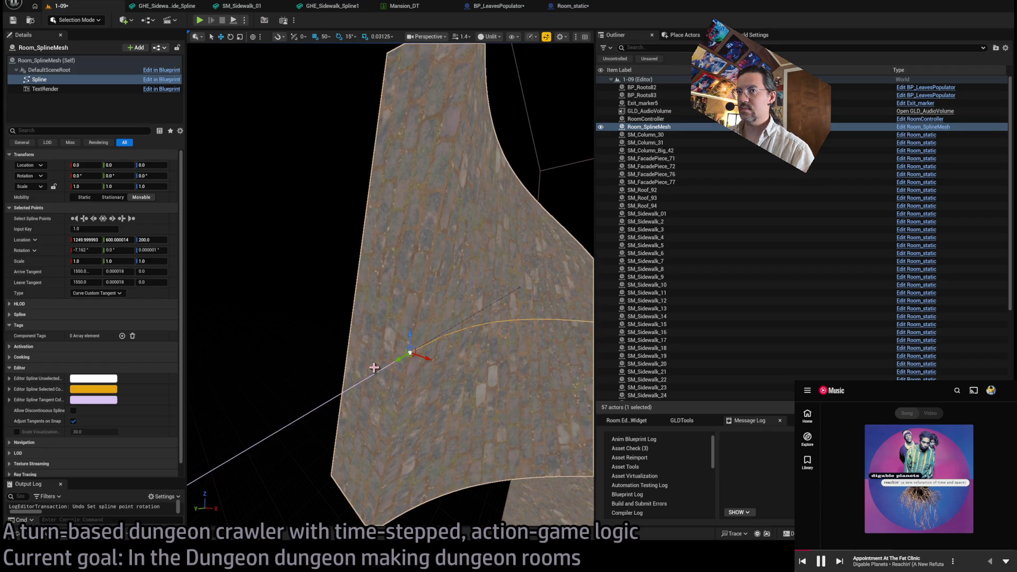
{"action": "scroll", "coordinate": [374, 368], "scroll_direction": "down", "scroll_amount": 6}
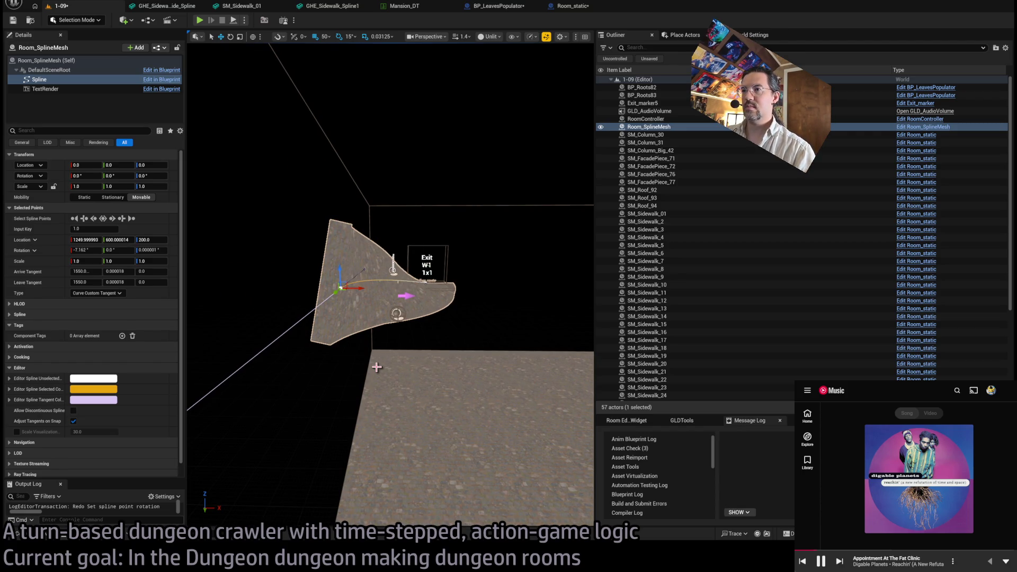
- Set the spline point's X rotation to -6.25°
{"action": "left_click", "coordinate": [84, 250]}
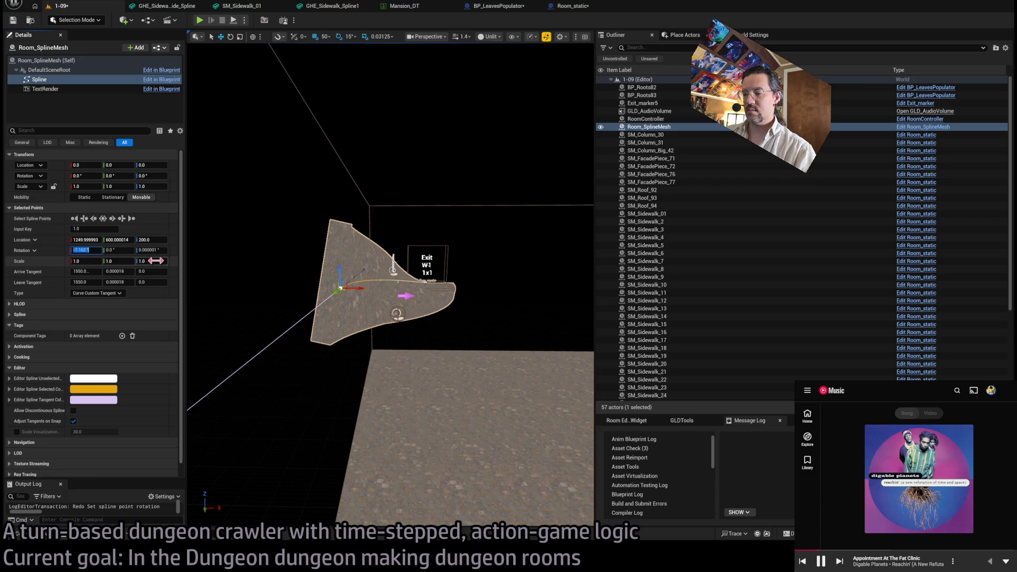
{"action": "type", "text": "2.4/"}
{"action": "key", "text": "Return"}
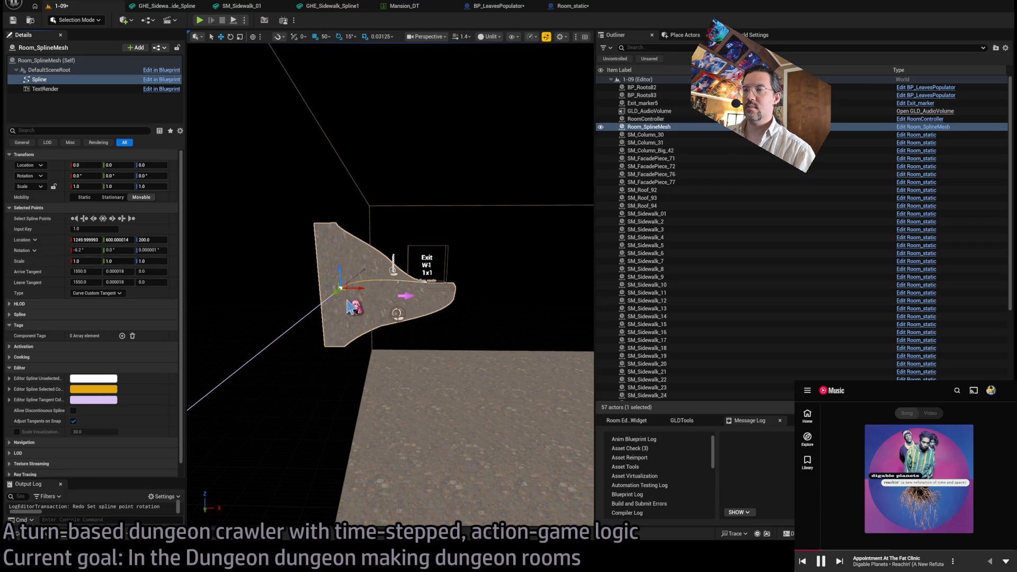
{"action": "scroll", "coordinate": [424, 318], "scroll_direction": "up", "scroll_amount": 5}
{"action": "left_click", "coordinate": [95, 249]}
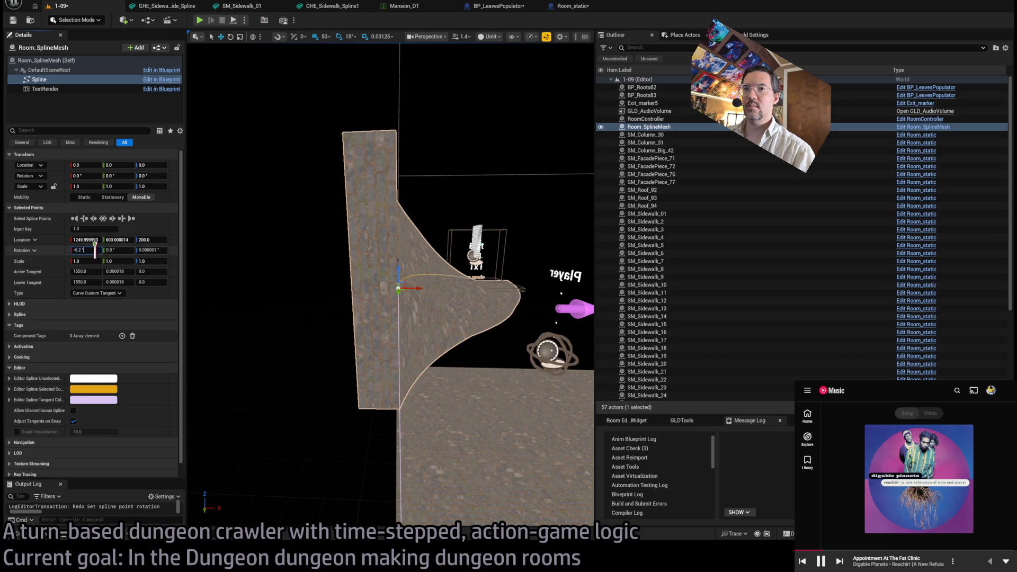
{"action": "type", "text": "5"}
{"action": "key", "text": "Return"}
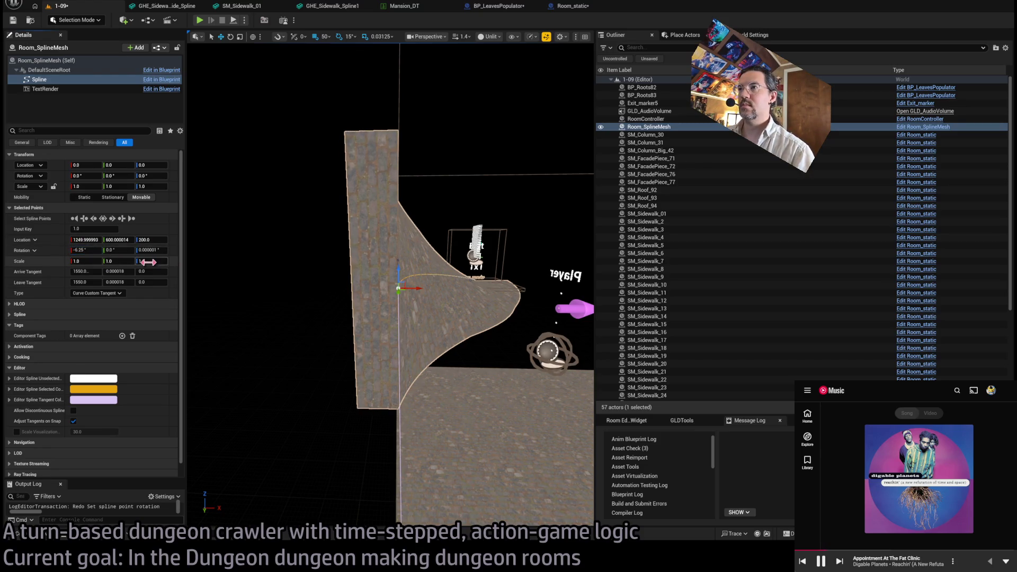
{"action": "scroll", "coordinate": [321, 301], "scroll_direction": "down", "scroll_amount": 2}
- Shift the spline point sideways along Y and pull out a new point to extend the floor
{"action": "left_click_drag", "start_coordinate": [391, 281], "coordinate": [445, 349]}
{"action": "left_click_drag", "start_coordinate": [297, 311], "coordinate": [311, 312]}
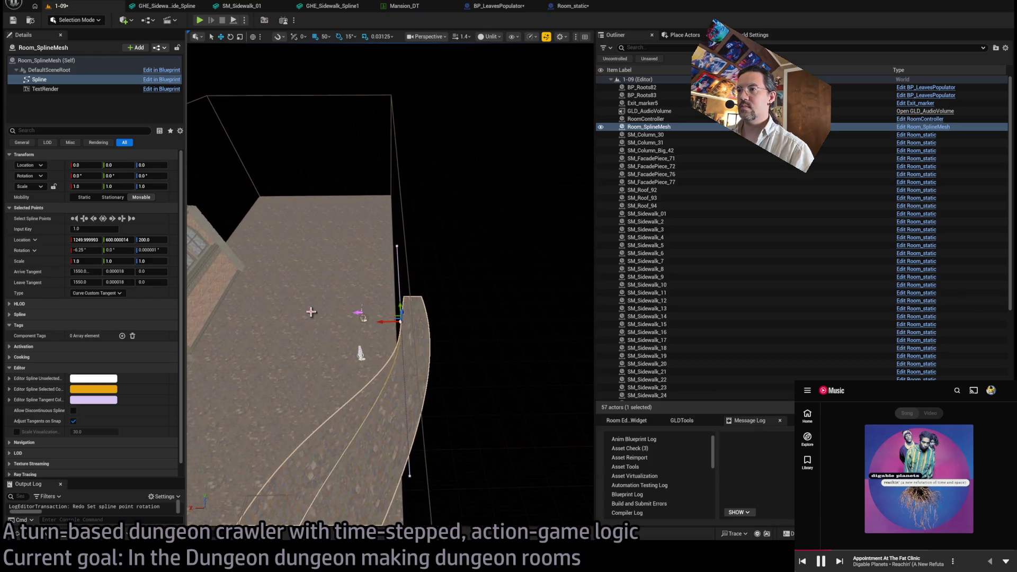
{"action": "mouse_move", "coordinate": [386, 321]}
{"action": "left_mouse_down"}
{"action": "mouse_move", "coordinate": [375, 322]}
{"action": "mouse_move", "coordinate": [472, 329]}
{"action": "mouse_move", "coordinate": [473, 400]}
{"action": "mouse_move", "coordinate": [471, 360]}
{"action": "mouse_move", "coordinate": [485, 338]}
{"action": "mouse_move", "coordinate": [565, 330]}
{"action": "left_mouse_up"}
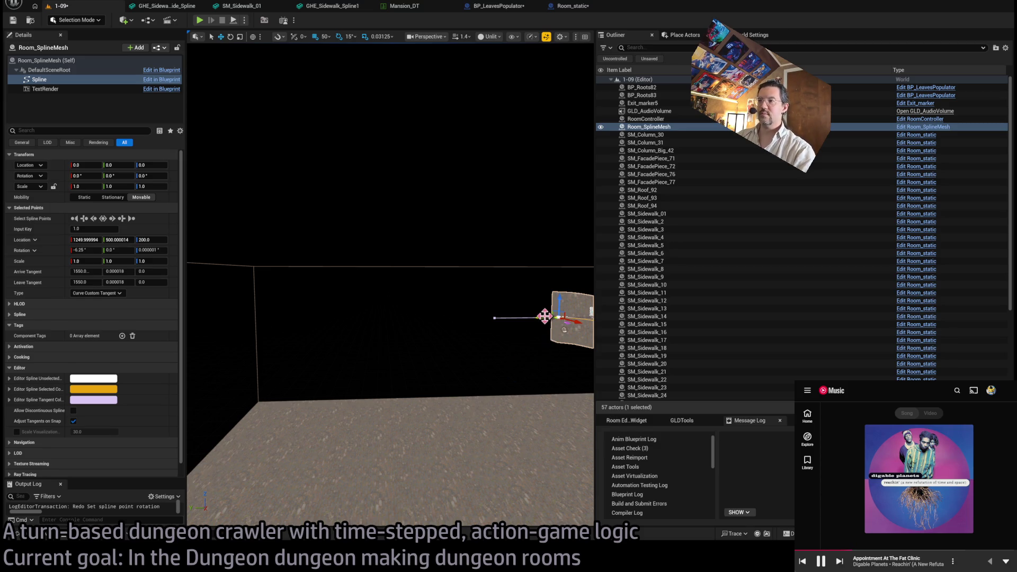
{"action": "mouse_move", "coordinate": [543, 317]}
{"action": "left_mouse_down", "text": "alt"}
{"action": "mouse_move", "coordinate": [292, 319]}
{"action": "mouse_move", "coordinate": [279, 355]}
{"action": "mouse_move", "coordinate": [227, 331]}
{"action": "mouse_move", "coordinate": [432, 307]}
{"action": "mouse_move", "coordinate": [538, 337]}
{"action": "mouse_move", "coordinate": [573, 308]}
{"action": "left_mouse_up", "text": "alt"}
{"action": "left_click", "coordinate": [562, 317]}
- Set the middle spline point's Arrive Tangent Y to -50
{"action": "key", "text": "f"}
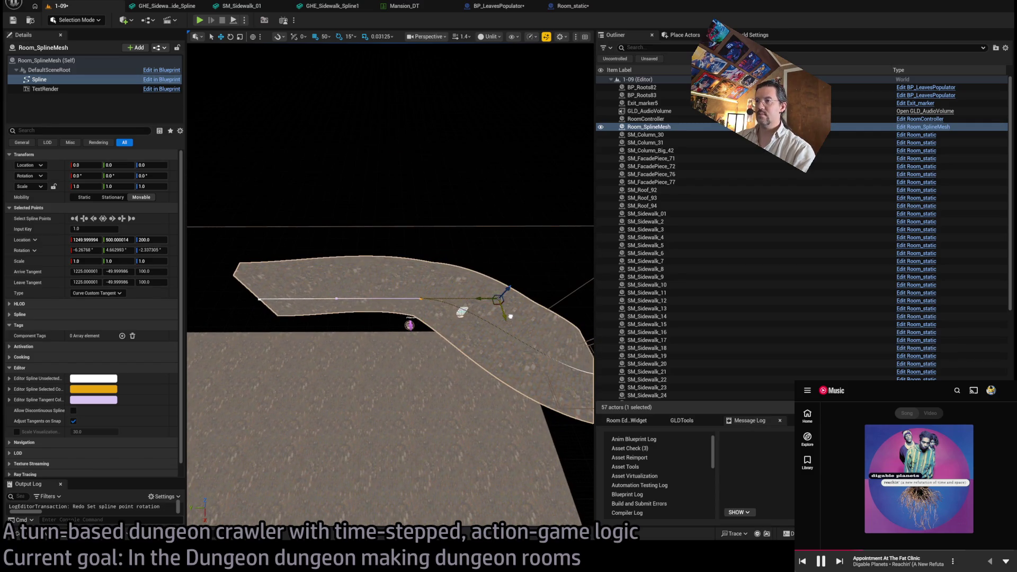
{"action": "mouse_move", "coordinate": [475, 387]}
{"action": "left_mouse_down"}
{"action": "mouse_move", "coordinate": [396, 240]}
{"action": "mouse_move", "coordinate": [371, 222]}
{"action": "mouse_move", "coordinate": [355, 234]}
{"action": "mouse_move", "coordinate": [339, 223]}
{"action": "mouse_move", "coordinate": [476, 391]}
{"action": "left_mouse_up"}
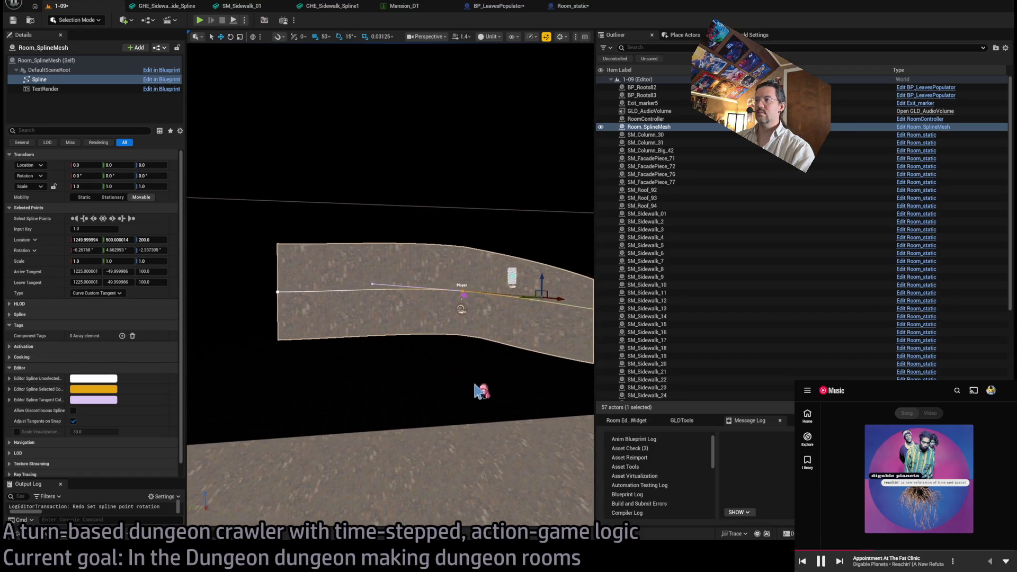
{"action": "key", "text": "d"}
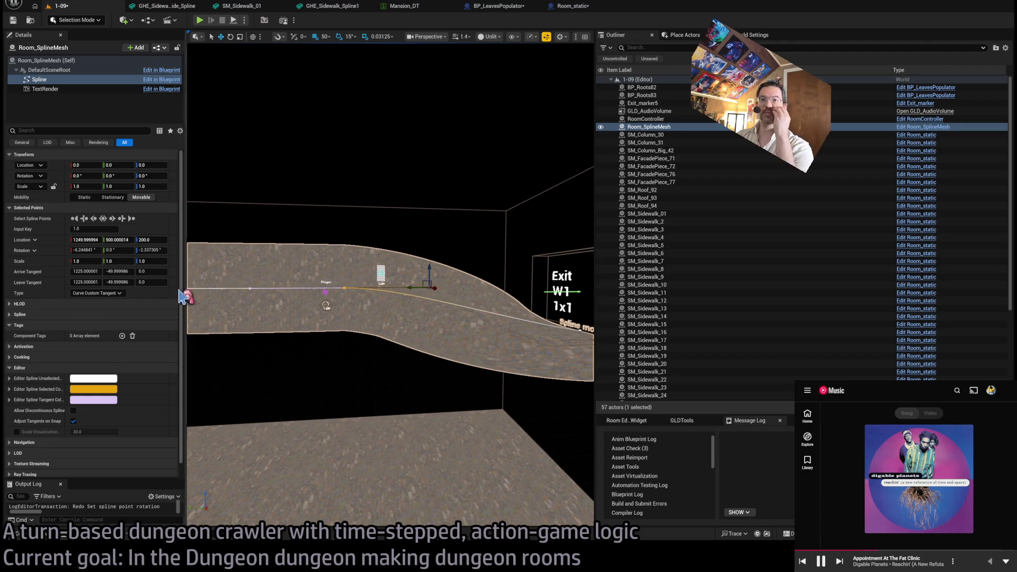
{"action": "left_click", "coordinate": [117, 272]}
{"action": "type", "text": "-50"}
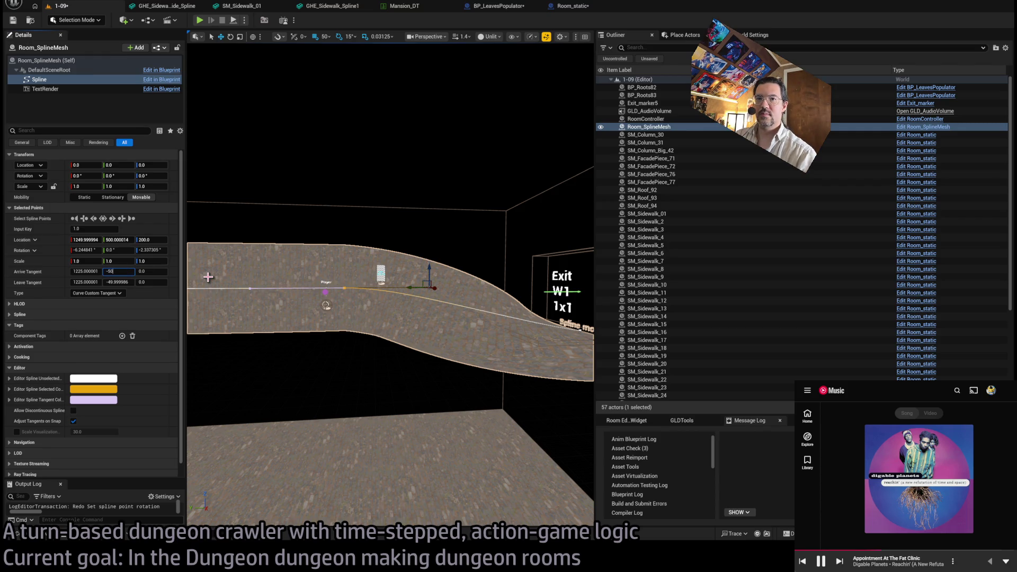
{"action": "key", "text": "Return"}
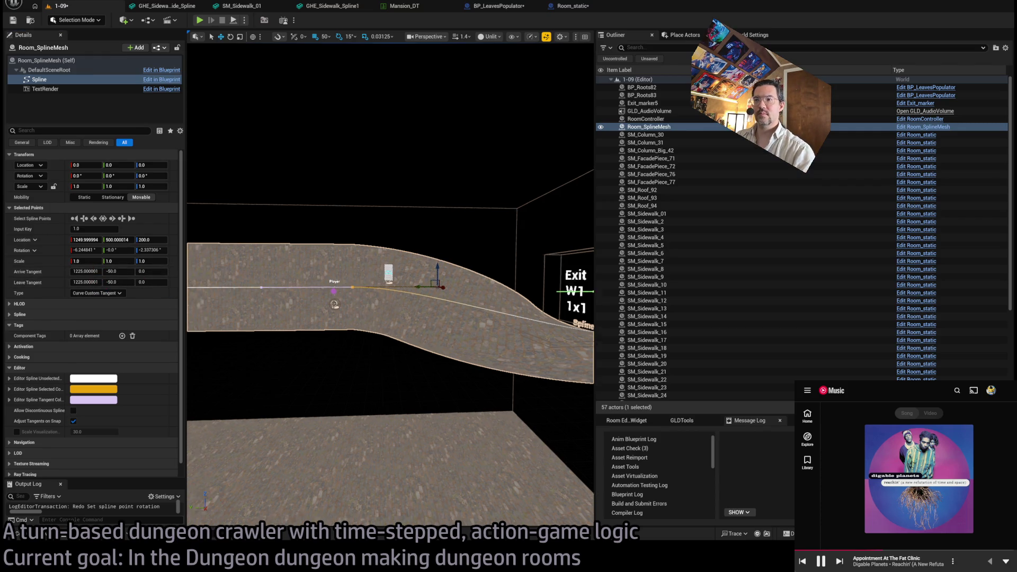
- Delete the first spline point so the floor begins at the Player
{"action": "key", "text": "w"}
{"action": "key", "text": "w"}
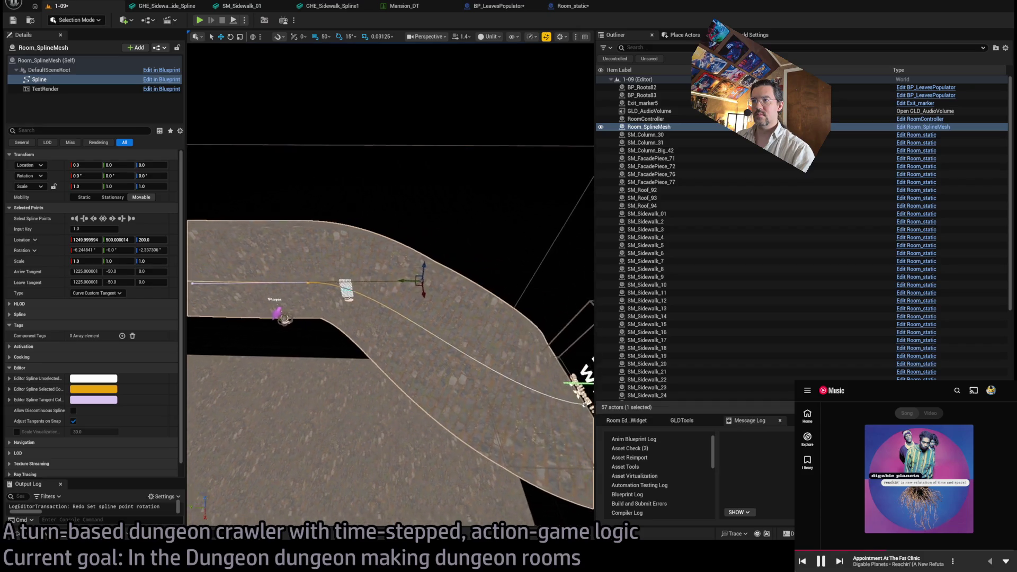
{"action": "key", "text": "s"}
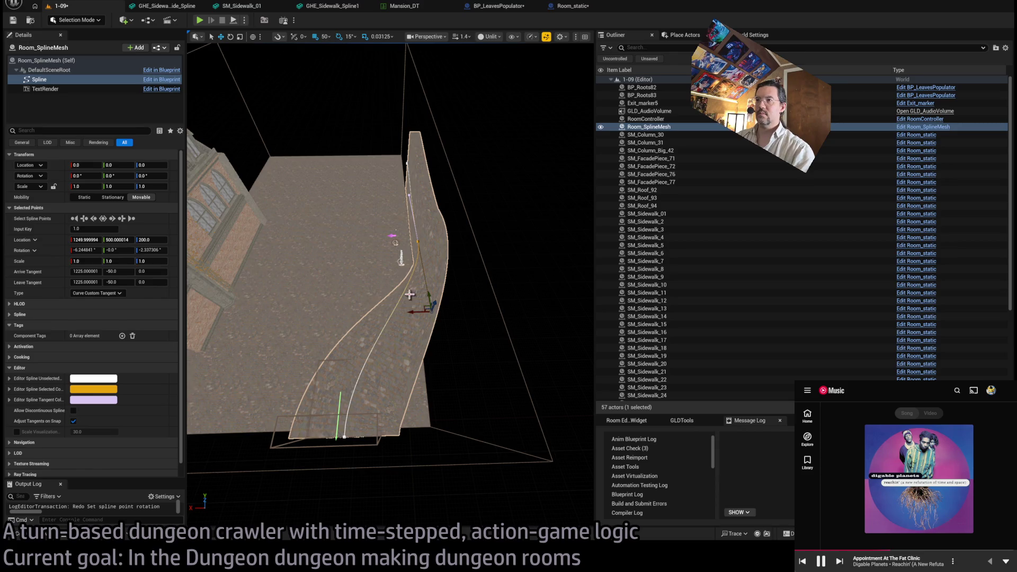
{"action": "key", "text": "w"}
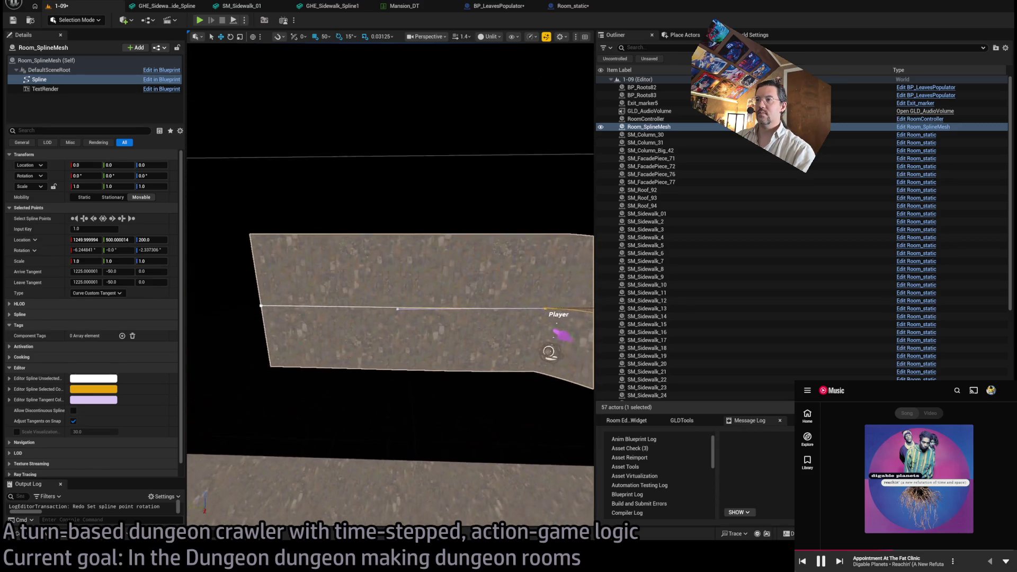
{"action": "key", "text": "a"}
{"action": "left_click", "coordinate": [321, 336]}
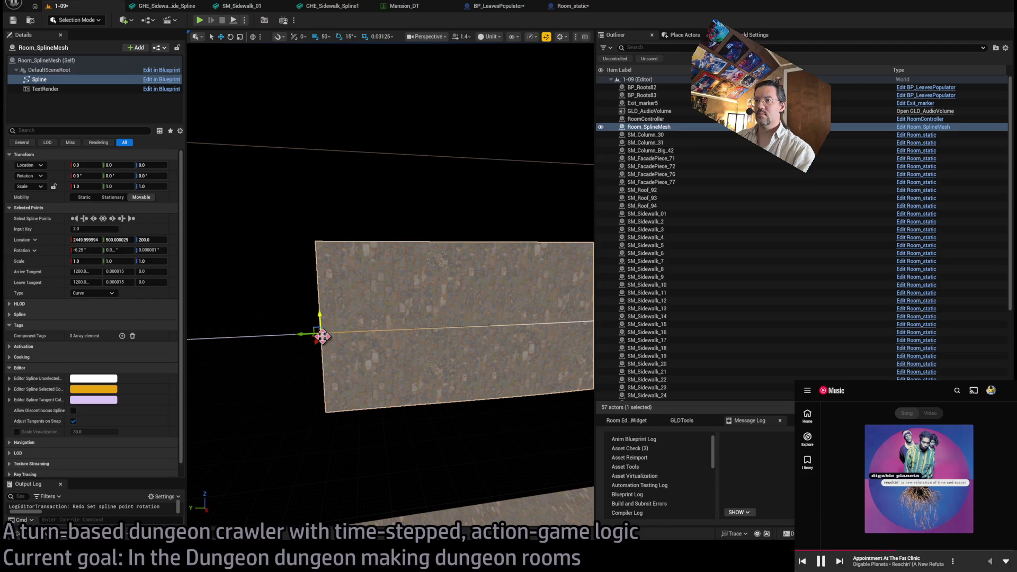
{"action": "key", "text": "s"}
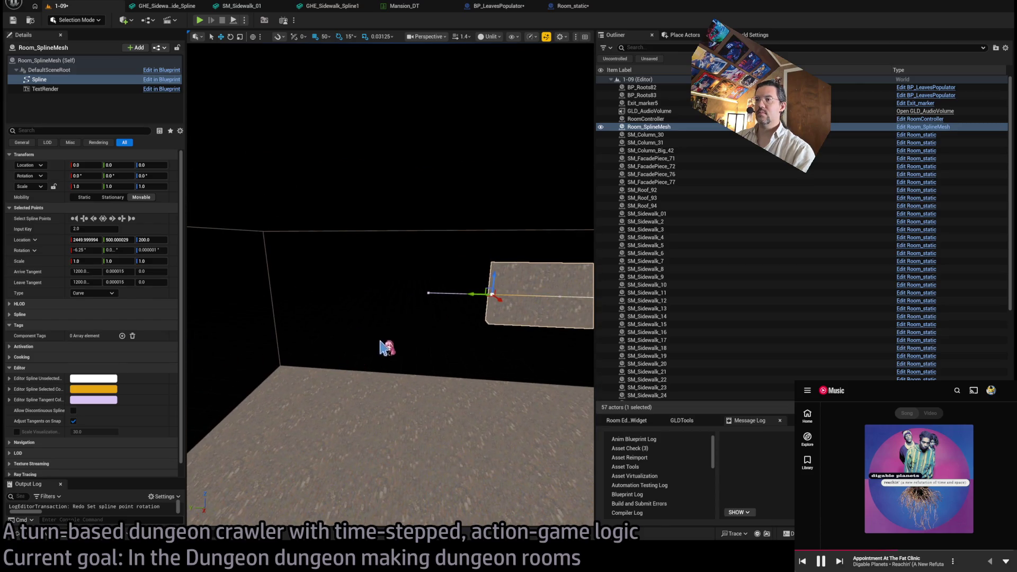
{"action": "mouse_move", "coordinate": [465, 333]}
{"action": "left_mouse_down"}
{"action": "mouse_move", "coordinate": [591, 477]}
{"action": "mouse_move", "coordinate": [464, 333]}
{"action": "left_mouse_up"}
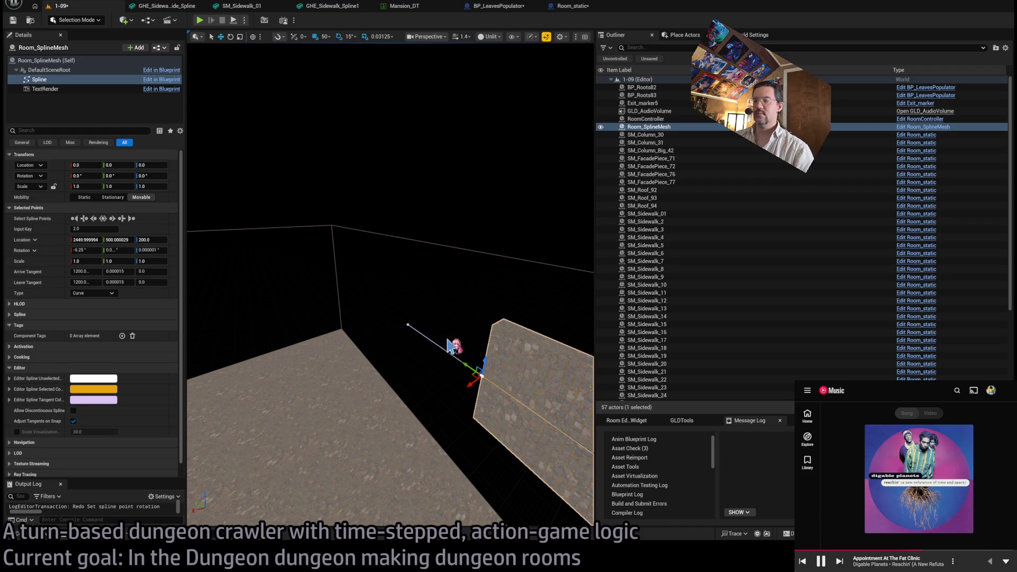
{"action": "left_click_drag", "start_coordinate": [390, 286], "coordinate": [330, 264]}
{"action": "left_click_drag", "start_coordinate": [459, 345], "coordinate": [458, 346]}
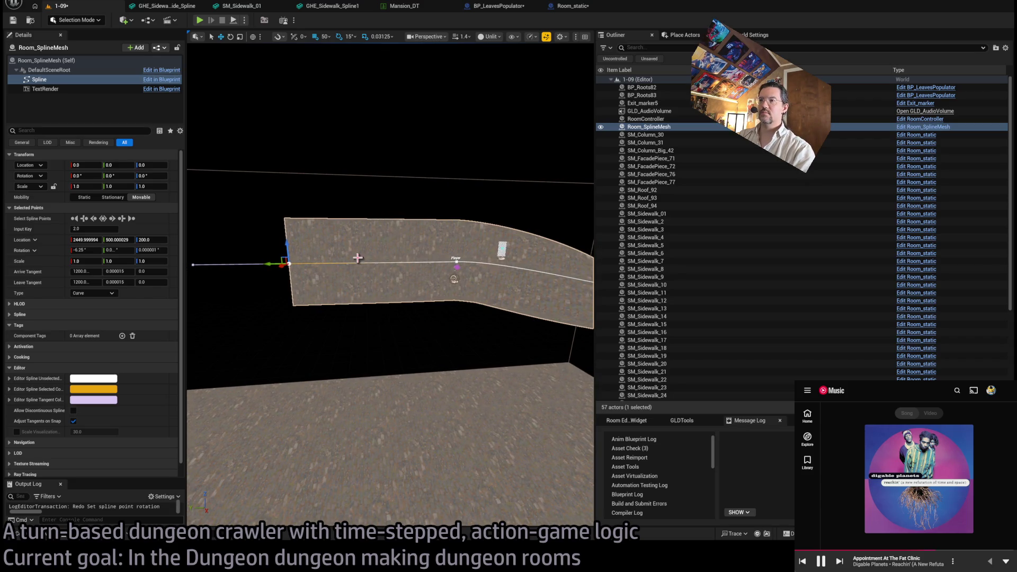
{"action": "key", "text": "Delete"}
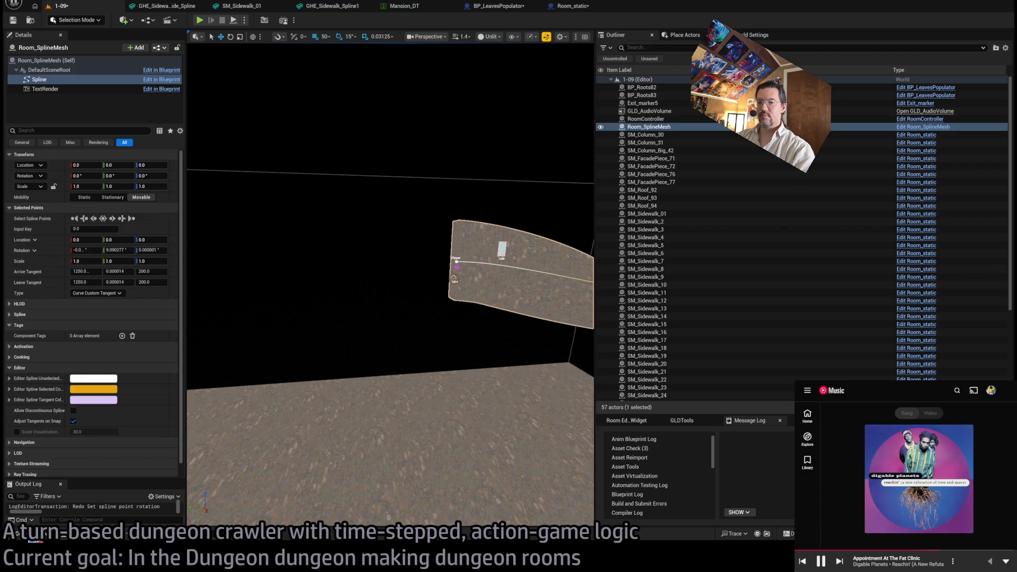
{"action": "left_click", "coordinate": [15, 534]}
{"action": "left_click", "coordinate": [131, 392]}
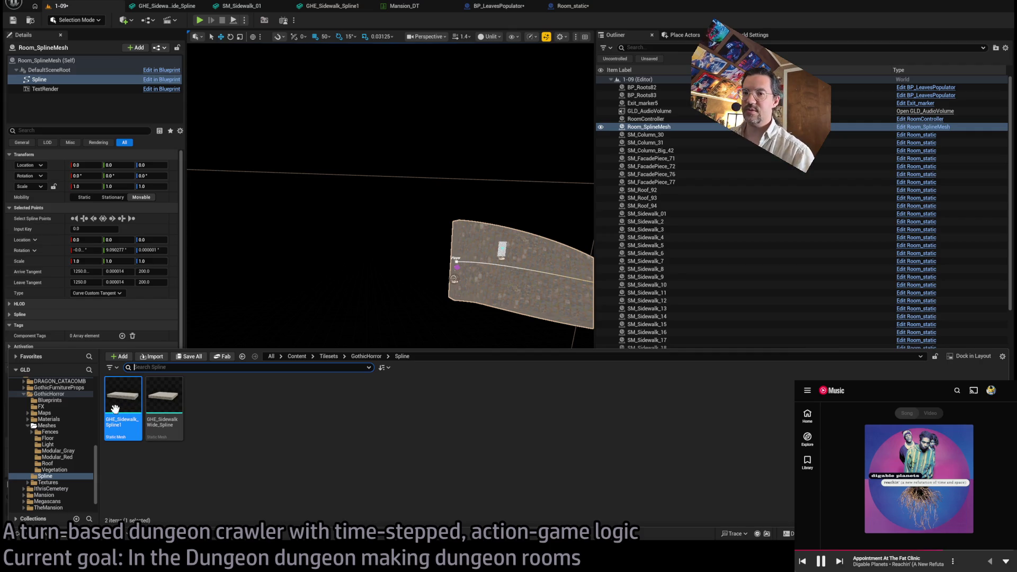
{"action": "mouse_move", "coordinate": [122, 408]}
{"action": "left_mouse_down"}
{"action": "mouse_move", "coordinate": [391, 326]}
{"action": "mouse_move", "coordinate": [394, 369]}
{"action": "left_mouse_up"}
{"action": "mouse_move", "coordinate": [370, 292]}
{"action": "left_mouse_down"}
{"action": "mouse_move", "coordinate": [245, 278]}
{"action": "mouse_move", "coordinate": [224, 246]}
{"action": "mouse_move", "coordinate": [249, 243]}
{"action": "left_mouse_up"}
{"action": "key", "text": "e"}
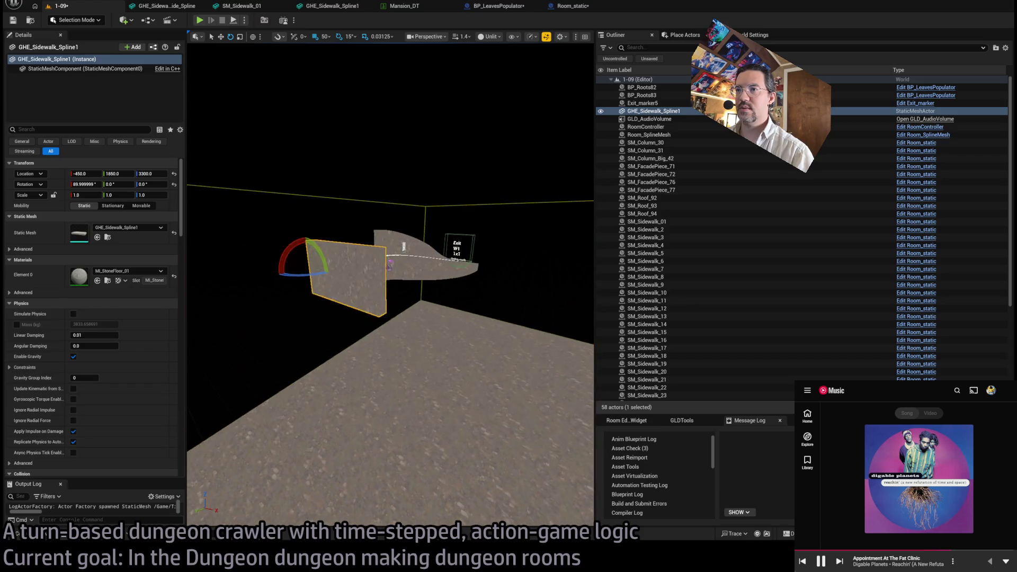
{"action": "key", "text": "Delete"}
{"action": "key", "text": "ctrl+space"}
{"action": "left_click", "coordinate": [58, 433]}
{"action": "left_click", "coordinate": [64, 445]}
{"action": "left_click", "coordinate": [60, 439]}
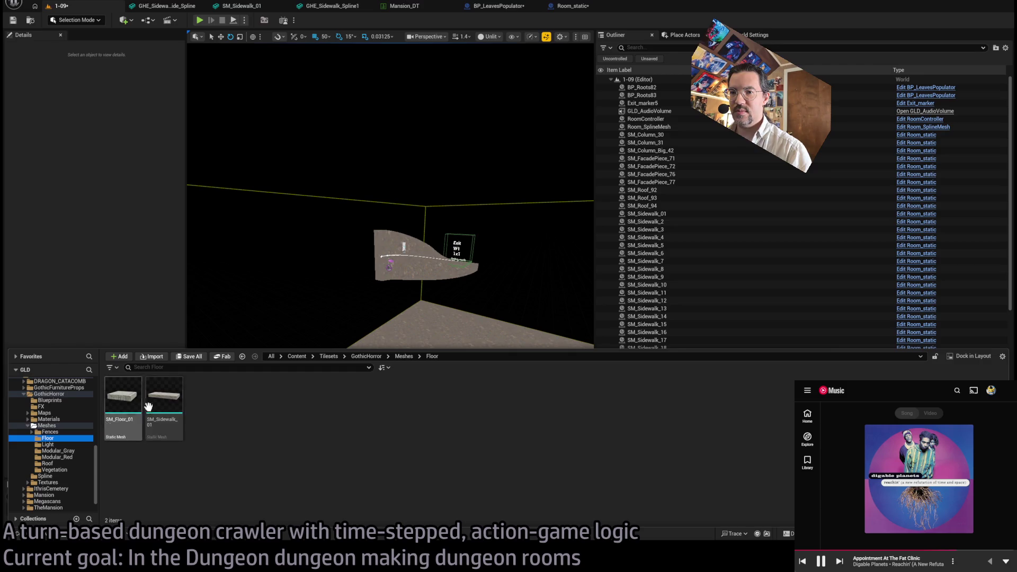
{"action": "mouse_move", "coordinate": [159, 416]}
{"action": "left_mouse_down"}
{"action": "mouse_move", "coordinate": [284, 285]}
{"action": "mouse_move", "coordinate": [323, 281]}
{"action": "left_mouse_up"}
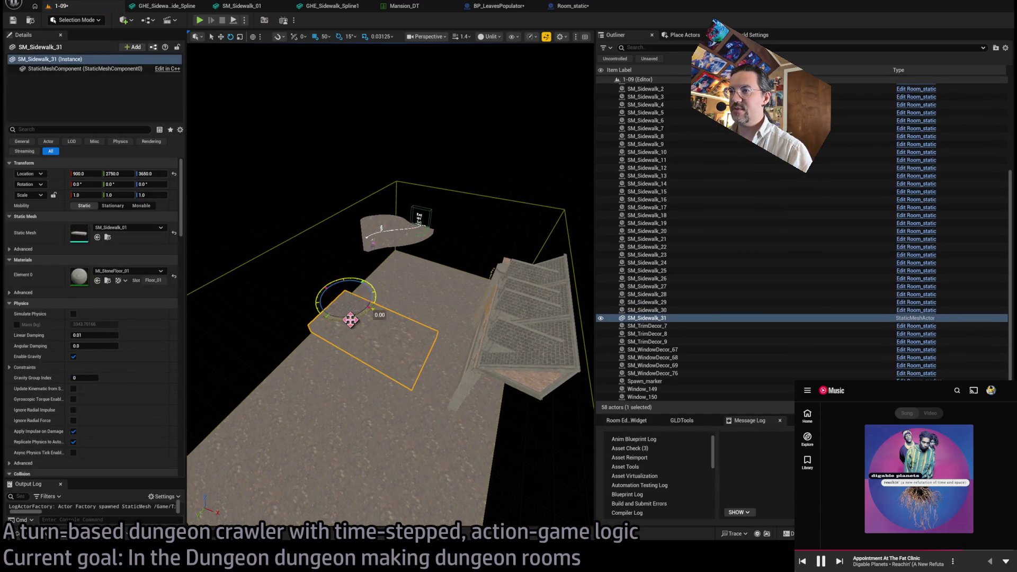
{"action": "mouse_move", "coordinate": [354, 303]}
{"action": "left_mouse_down"}
{"action": "mouse_move", "coordinate": [286, 283]}
{"action": "mouse_move", "coordinate": [347, 282]}
{"action": "mouse_move", "coordinate": [371, 297]}
{"action": "mouse_move", "coordinate": [272, 289]}
{"action": "mouse_move", "coordinate": [275, 275]}
{"action": "mouse_move", "coordinate": [340, 272]}
{"action": "mouse_move", "coordinate": [340, 249]}
{"action": "left_mouse_up"}
{"action": "key", "text": "e"}
{"action": "key", "text": "w"}
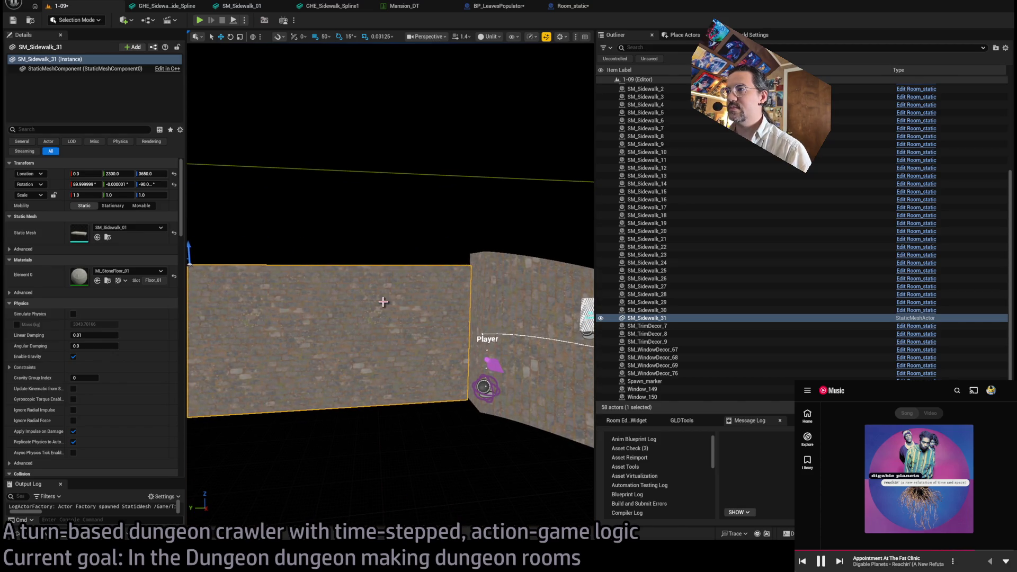
{"action": "mouse_move", "coordinate": [384, 302]}
{"action": "left_mouse_down"}
{"action": "mouse_move", "coordinate": [365, 279]}
{"action": "mouse_move", "coordinate": [412, 288]}
{"action": "left_mouse_up"}
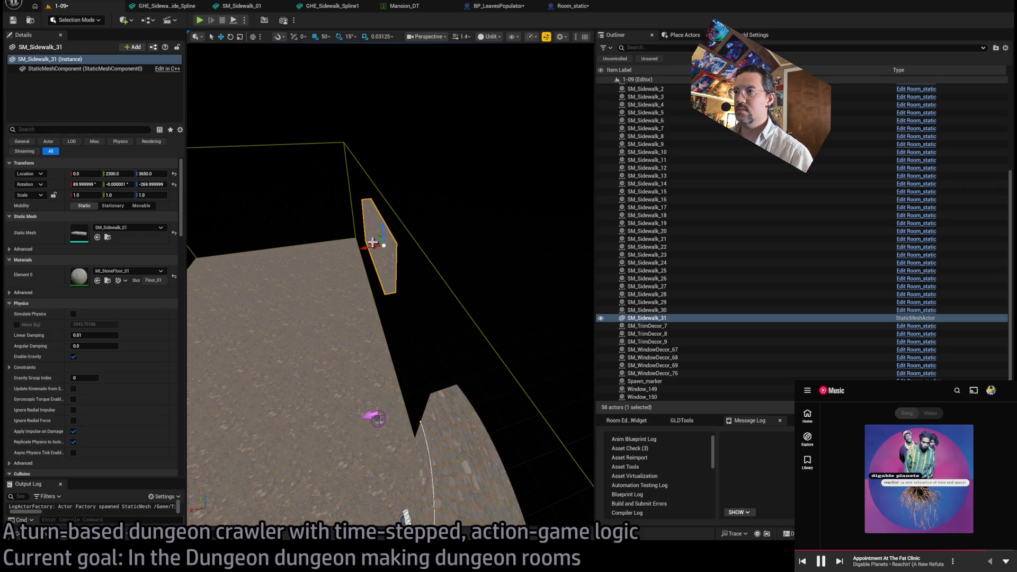
{"action": "mouse_move", "coordinate": [407, 393]}
{"action": "left_mouse_down"}
{"action": "mouse_move", "coordinate": [381, 378]}
{"action": "mouse_move", "coordinate": [392, 454]}
{"action": "left_mouse_up"}
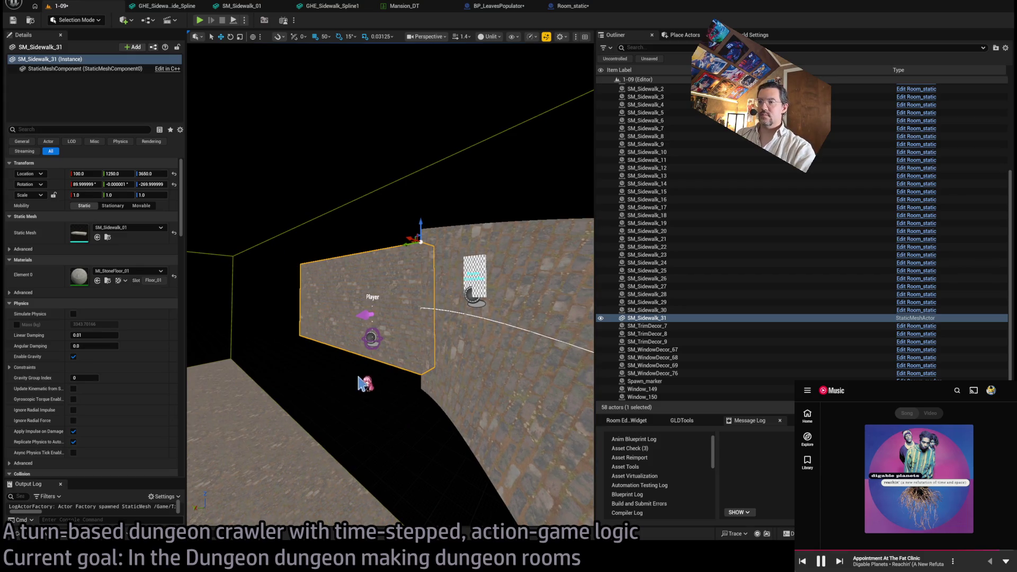
{"action": "key", "text": "Delete"}
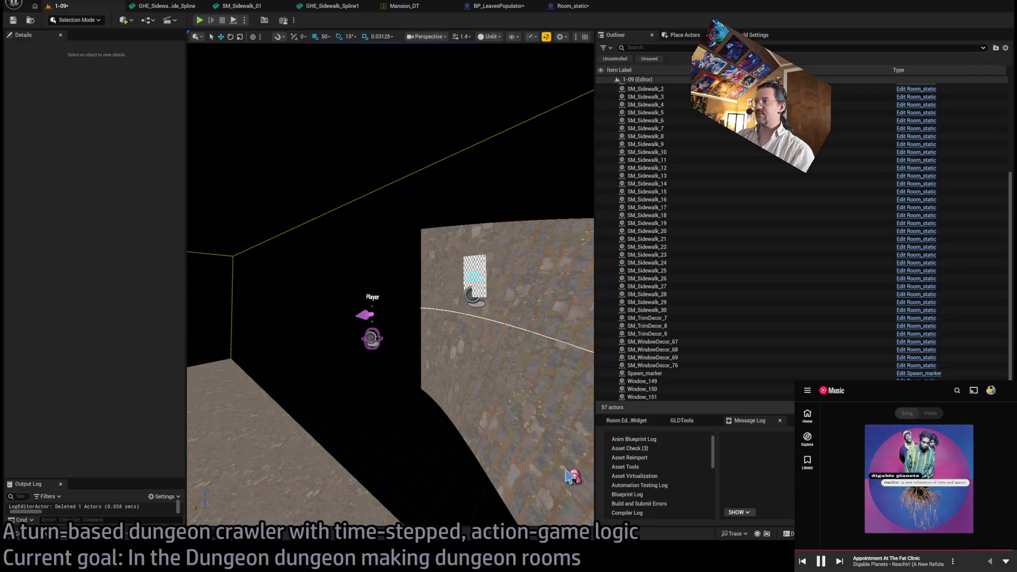
- Browse the Content Drawer's mesh folders to reach the Floor folder
{"action": "key", "text": "ctrl+space"}
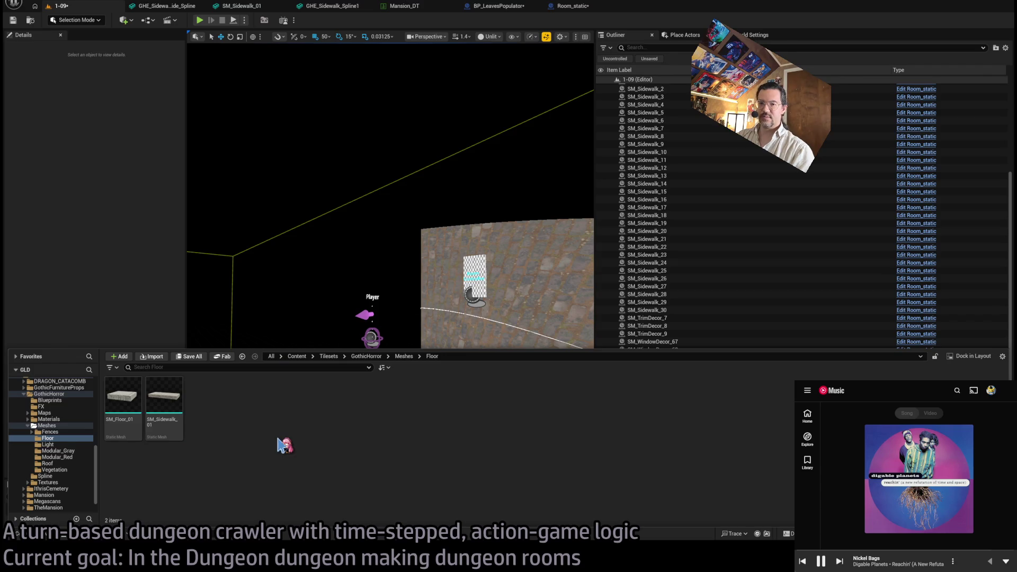
{"action": "left_click", "coordinate": [68, 433]}
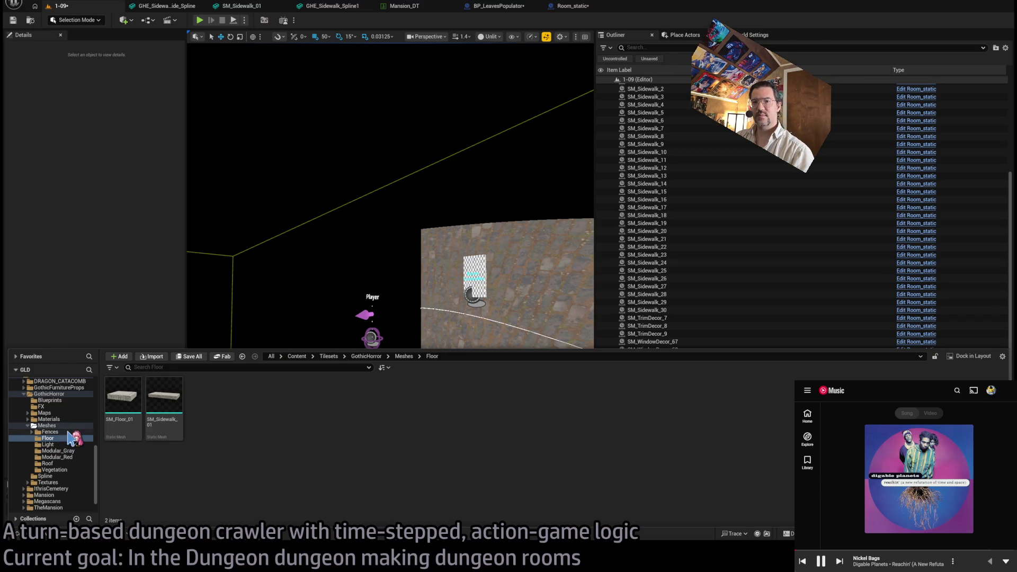
{"action": "left_click", "coordinate": [59, 457]}
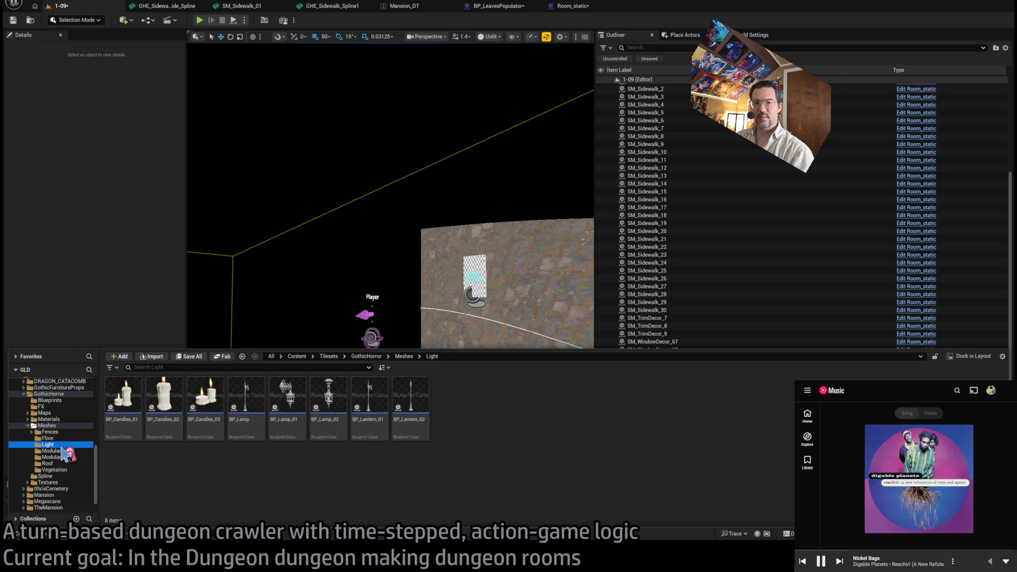
{"action": "left_click", "coordinate": [51, 433]}
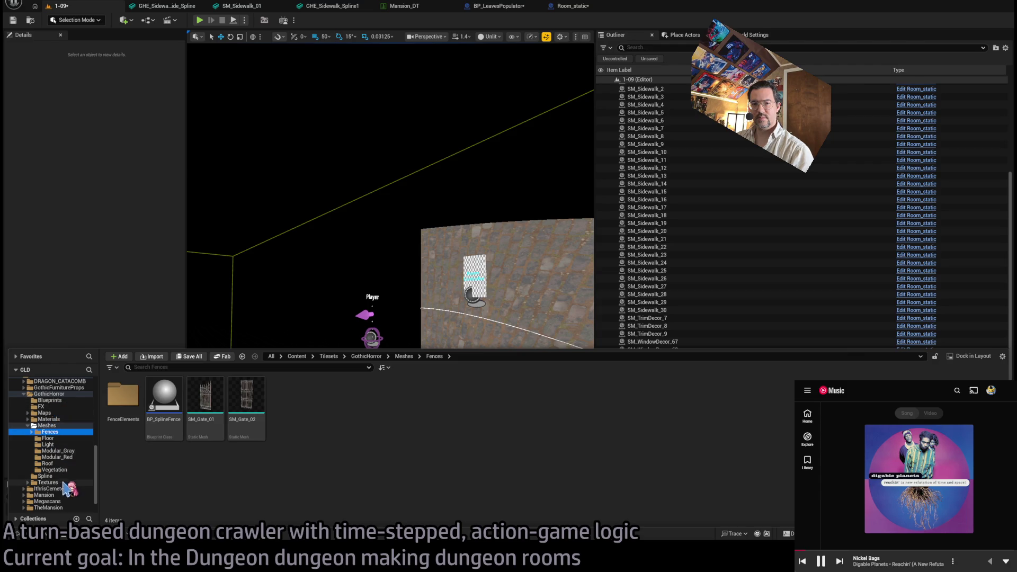
{"action": "left_click", "coordinate": [66, 476]}
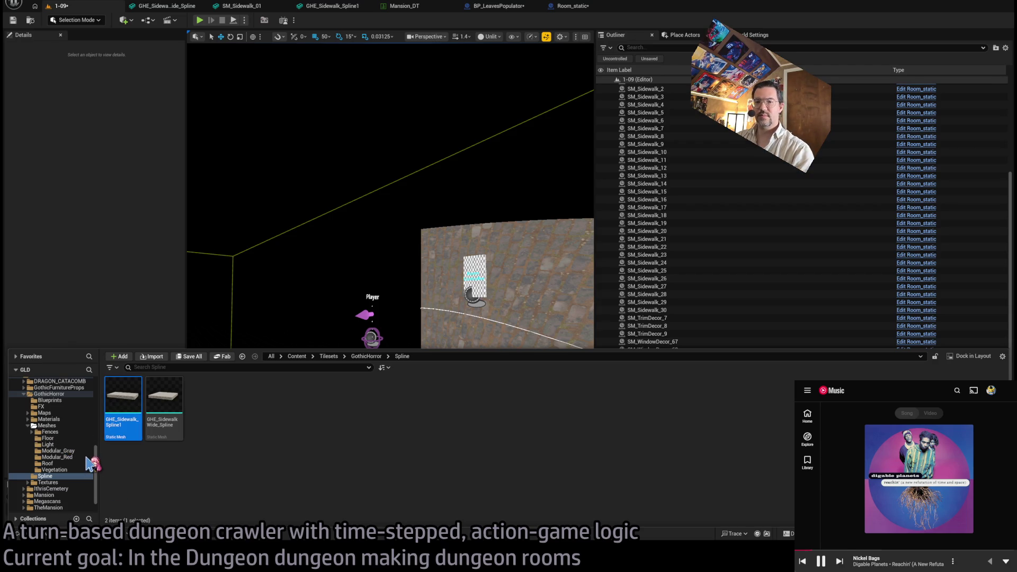
{"action": "left_click", "coordinate": [50, 439]}
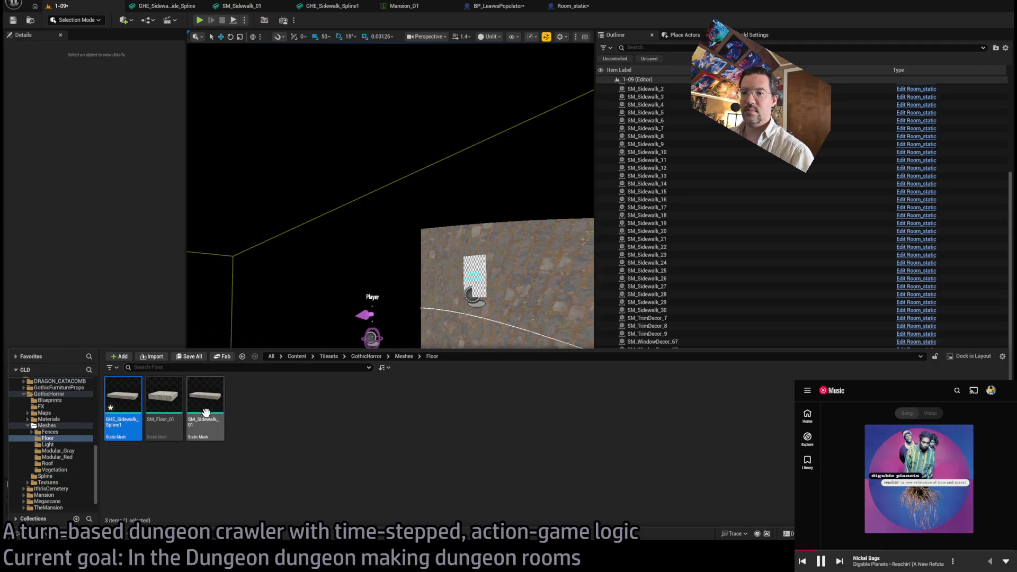
- Rename the Floor meshes GHE_SidewalkWide, GHE_Floor and GHE_Sidewalk, then open GHE_Sidewalk
{"action": "left_click", "coordinate": [206, 418]}
{"action": "key", "text": "F2"}
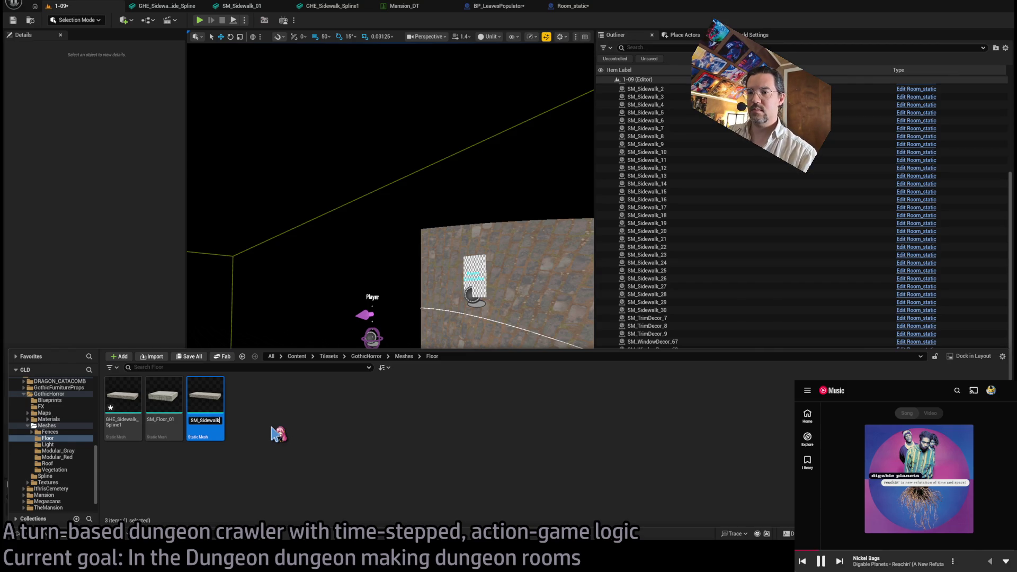
{"action": "type", "text": "Wide"}
{"action": "key", "text": "Return"}
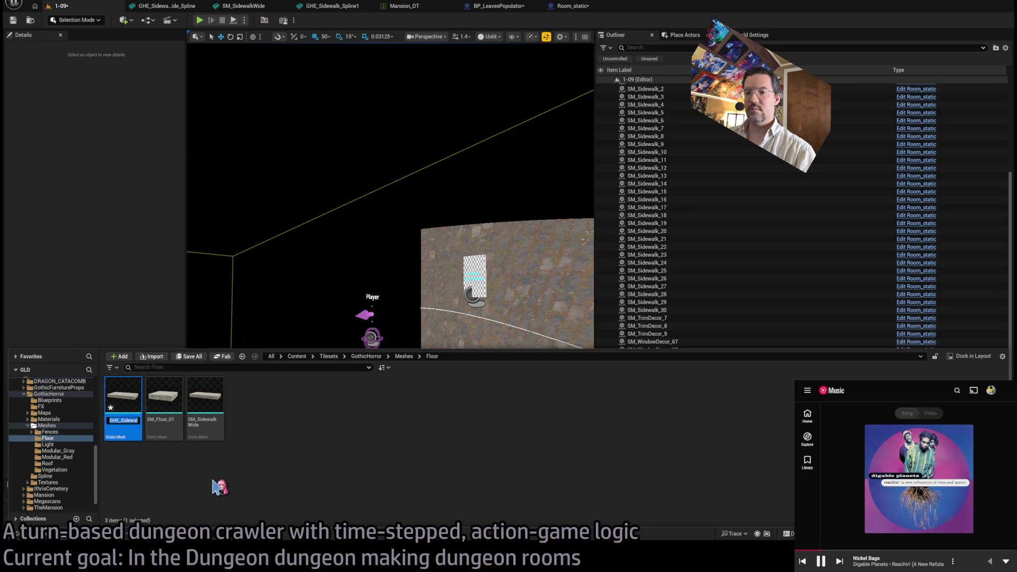
{"action": "key", "text": "Tab"}
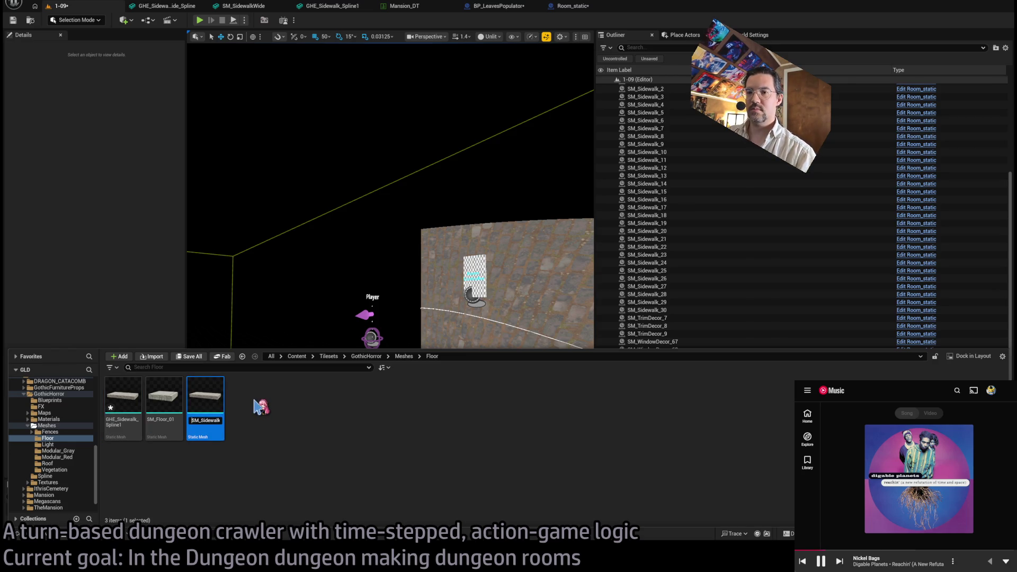
{"action": "key", "text": "Tab"}
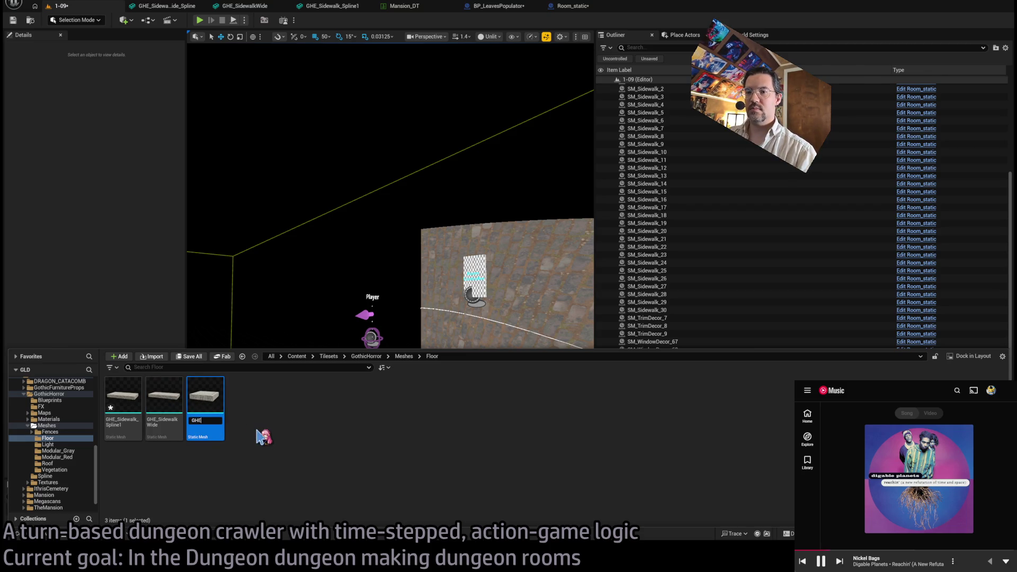
{"action": "key", "text": "Tab"}
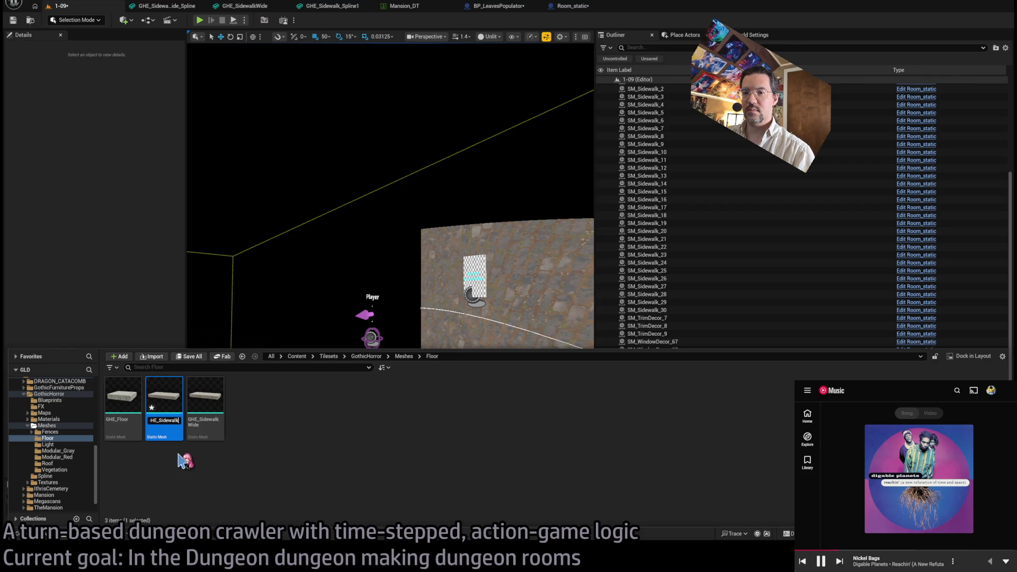
{"action": "key", "text": "Return"}
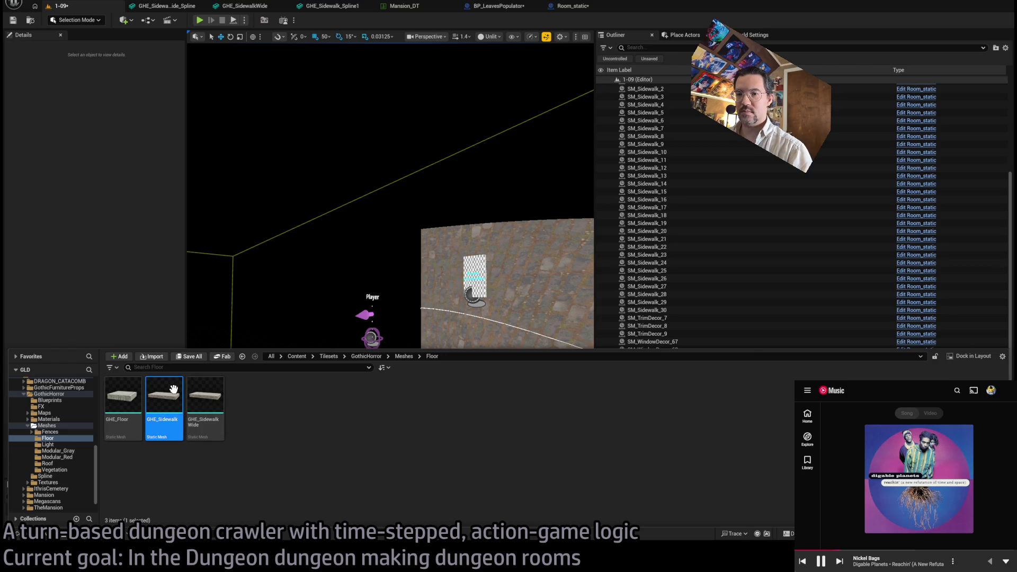
{"action": "key", "text": "Return"}
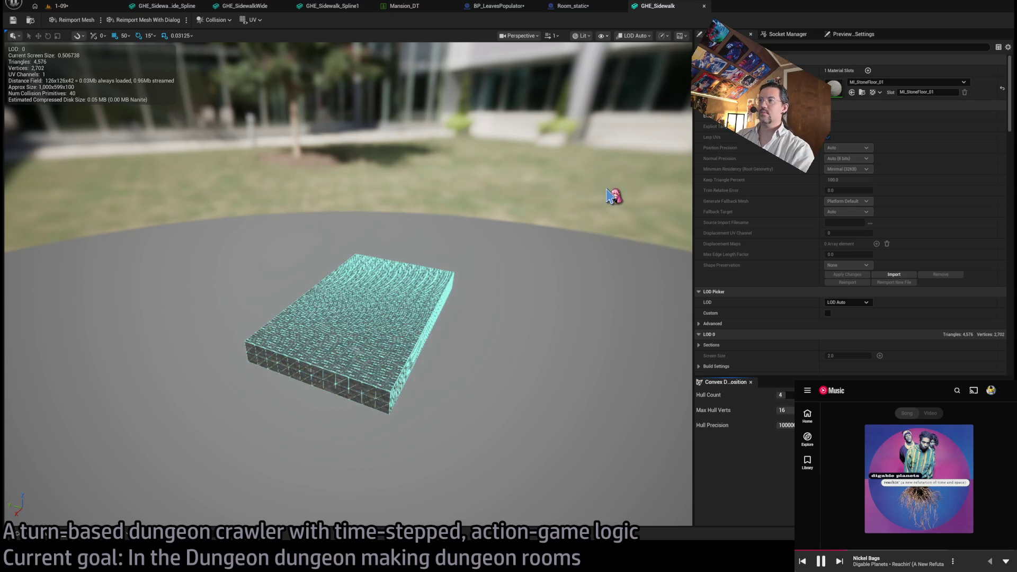
- Remove GHE_Sidewalk's existing collision and add a single box simplified collision
{"action": "left_click_drag", "start_coordinate": [344, 296], "coordinate": [286, 292]}
{"action": "mouse_move", "coordinate": [448, 346]}
{"action": "left_mouse_down"}
{"action": "mouse_move", "coordinate": [419, 339]}
{"action": "mouse_move", "coordinate": [448, 346]}
{"action": "left_mouse_up"}
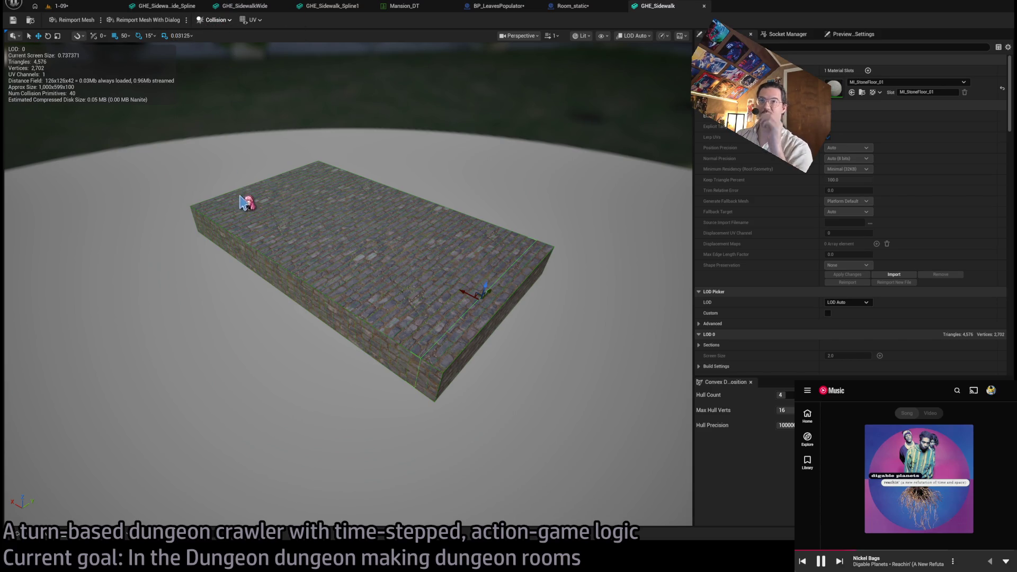
{"action": "left_click", "coordinate": [231, 27]}
{"action": "left_click", "coordinate": [227, 141]}
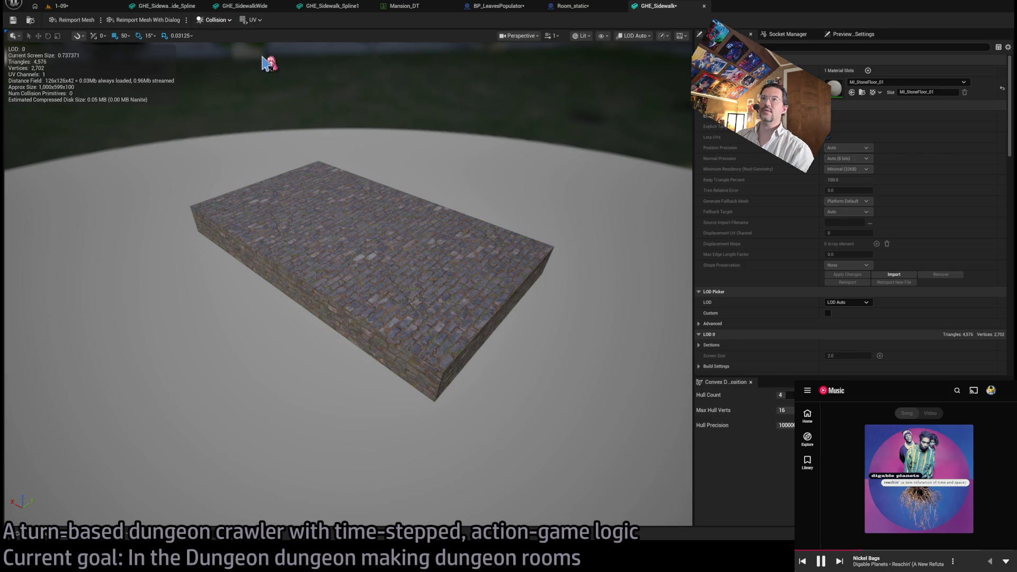
{"action": "key", "text": "alt+shift+4"}
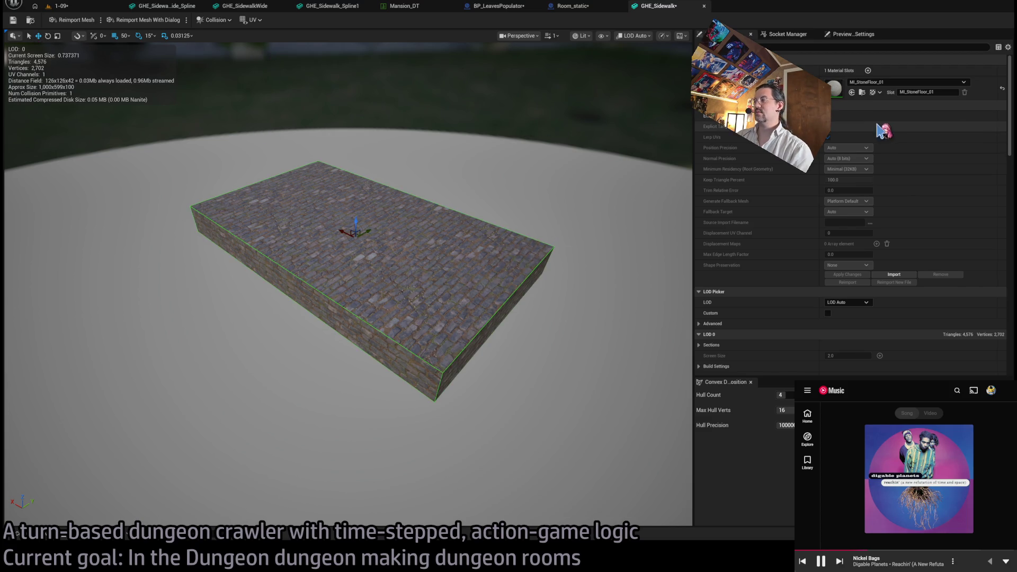
- Enable Nanite, save GHE_Sidewalk, and go back to level 1-09
{"action": "left_click", "coordinate": [829, 115]}
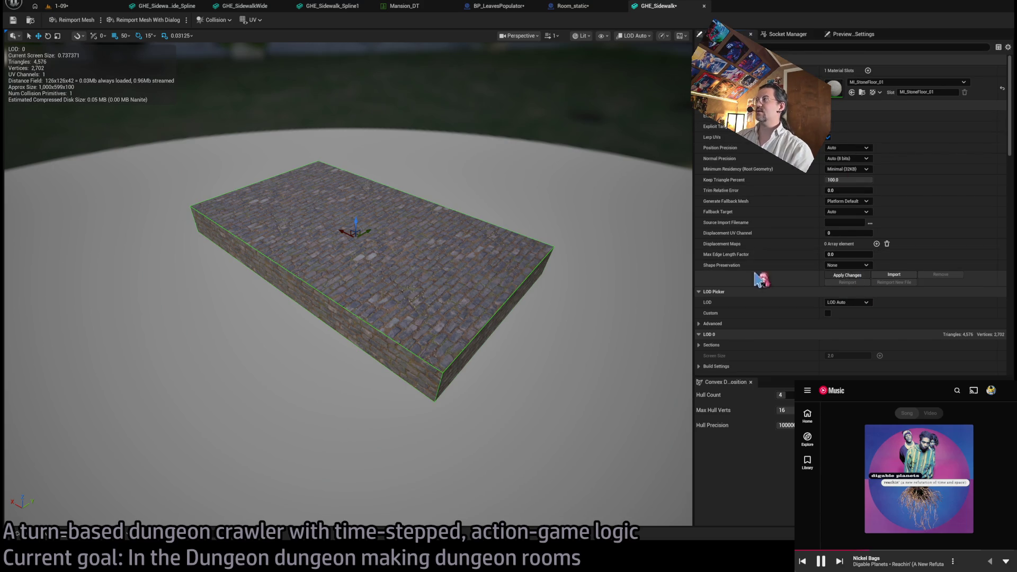
{"action": "key", "text": "ctrl+s"}
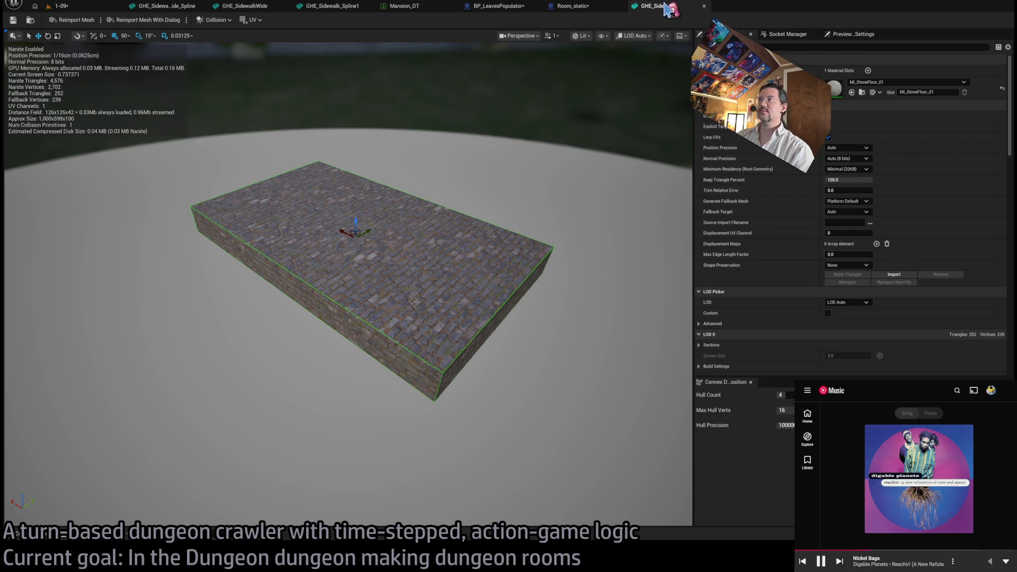
{"action": "middle_click", "coordinate": [668, 9]}
{"action": "left_click", "coordinate": [94, 8]}
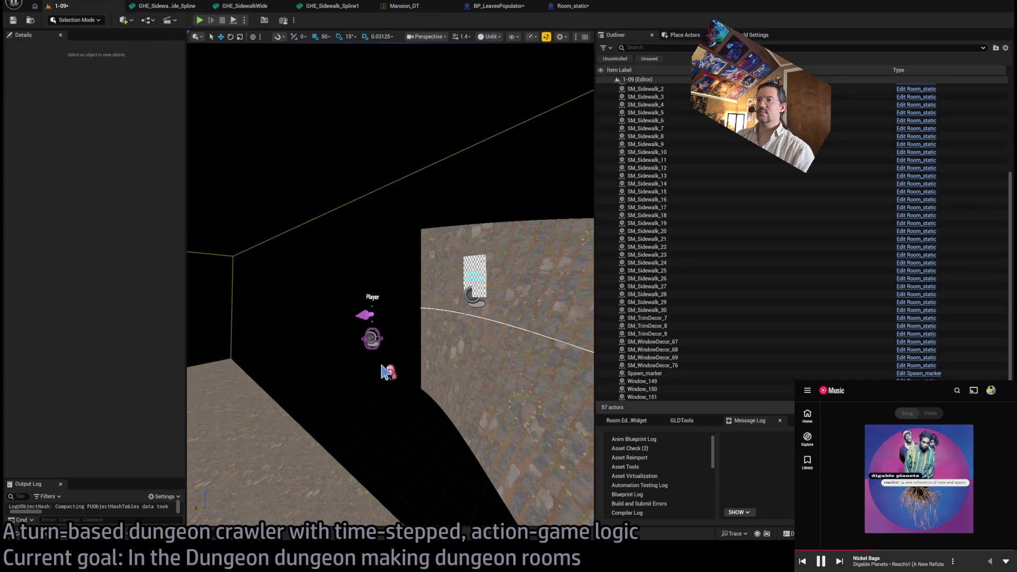
- Place GHE_Sidewalk into the level and rotate it 90° around Z
{"action": "key", "text": "ctrl+space"}
{"action": "left_click", "coordinate": [165, 410]}
{"action": "mouse_move", "coordinate": [165, 411]}
{"action": "left_mouse_down"}
{"action": "mouse_move", "coordinate": [263, 313]}
{"action": "mouse_move", "coordinate": [419, 282]}
{"action": "mouse_move", "coordinate": [440, 295]}
{"action": "left_mouse_up"}
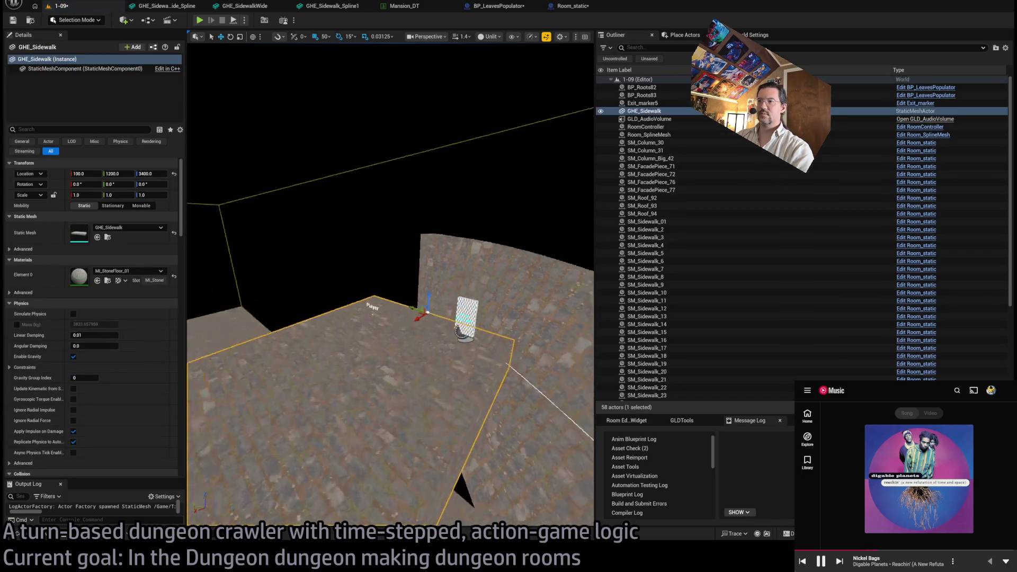
{"action": "key", "text": "f"}
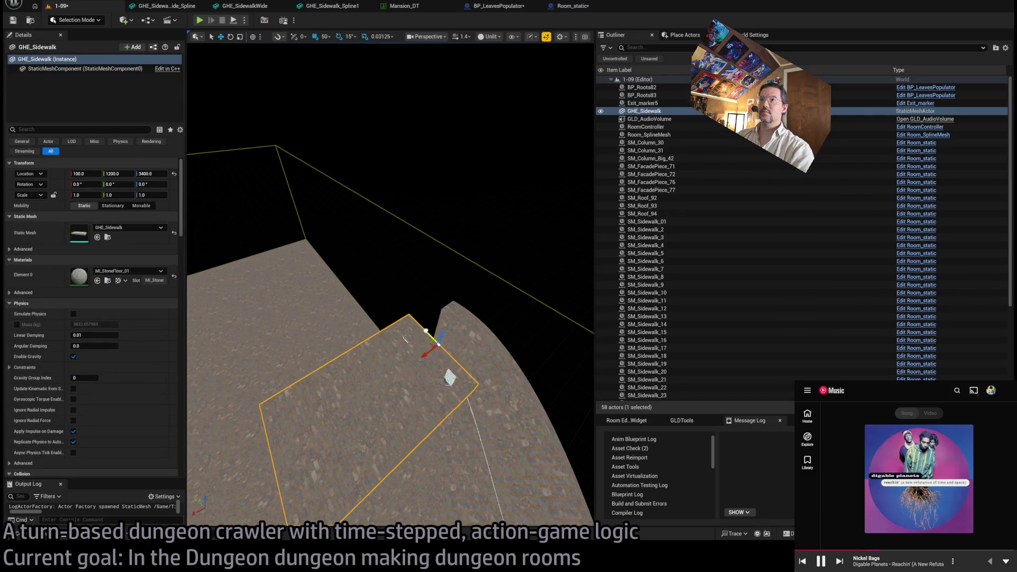
{"action": "mouse_move", "coordinate": [433, 362]}
{"action": "left_mouse_down"}
{"action": "mouse_move", "coordinate": [432, 342]}
{"action": "mouse_move", "coordinate": [403, 349]}
{"action": "left_mouse_up"}
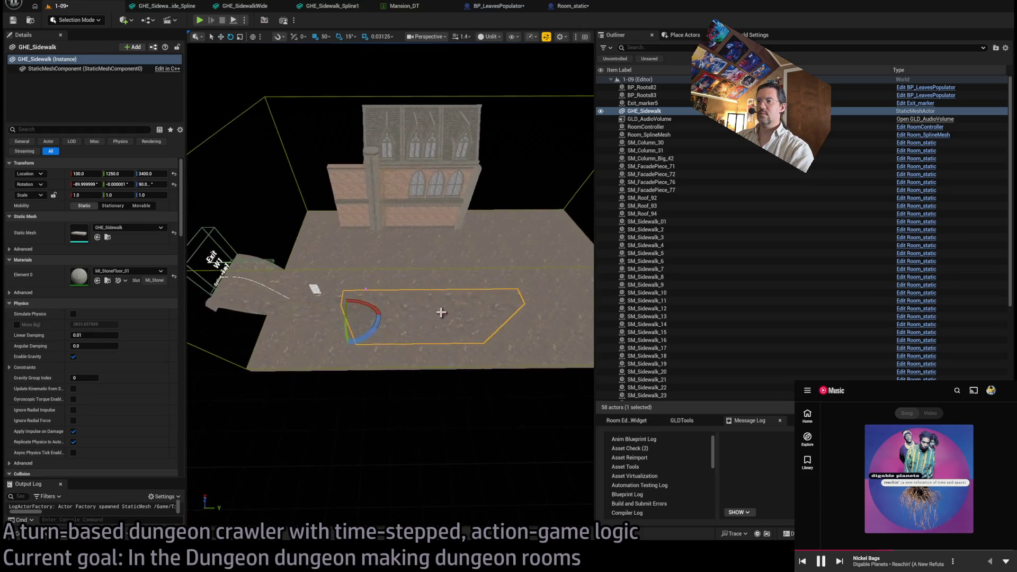
- Duplicate it as GHE_Sidewalk2 alongside, then move both pieces to X 150
{"action": "left_click_drag", "start_coordinate": [361, 314], "coordinate": [590, 313], "text": "alt"}
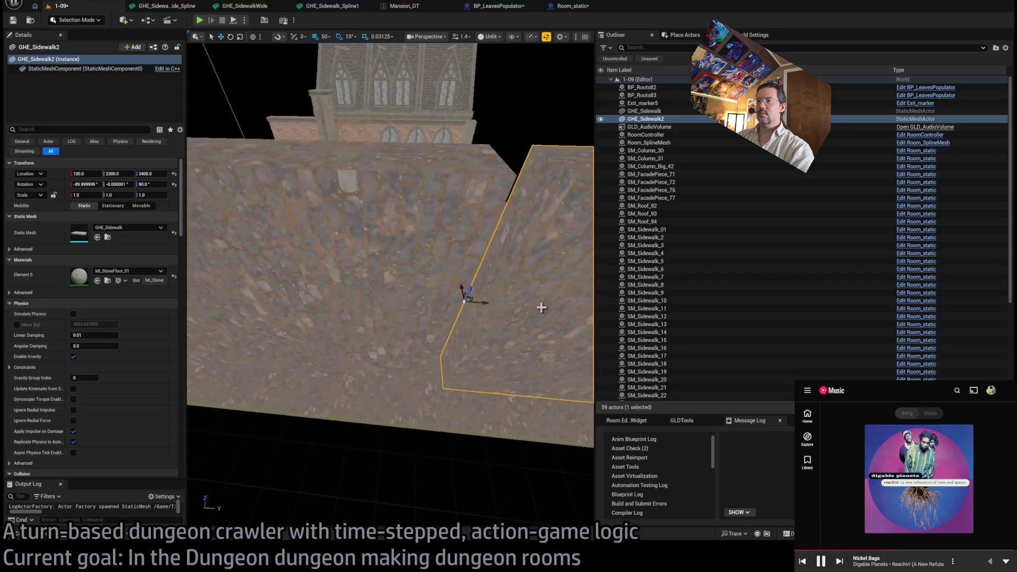
{"action": "left_click_drag", "start_coordinate": [483, 303], "coordinate": [473, 295]}
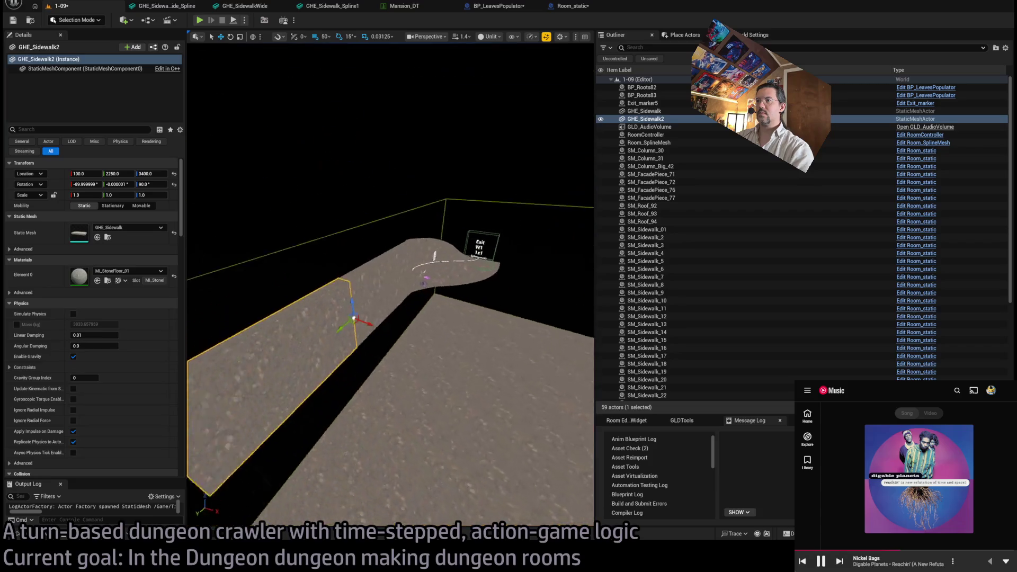
{"action": "left_click", "coordinate": [392, 318], "text": "ctrl"}
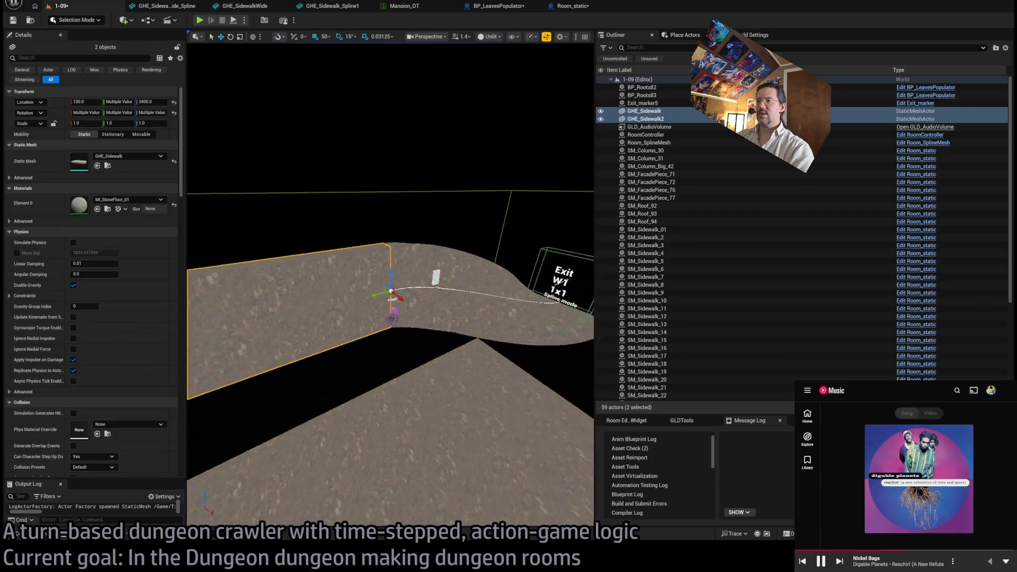
{"action": "left_click_drag", "start_coordinate": [428, 269], "coordinate": [420, 271]}
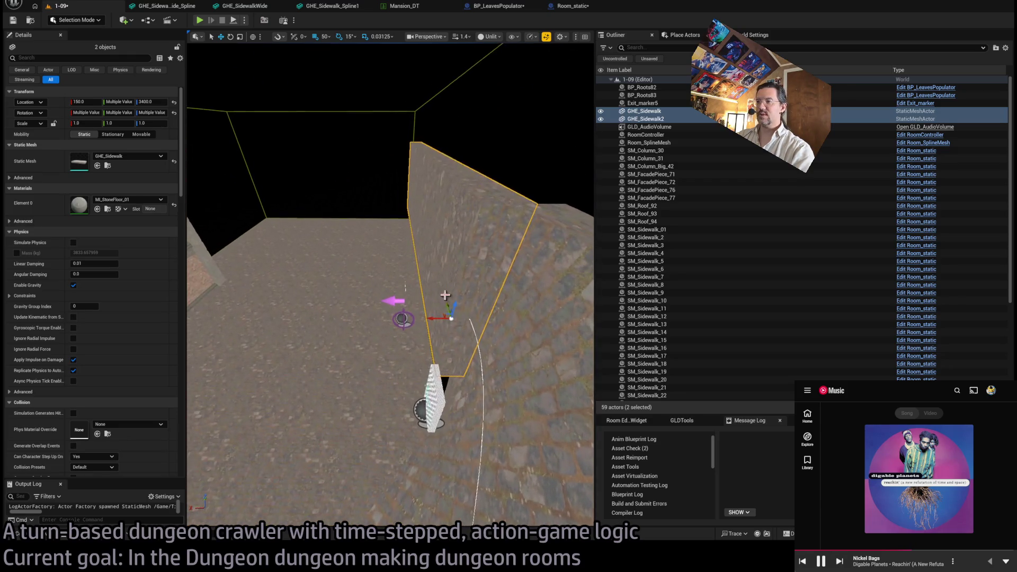
{"action": "left_click", "coordinate": [470, 322]}
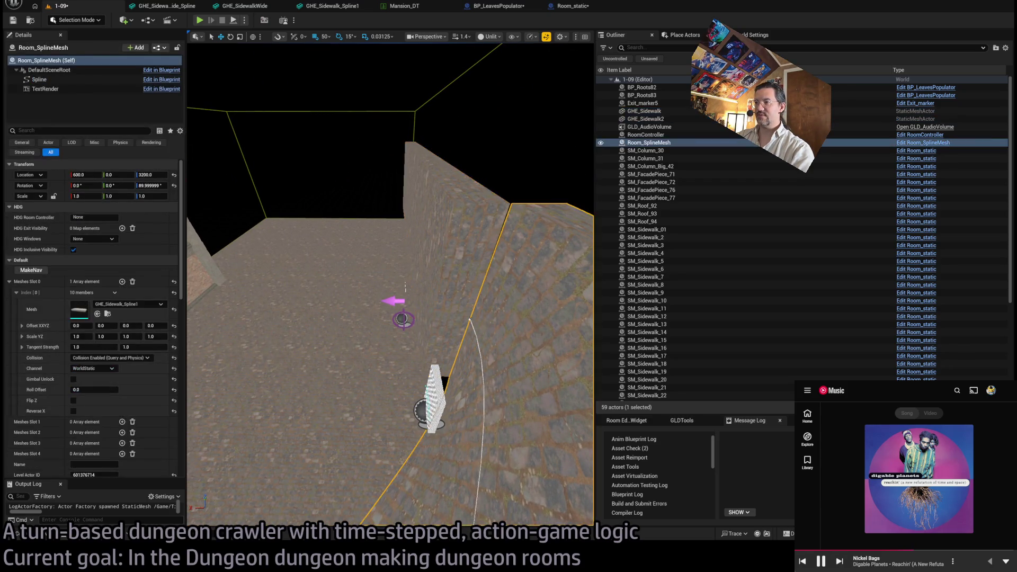
- Select the Room_SplineMesh and frame the wall and floor near the ramp
{"action": "left_click", "coordinate": [467, 318]}
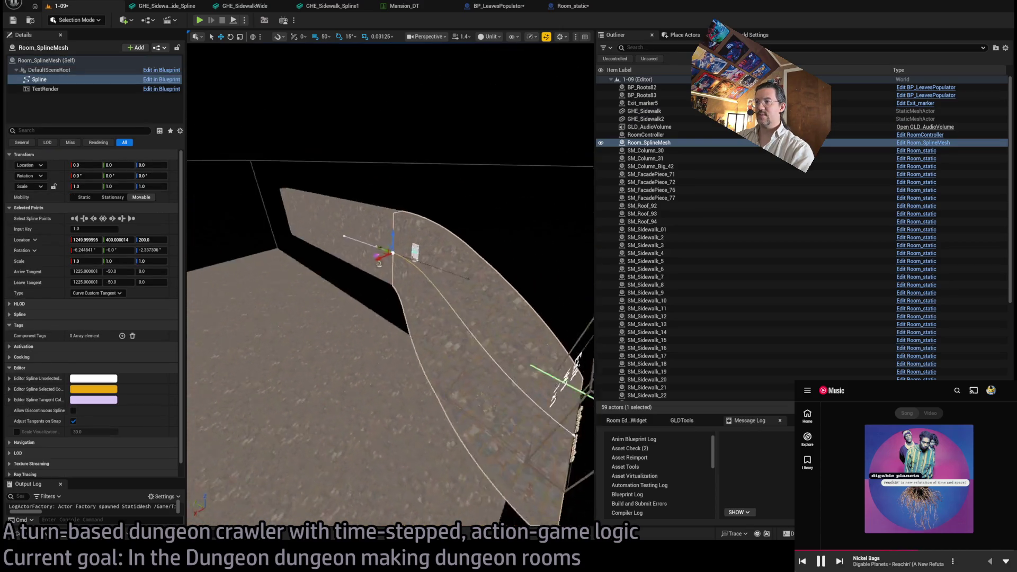
{"action": "mouse_move", "coordinate": [445, 358]}
{"action": "left_mouse_down"}
{"action": "mouse_move", "coordinate": [424, 355]}
{"action": "mouse_move", "coordinate": [445, 358]}
{"action": "left_mouse_up"}
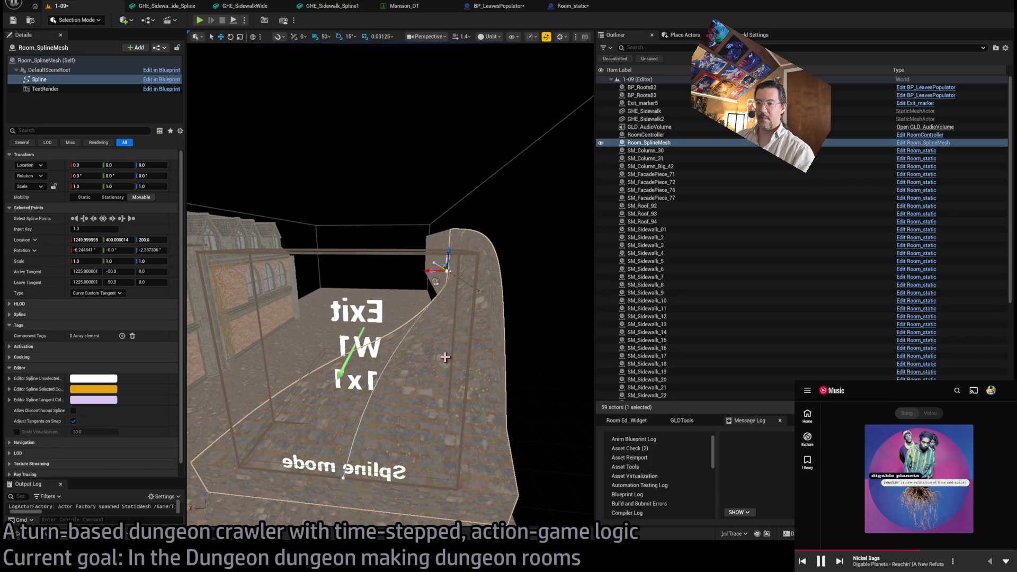
{"action": "left_click_drag", "start_coordinate": [445, 357], "coordinate": [445, 357]}
{"action": "left_click_drag", "start_coordinate": [379, 379], "coordinate": [379, 379]}
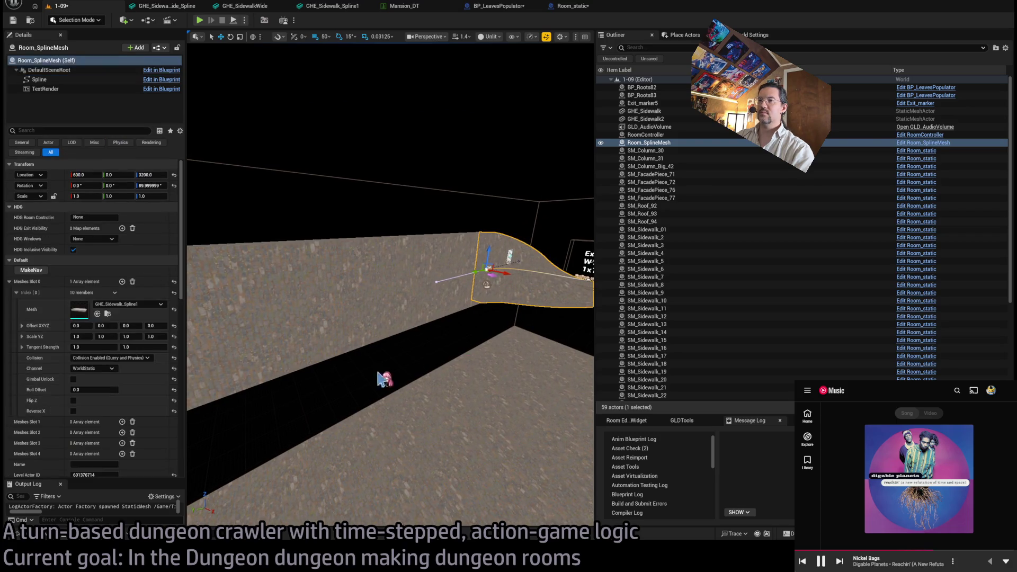
{"action": "left_click", "coordinate": [26, 535]}
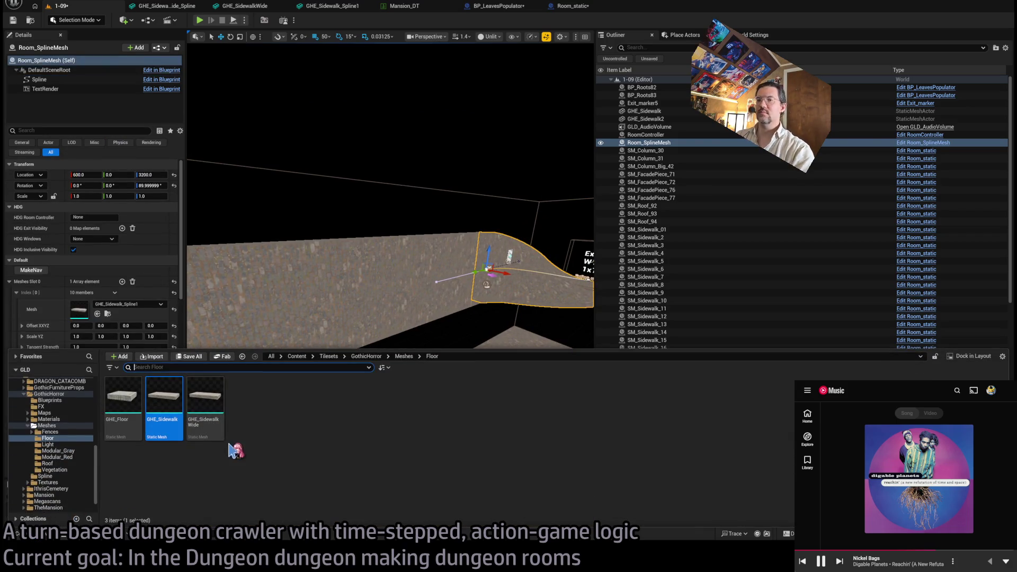
{"action": "mouse_move", "coordinate": [470, 254]}
{"action": "left_mouse_down"}
{"action": "mouse_move", "coordinate": [509, 329]}
{"action": "mouse_move", "coordinate": [504, 306]}
{"action": "left_mouse_up"}
{"action": "key", "text": "f"}
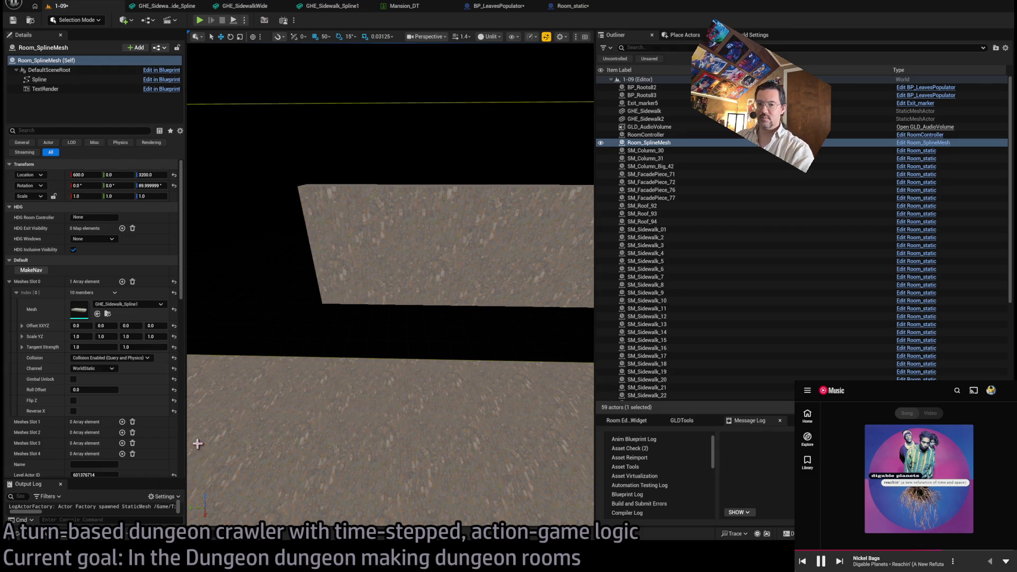
- Go from GothicHorror/Meshes to Content > Base_classes > Room_actors in the content browser
{"action": "left_click", "coordinate": [17, 533]}
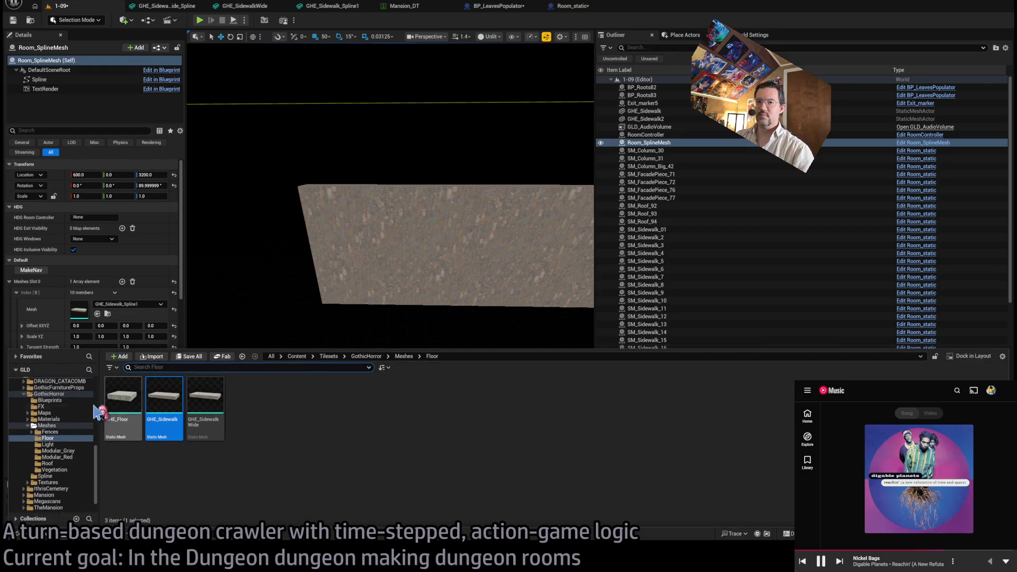
{"action": "scroll", "coordinate": [68, 416], "scroll_direction": "up", "scroll_amount": 3}
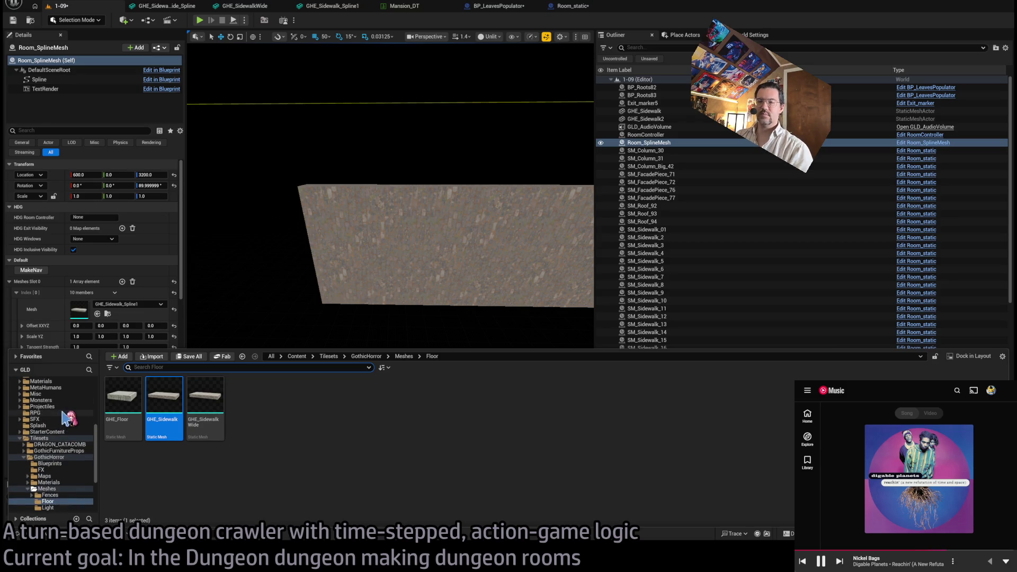
{"action": "scroll", "coordinate": [68, 416], "scroll_direction": "up", "scroll_amount": 8}
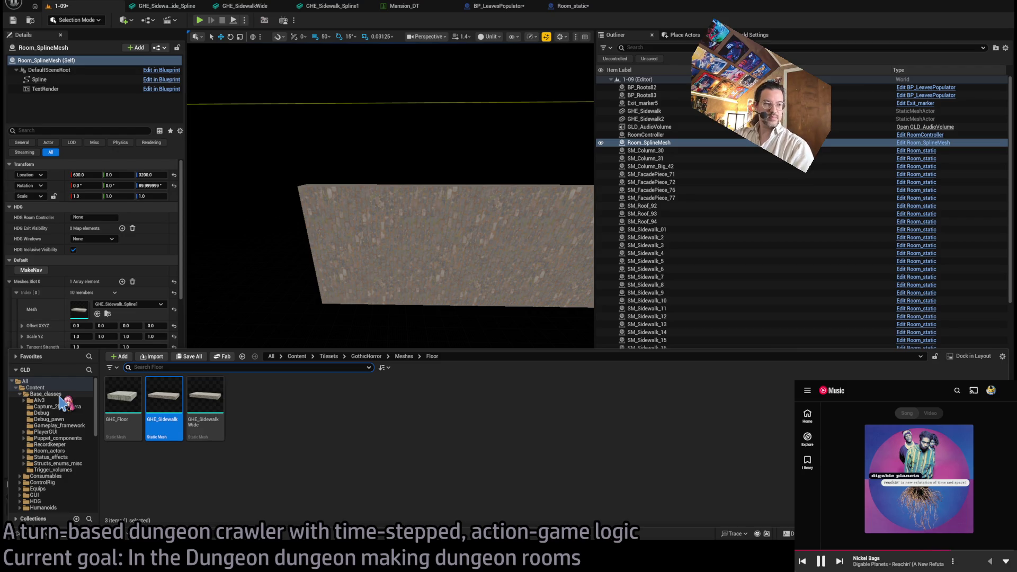
{"action": "scroll", "coordinate": [66, 440], "scroll_direction": "down", "scroll_amount": 6}
{"action": "left_click", "coordinate": [53, 470]}
{"action": "scroll", "coordinate": [60, 474], "scroll_direction": "down", "scroll_amount": 2}
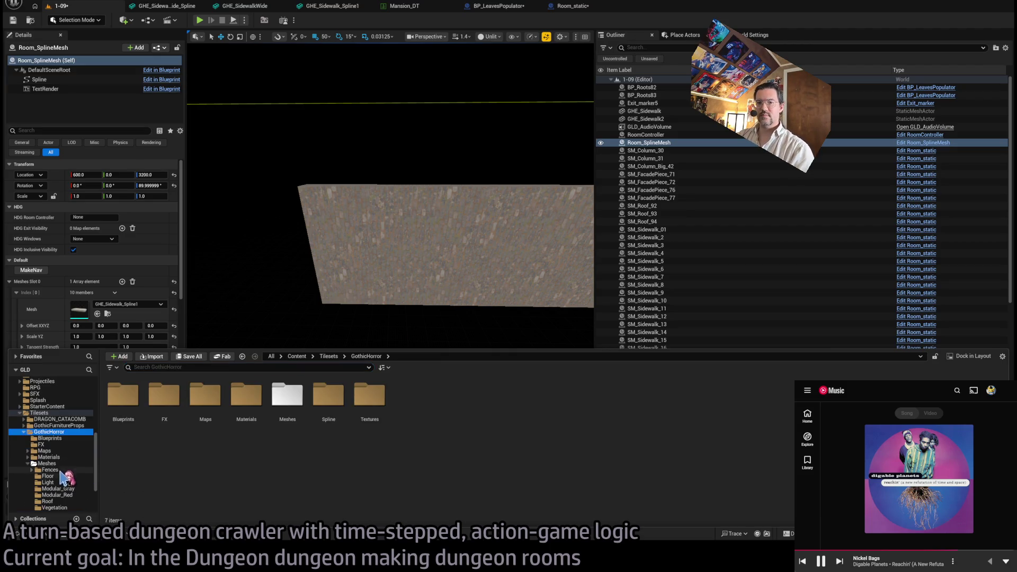
{"action": "left_click", "coordinate": [47, 464]}
{"action": "scroll", "coordinate": [62, 472], "scroll_direction": "down", "scroll_amount": 2}
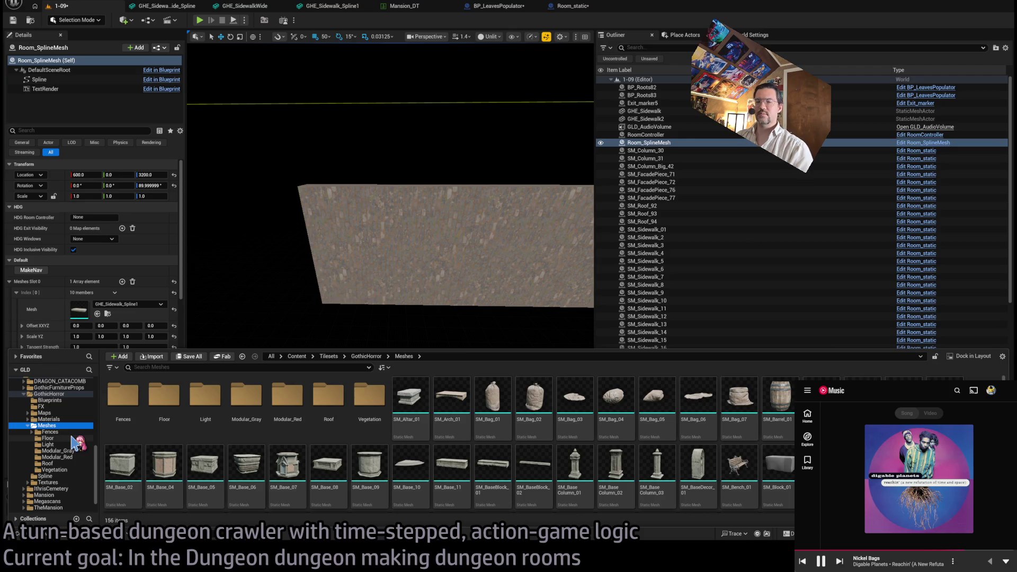
{"action": "scroll", "coordinate": [74, 445], "scroll_direction": "up", "scroll_amount": 10}
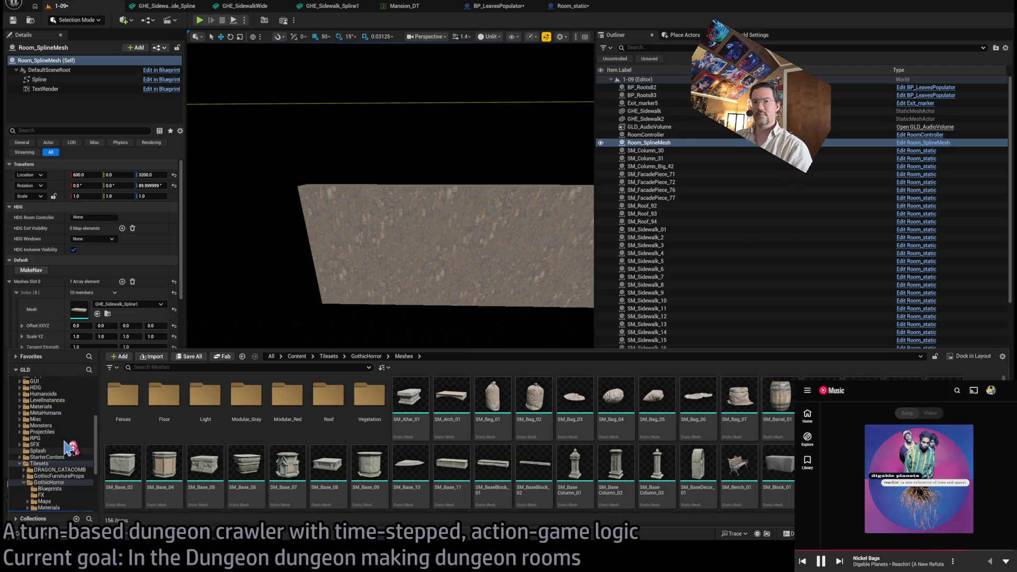
{"action": "left_click", "coordinate": [58, 470]}
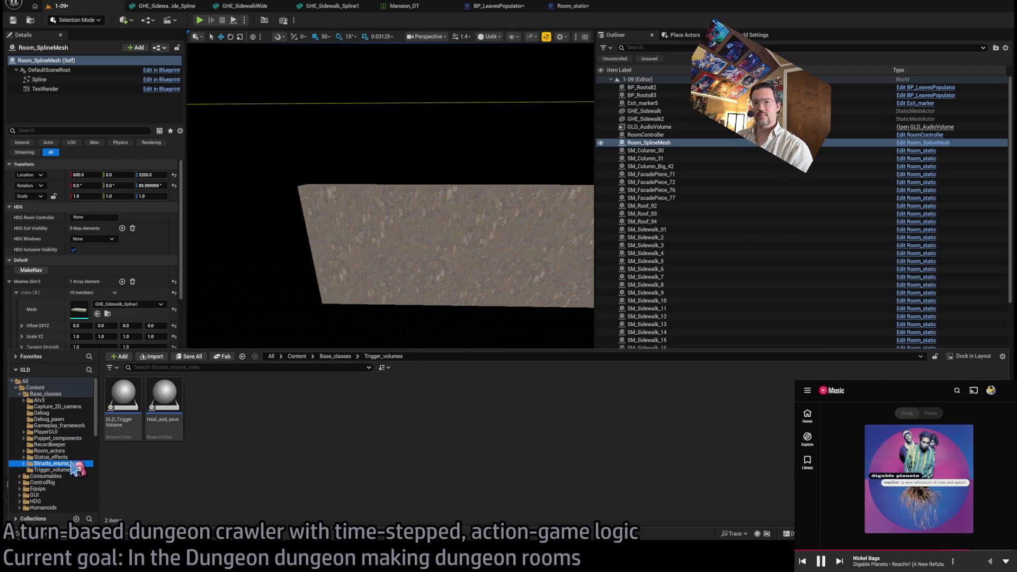
{"action": "key", "text": "Up"}
{"action": "key", "text": "Up"}
{"action": "key", "text": "Up"}
{"action": "left_click", "coordinate": [73, 470]}
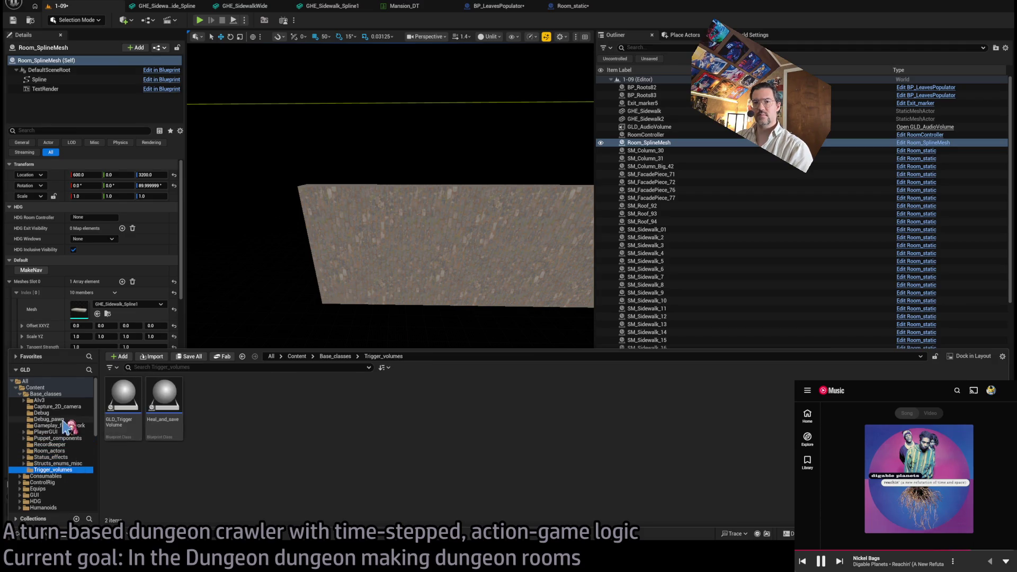
{"action": "left_click", "coordinate": [73, 451]}
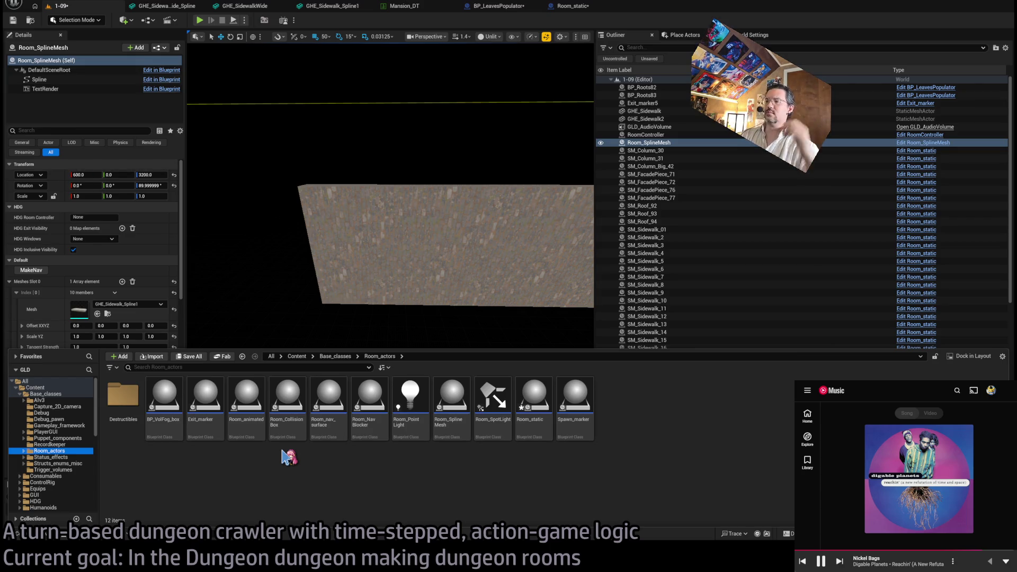
- Drop a Room_SplineMesh into level 1-09 and set its Meshes Slot 0 mesh to GHE_Sidewalk
{"action": "mouse_move", "coordinate": [546, 398]}
{"action": "left_mouse_down"}
{"action": "mouse_move", "coordinate": [456, 395]}
{"action": "mouse_move", "coordinate": [462, 289]}
{"action": "mouse_move", "coordinate": [398, 329]}
{"action": "mouse_move", "coordinate": [422, 339]}
{"action": "mouse_move", "coordinate": [397, 259]}
{"action": "mouse_move", "coordinate": [407, 259]}
{"action": "left_mouse_up"}
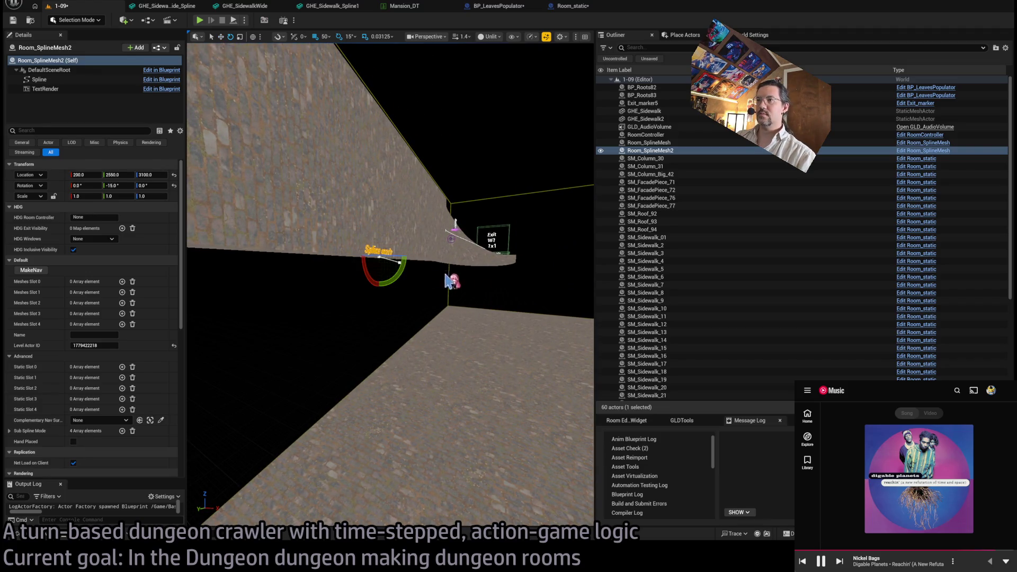
{"action": "left_click", "coordinate": [414, 286]}
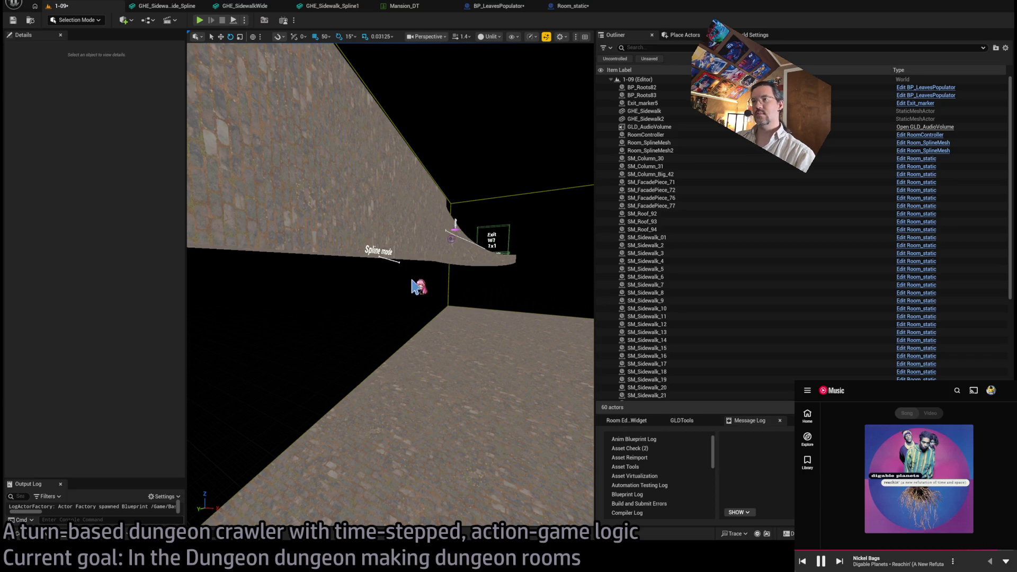
{"action": "left_click", "coordinate": [379, 251]}
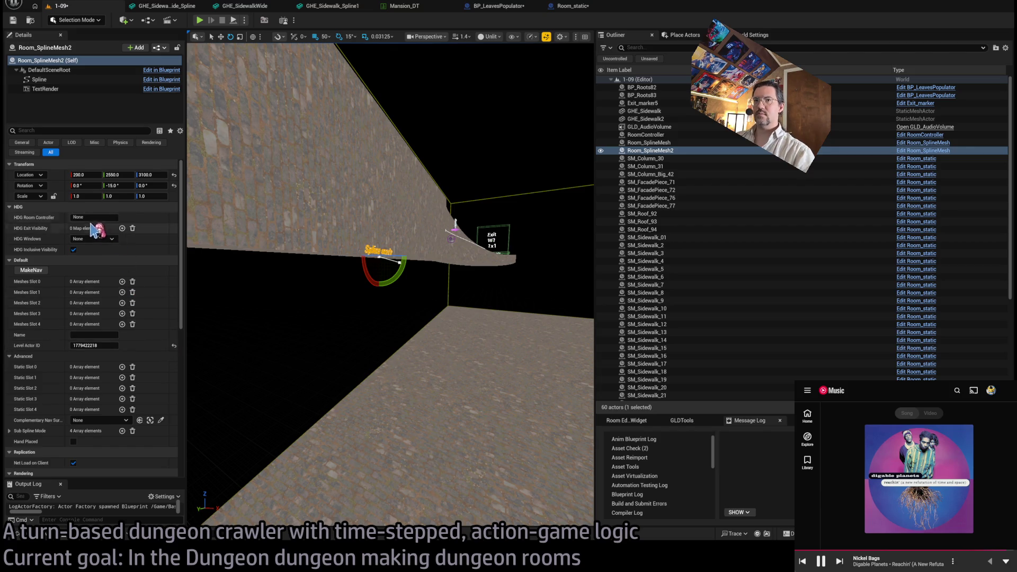
{"action": "left_click", "coordinate": [122, 281]}
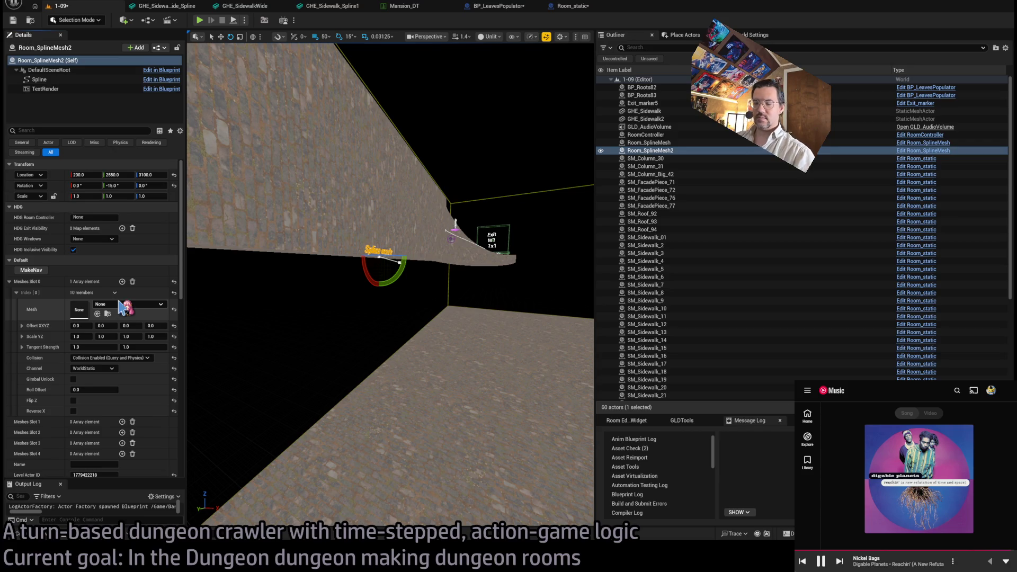
{"action": "key", "text": "ctrl+v"}
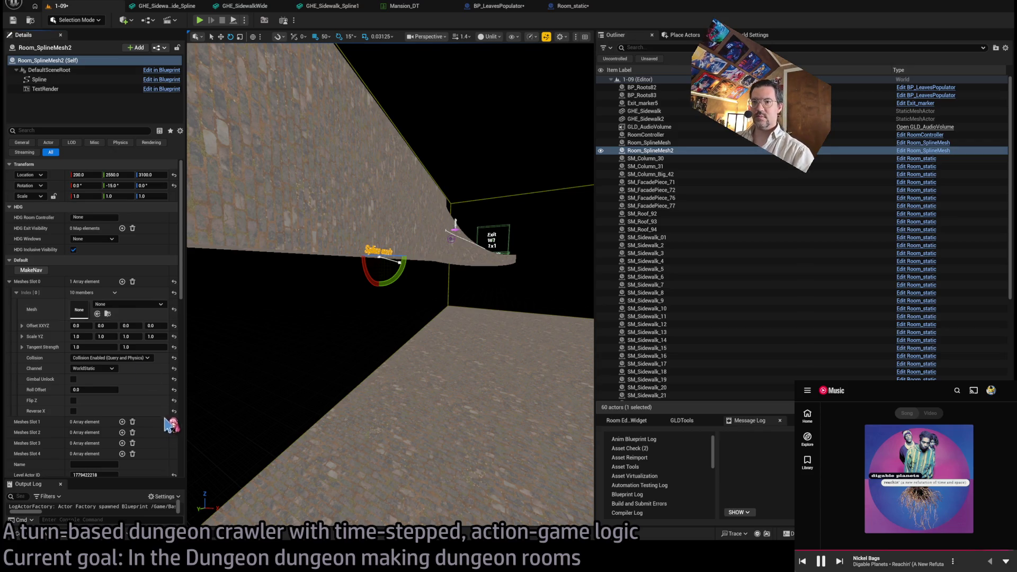
{"action": "left_click", "coordinate": [400, 264]}
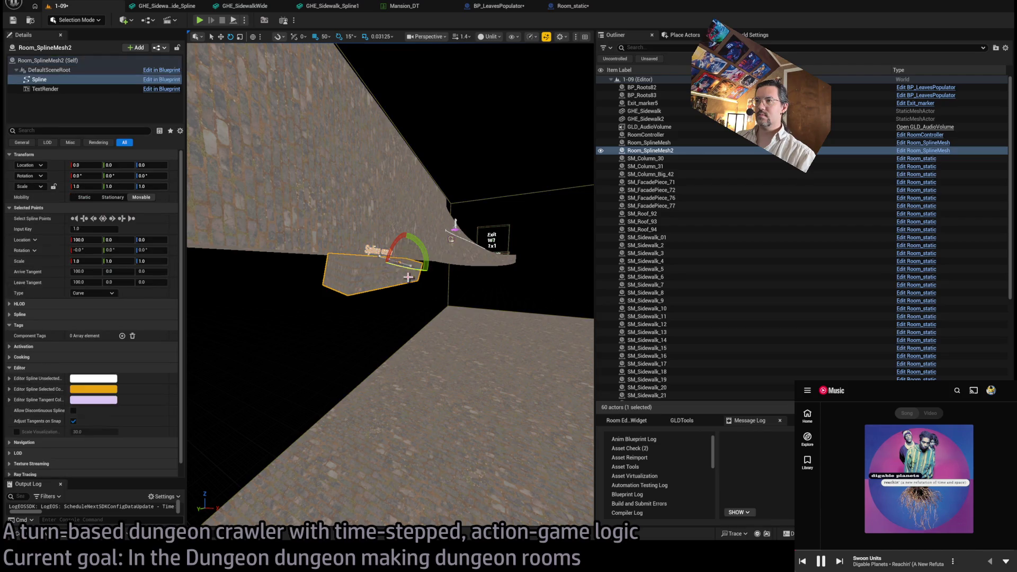
- Pull Room_SplineMesh2's spline point down and swing the lower point's tangent to bend the ribbon
{"action": "mouse_move", "coordinate": [404, 258]}
{"action": "left_mouse_down"}
{"action": "mouse_move", "coordinate": [364, 364]}
{"action": "mouse_move", "coordinate": [379, 382]}
{"action": "left_mouse_up"}
{"action": "mouse_move", "coordinate": [415, 354]}
{"action": "left_mouse_down"}
{"action": "mouse_move", "coordinate": [362, 335]}
{"action": "mouse_move", "coordinate": [360, 318]}
{"action": "mouse_move", "coordinate": [355, 381]}
{"action": "left_mouse_up"}
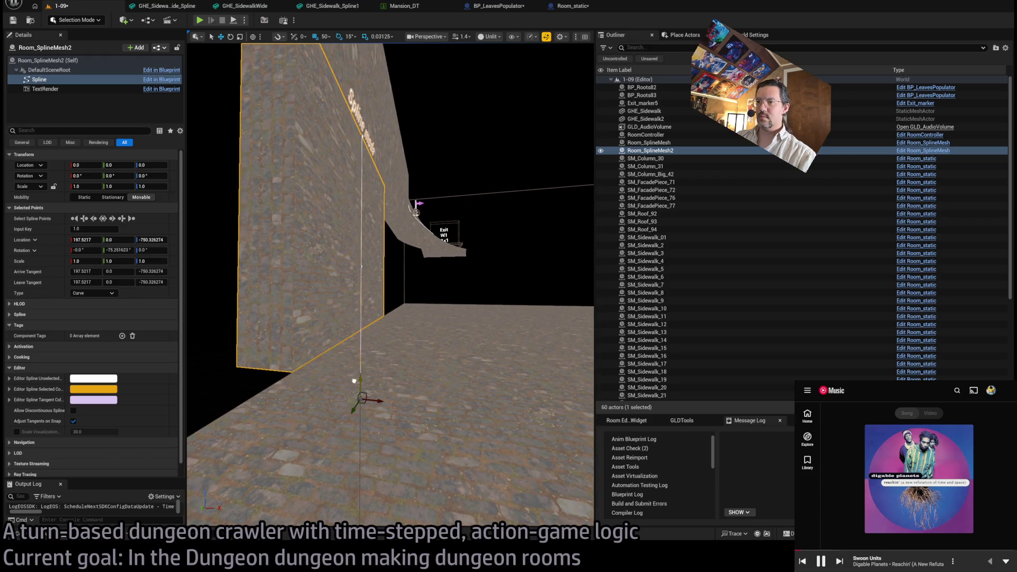
{"action": "mouse_move", "coordinate": [371, 212]}
{"action": "left_mouse_down"}
{"action": "mouse_move", "coordinate": [389, 212]}
{"action": "mouse_move", "coordinate": [379, 211]}
{"action": "left_mouse_up"}
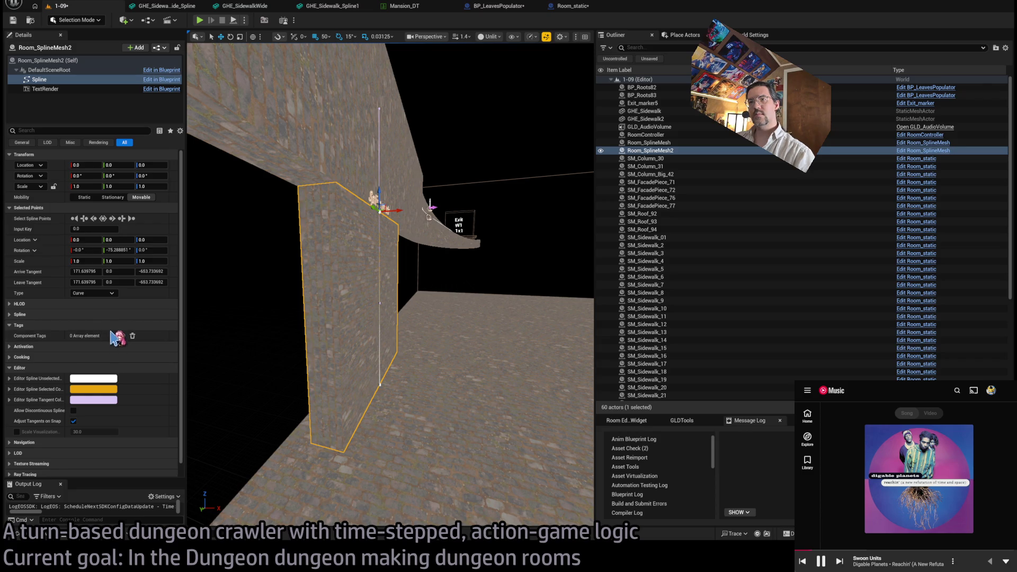
{"action": "left_click", "coordinate": [382, 386]}
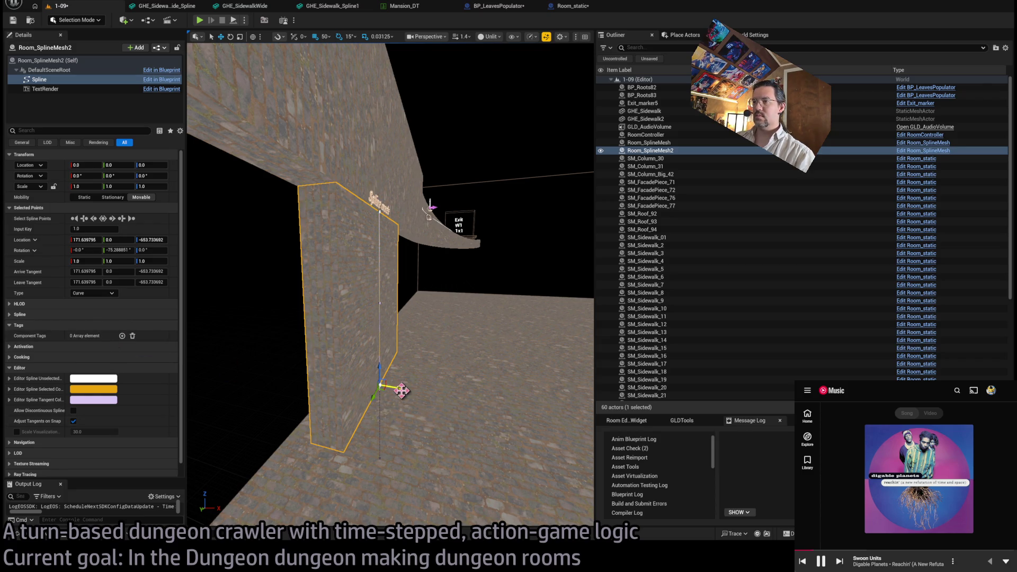
{"action": "left_click_drag", "start_coordinate": [386, 455], "coordinate": [524, 396]}
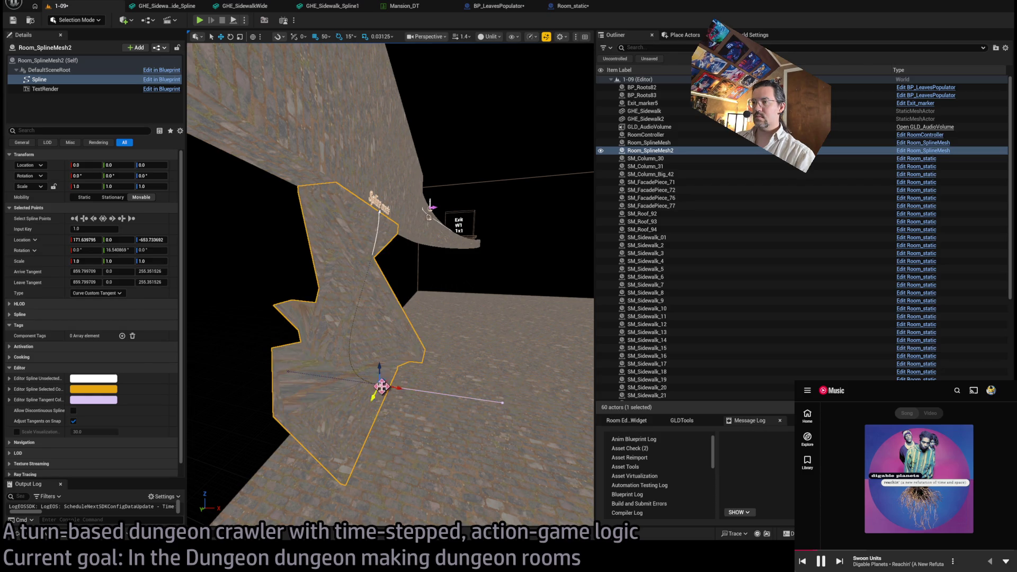
{"action": "left_click_drag", "start_coordinate": [380, 386], "coordinate": [436, 411]}
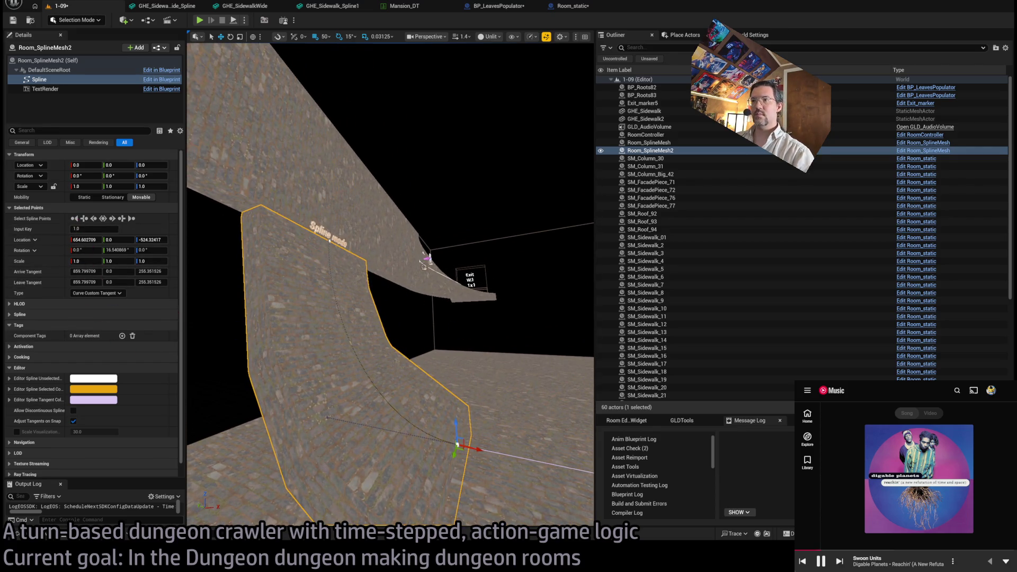
- Refine another spline point to finish the downward curve, then save level 1-09
{"action": "left_click", "coordinate": [310, 312]}
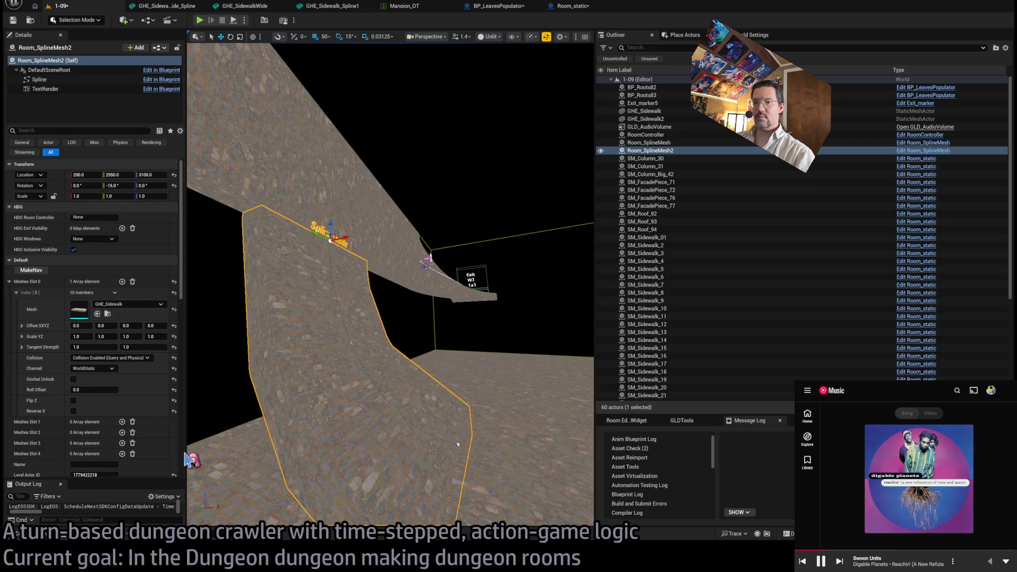
{"action": "left_click_drag", "start_coordinate": [371, 275], "coordinate": [329, 241]}
{"action": "left_click_drag", "start_coordinate": [424, 408], "coordinate": [430, 417]}
{"action": "left_click", "coordinate": [417, 409]}
{"action": "key", "text": "f"}
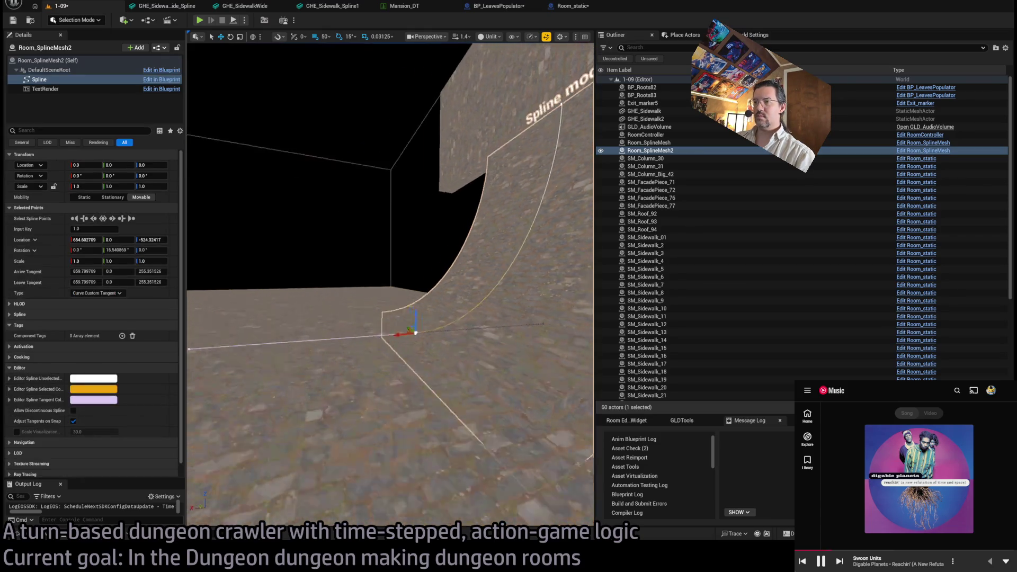
{"action": "mouse_move", "coordinate": [380, 342]}
{"action": "left_mouse_down"}
{"action": "mouse_move", "coordinate": [384, 321]}
{"action": "mouse_move", "coordinate": [365, 344]}
{"action": "mouse_move", "coordinate": [392, 323]}
{"action": "mouse_move", "coordinate": [381, 303]}
{"action": "left_mouse_up"}
{"action": "key", "text": "ctrl+s"}
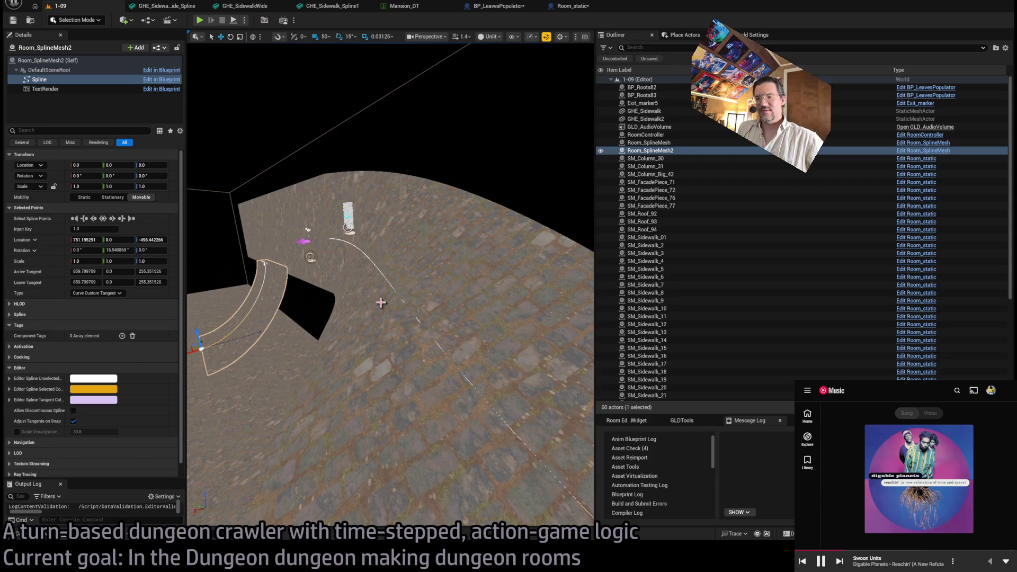
- Inspect GHE_Floor from GothicHorror/Meshes/Floor, then reopen that Floor folder in the level
{"action": "left_click", "coordinate": [38, 539]}
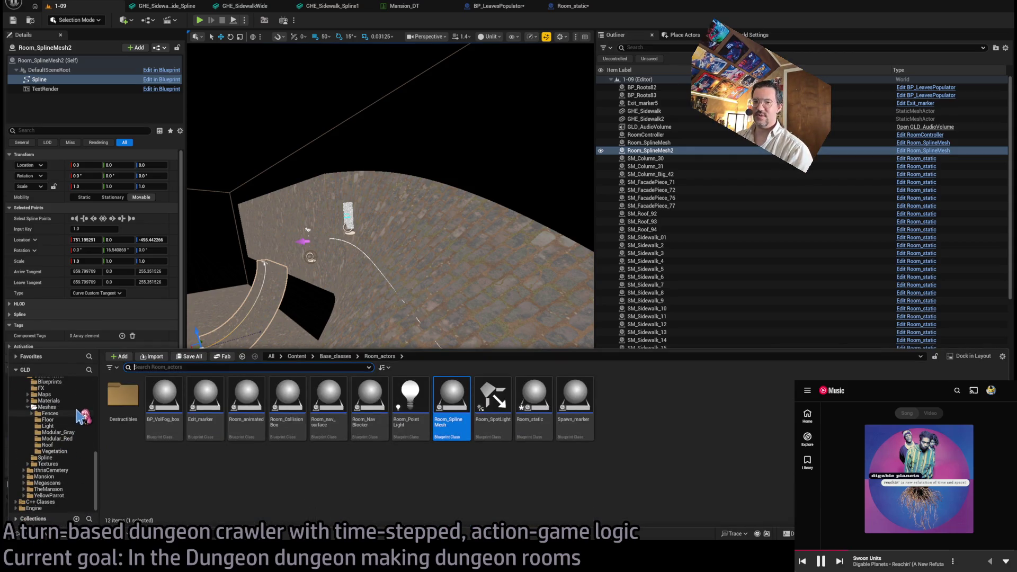
{"action": "scroll", "coordinate": [83, 419], "scroll_direction": "up", "scroll_amount": 2}
{"action": "left_click", "coordinate": [56, 445]}
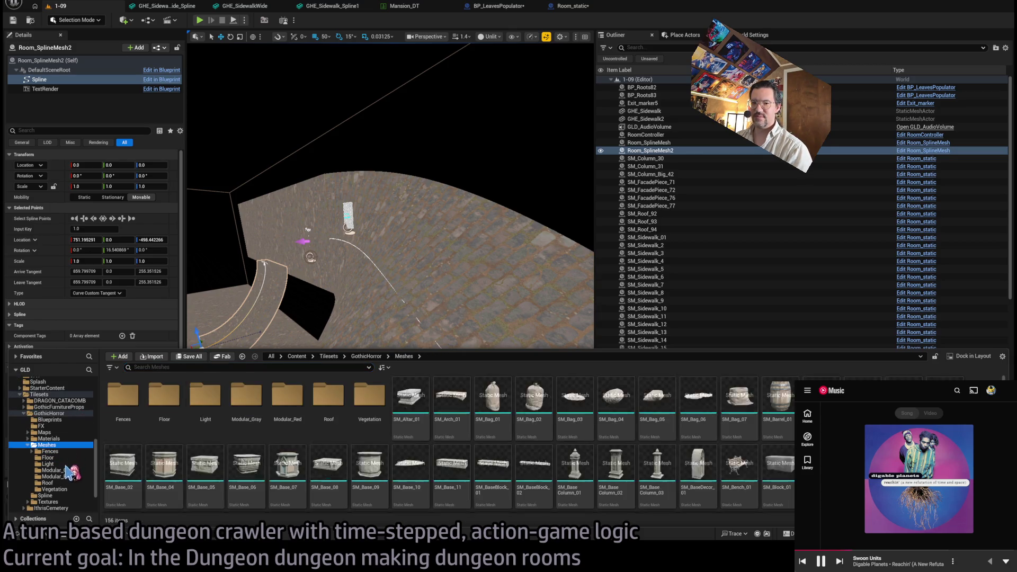
{"action": "double_click", "coordinate": [164, 398]}
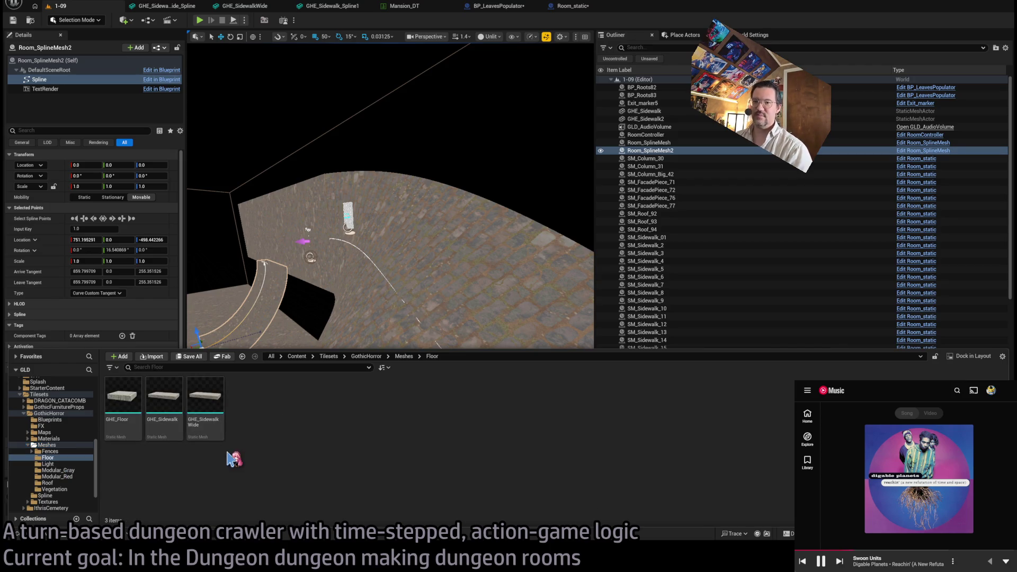
{"action": "double_click", "coordinate": [129, 400]}
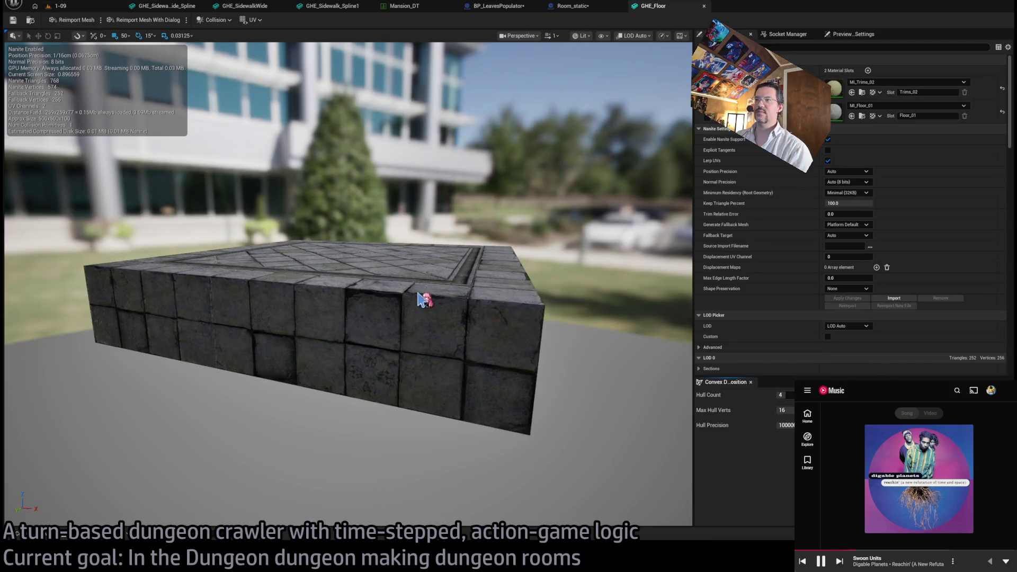
{"action": "mouse_move", "coordinate": [424, 300]}
{"action": "left_mouse_down"}
{"action": "mouse_move", "coordinate": [382, 313]}
{"action": "mouse_move", "coordinate": [366, 366]}
{"action": "mouse_move", "coordinate": [355, 286]}
{"action": "mouse_move", "coordinate": [350, 345]}
{"action": "mouse_move", "coordinate": [350, 281]}
{"action": "mouse_move", "coordinate": [352, 355]}
{"action": "mouse_move", "coordinate": [439, 281]}
{"action": "left_mouse_up"}
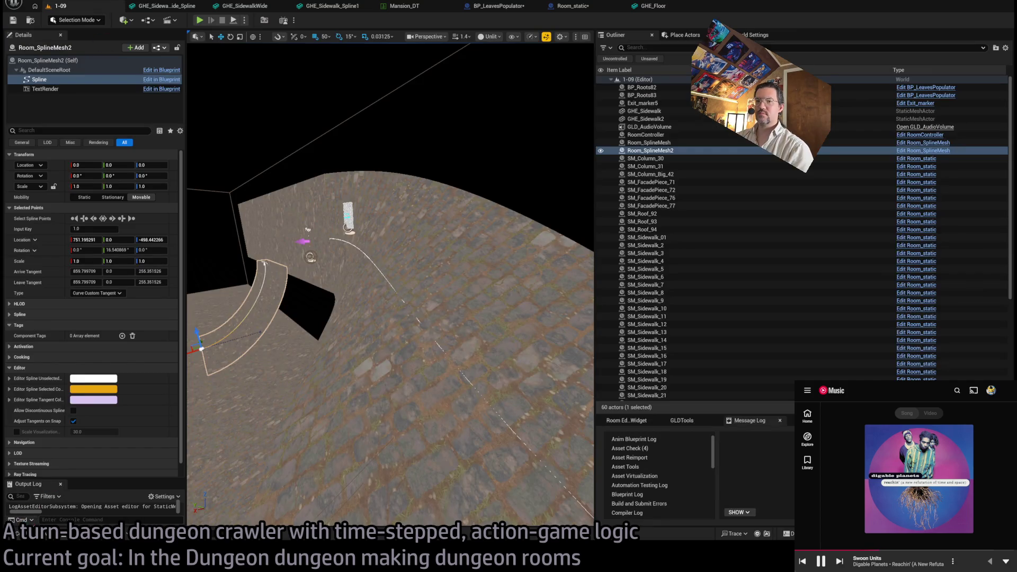
{"action": "left_click", "coordinate": [32, 534]}
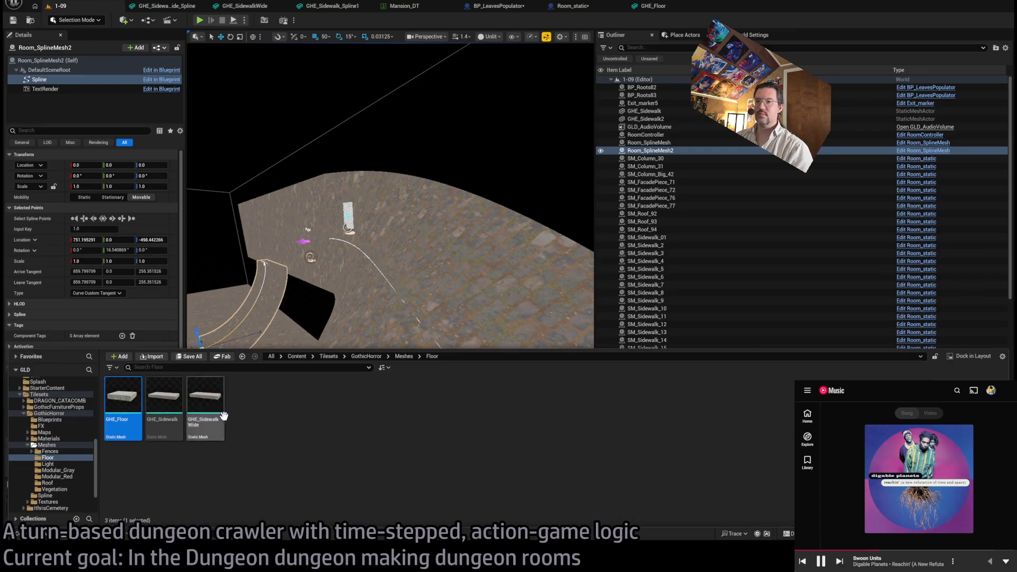
{"action": "mouse_move", "coordinate": [142, 406]}
{"action": "left_mouse_down"}
{"action": "mouse_move", "coordinate": [190, 133]}
{"action": "mouse_move", "coordinate": [186, 196]}
{"action": "mouse_move", "coordinate": [217, 124]}
{"action": "mouse_move", "coordinate": [200, 115]}
{"action": "mouse_move", "coordinate": [216, 262]}
{"action": "mouse_move", "coordinate": [204, 247]}
{"action": "mouse_move", "coordinate": [298, 333]}
{"action": "mouse_move", "coordinate": [288, 299]}
{"action": "mouse_move", "coordinate": [421, 291]}
{"action": "mouse_move", "coordinate": [449, 311]}
{"action": "left_mouse_up"}
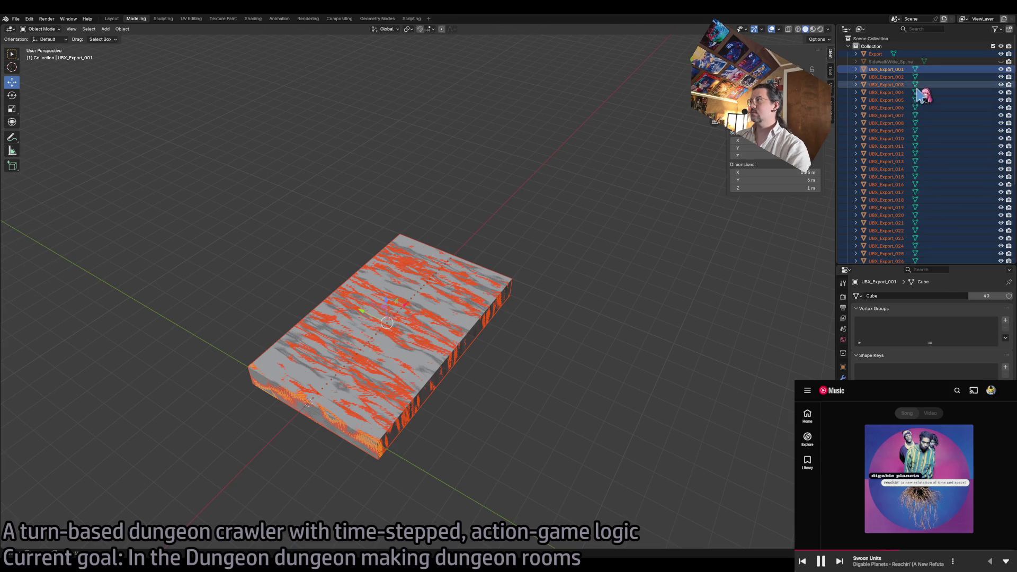
- Rename the Export object to Sidewalk_spline in the Outliner
{"action": "double_click", "coordinate": [875, 54]}
{"action": "type", "text": "Sidewalk_sp"}
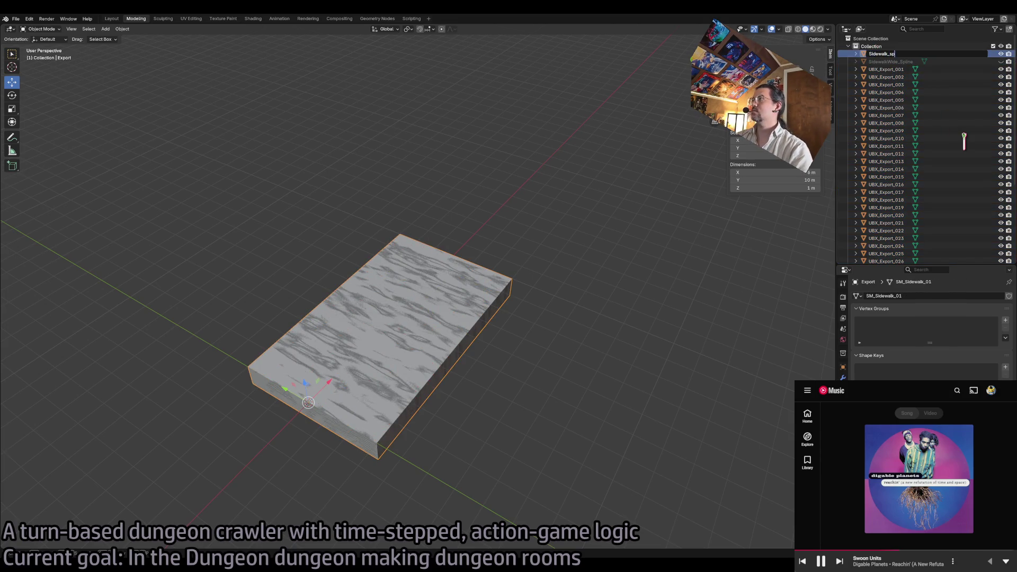
{"action": "type", "text": "line"}
{"action": "key", "text": "Return"}
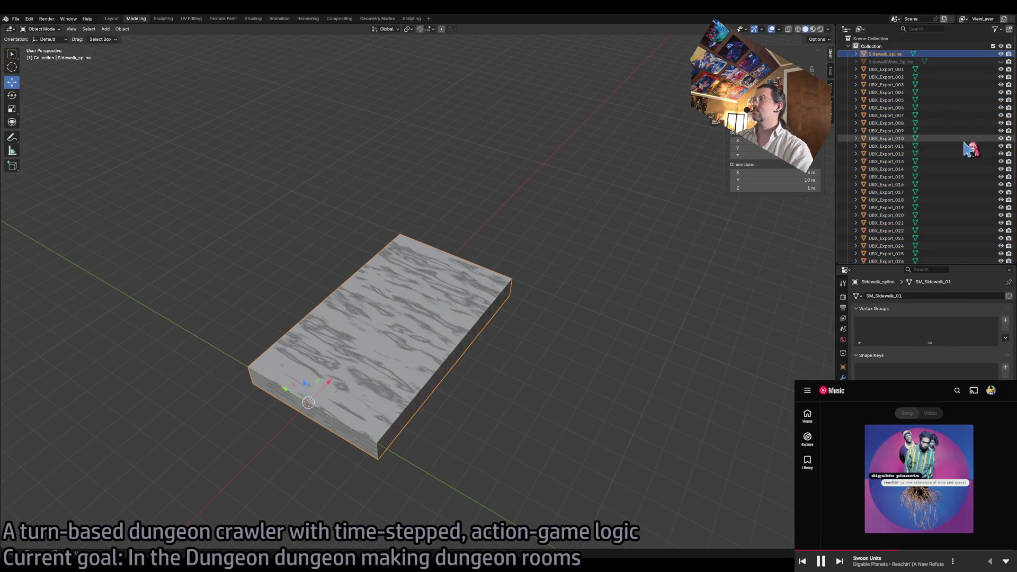
- Hide Sidewalk_spline and the UBX_Export sidewalk slabs
{"action": "left_click_drag", "start_coordinate": [1001, 54], "coordinate": [1003, 287]}
{"action": "scroll", "coordinate": [1003, 177], "scroll_direction": "down", "scroll_amount": 5}
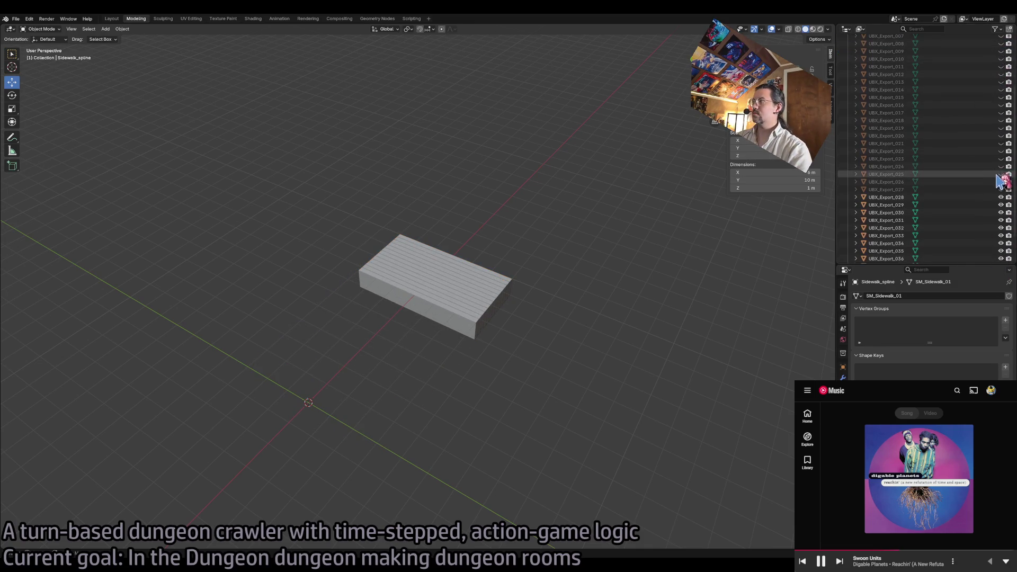
{"action": "left_click_drag", "start_coordinate": [1003, 175], "coordinate": [1001, 264]}
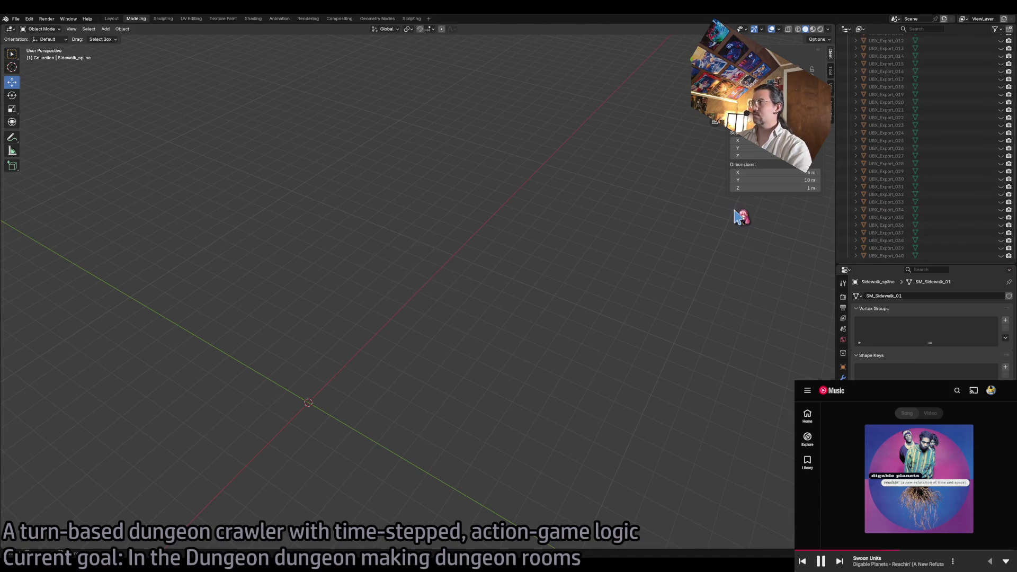
{"action": "scroll", "coordinate": [897, 220], "scroll_direction": "up", "scroll_amount": 6}
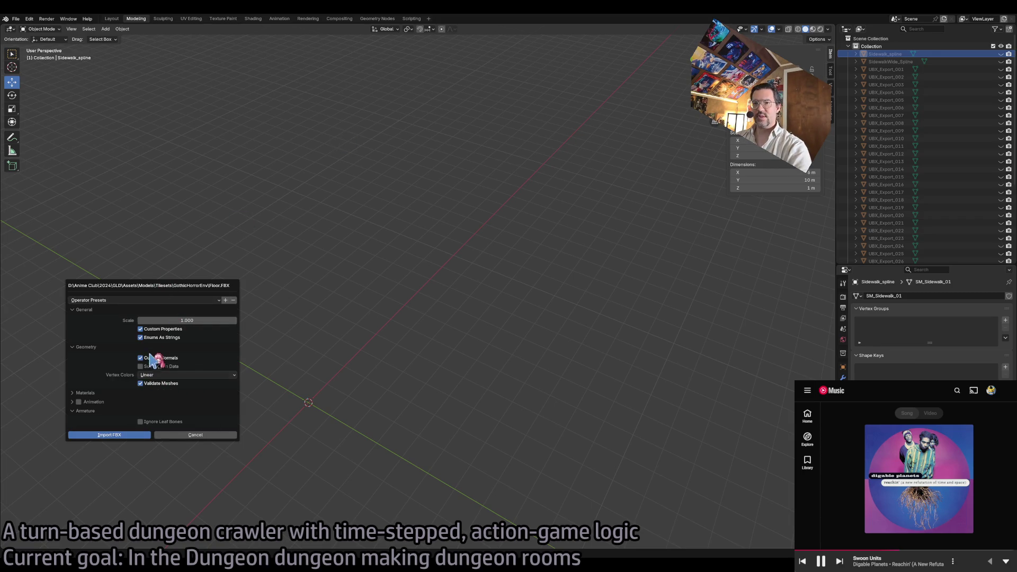
- Import Floor.FBX and rotate the GHE_Floor slab 90° around Z
{"action": "left_click", "coordinate": [107, 434]}
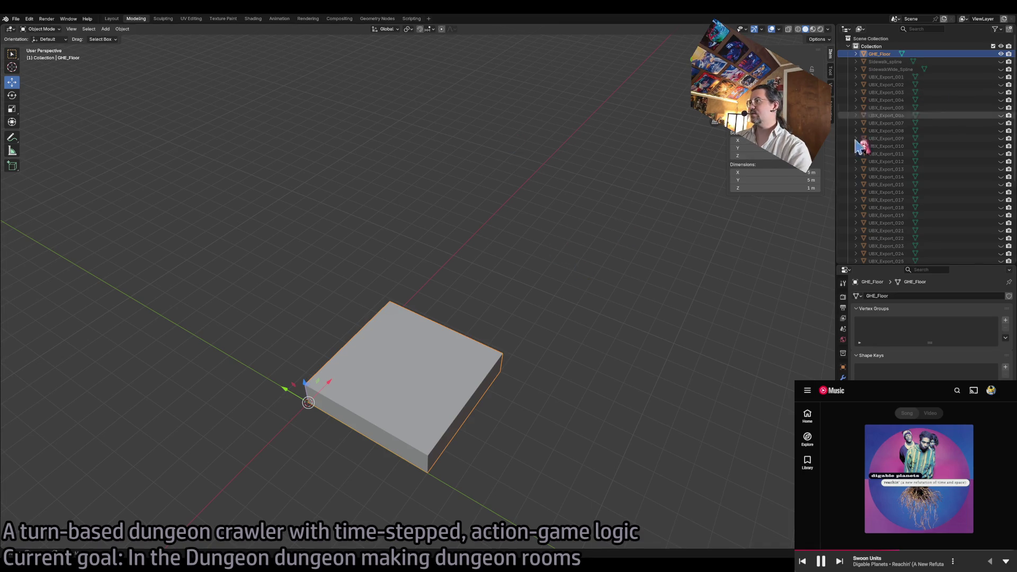
{"action": "key", "text": "r"}
{"action": "key", "text": "Escape"}
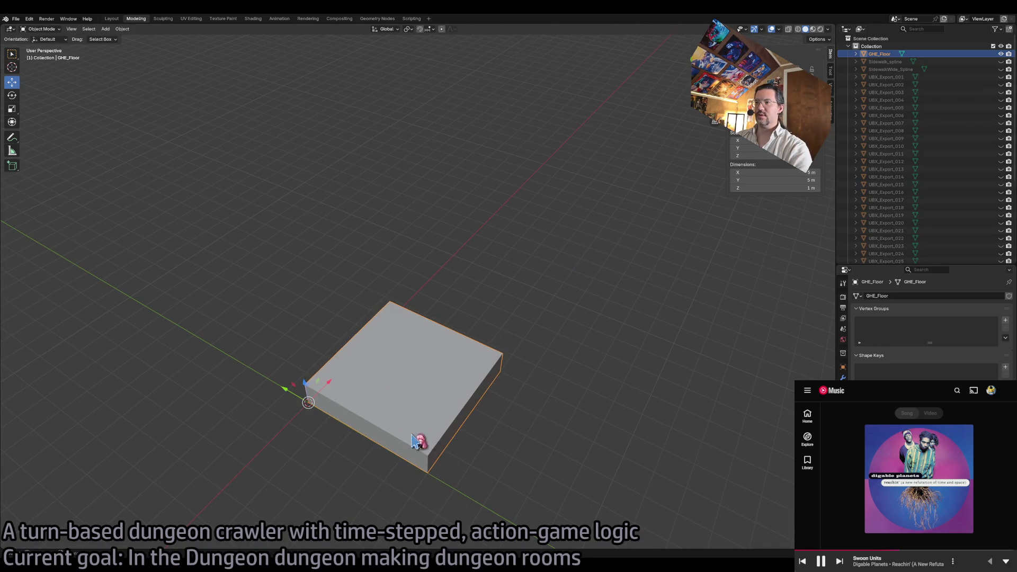
{"action": "key", "text": "shift+space"}
{"action": "left_click", "coordinate": [313, 423]}
{"action": "mouse_move", "coordinate": [313, 424]}
{"action": "left_mouse_down"}
{"action": "mouse_move", "coordinate": [341, 427]}
{"action": "mouse_move", "coordinate": [373, 409]}
{"action": "mouse_move", "coordinate": [450, 330]}
{"action": "left_mouse_up"}
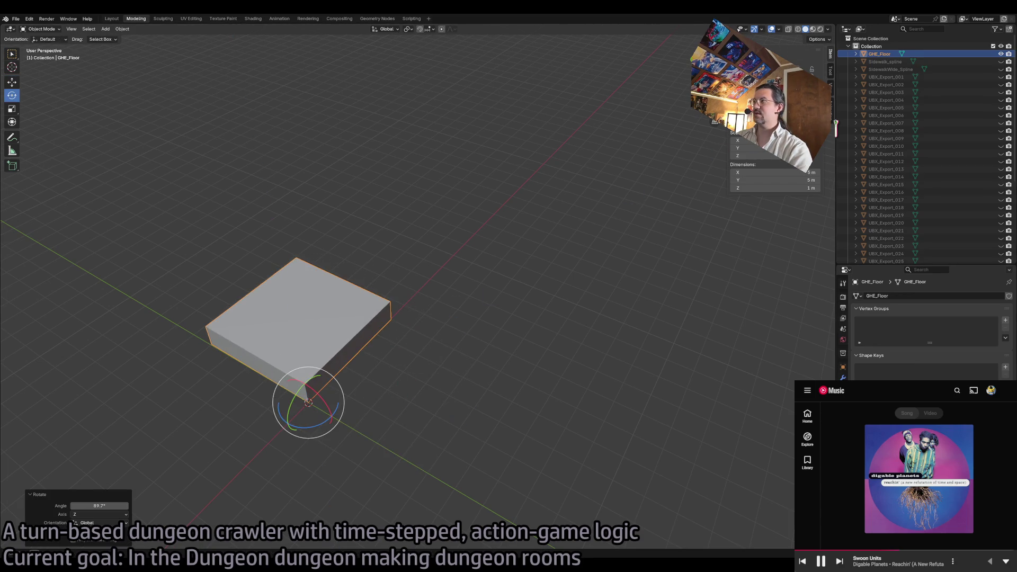
- Shift the GHE_Floor slab along the Y axis with the Move tool
{"action": "key", "text": "g"}
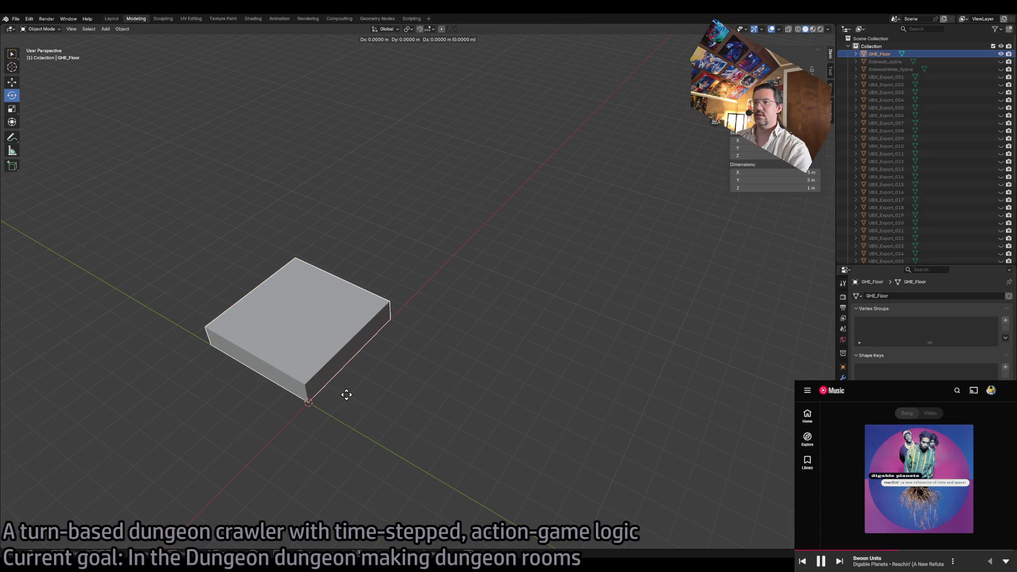
{"action": "left_click", "coordinate": [347, 395]}
{"action": "key", "text": "shift+space"}
{"action": "key", "text": "g"}
{"action": "mouse_move", "coordinate": [298, 401]}
{"action": "left_mouse_down"}
{"action": "mouse_move", "coordinate": [351, 438]}
{"action": "mouse_move", "coordinate": [344, 423]}
{"action": "left_mouse_up"}
{"action": "right_click", "coordinate": [363, 438]}
{"action": "left_click", "coordinate": [363, 438]}
{"action": "right_click", "coordinate": [350, 415]}
{"action": "key", "text": "Escape"}
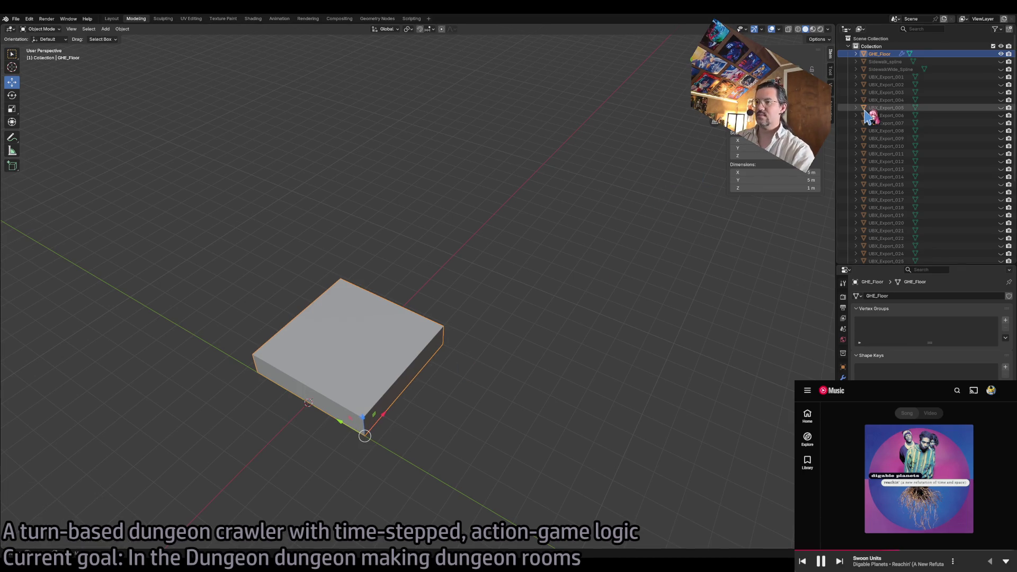
{"action": "left_click", "coordinate": [124, 29]}
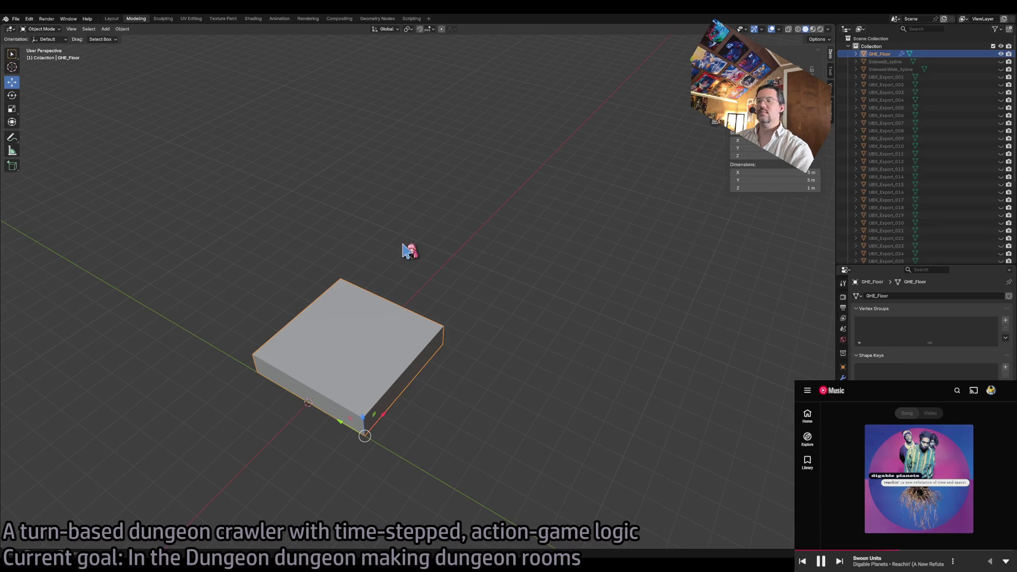
- Lower the GHE_Floor slab about 1 m along Z
{"action": "scroll", "coordinate": [395, 275], "scroll_direction": "up", "scroll_amount": 2}
{"action": "scroll", "coordinate": [371, 296], "scroll_direction": "down", "scroll_amount": 2}
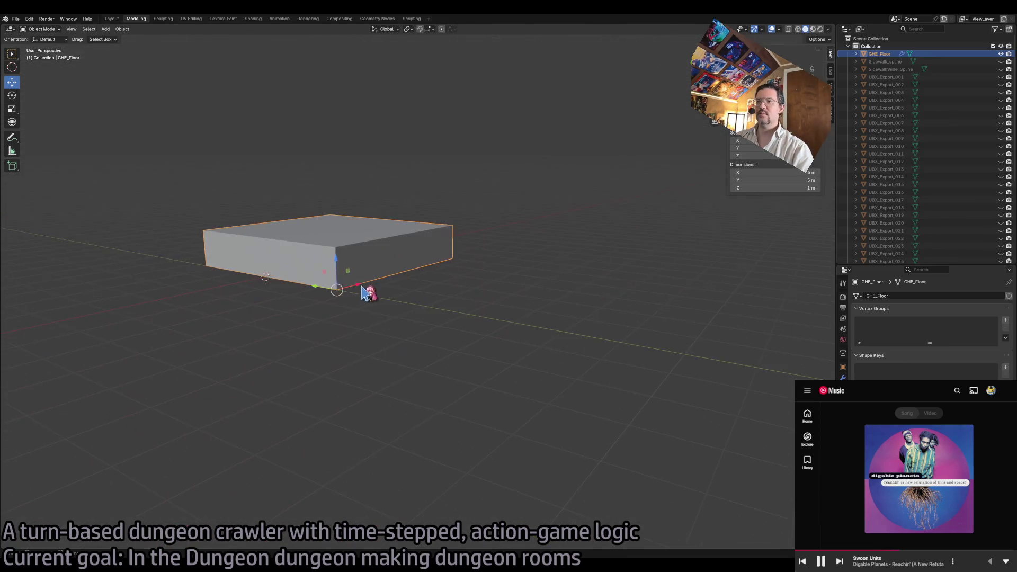
{"action": "left_click_drag", "start_coordinate": [339, 278], "coordinate": [333, 313]}
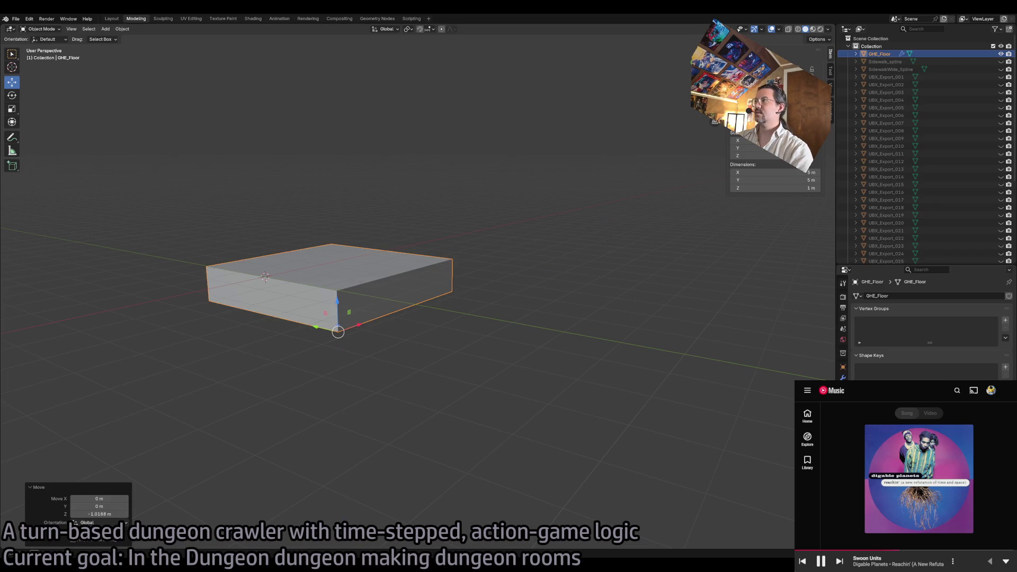
{"action": "left_click", "coordinate": [328, 287]}
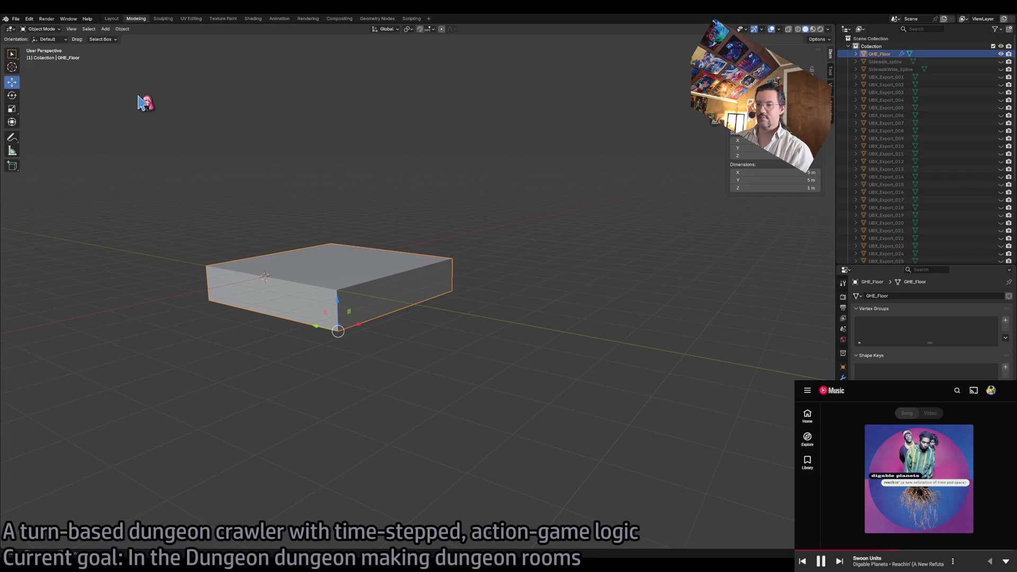
{"action": "scroll", "coordinate": [374, 212], "scroll_direction": "up", "scroll_amount": 5}
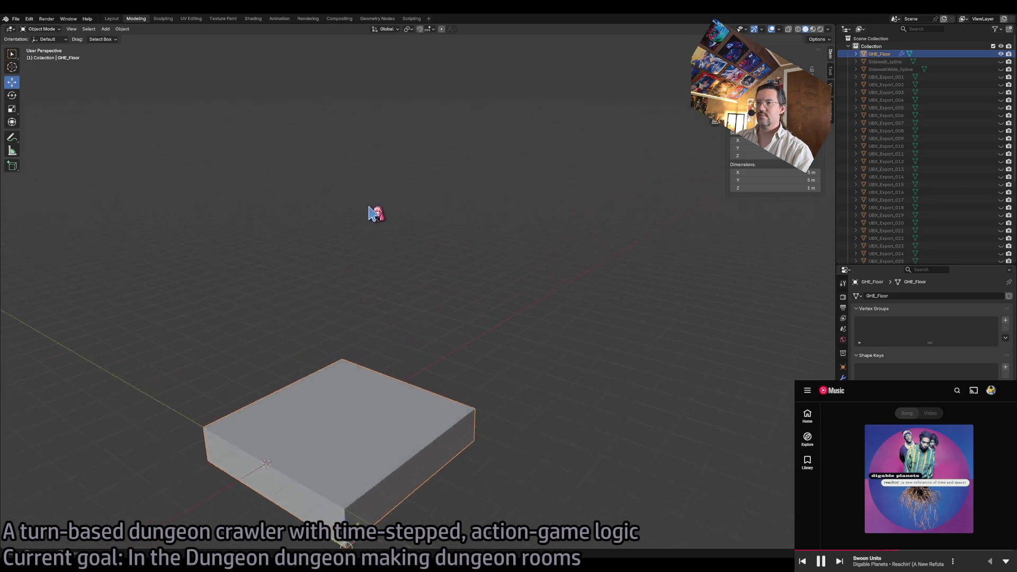
{"action": "scroll", "coordinate": [374, 214], "scroll_direction": "down", "scroll_amount": 5}
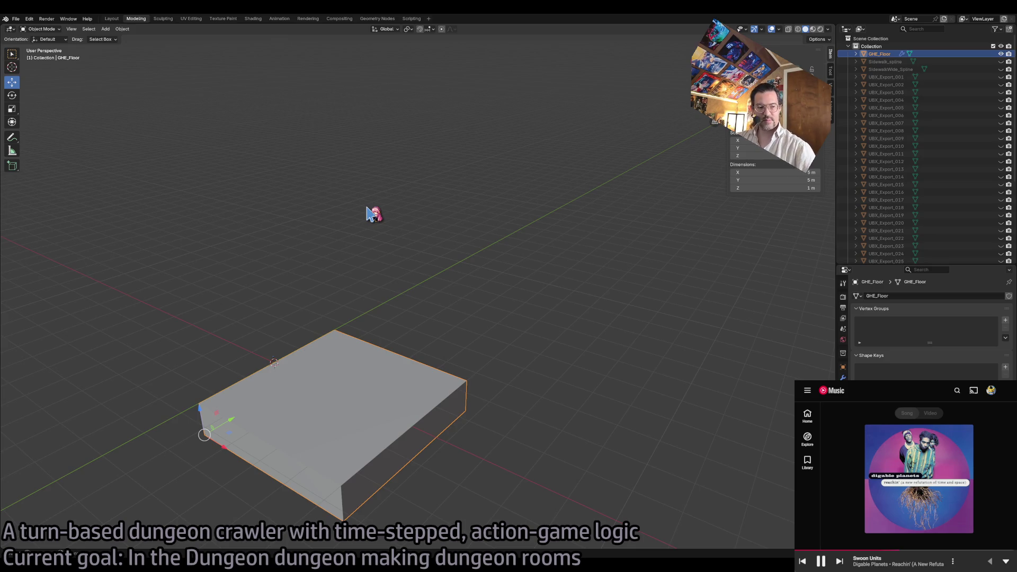
{"action": "mouse_move", "coordinate": [367, 208]}
{"action": "left_mouse_down"}
{"action": "mouse_move", "coordinate": [434, 278]}
{"action": "mouse_move", "coordinate": [445, 279]}
{"action": "mouse_move", "coordinate": [473, 213]}
{"action": "left_mouse_up"}
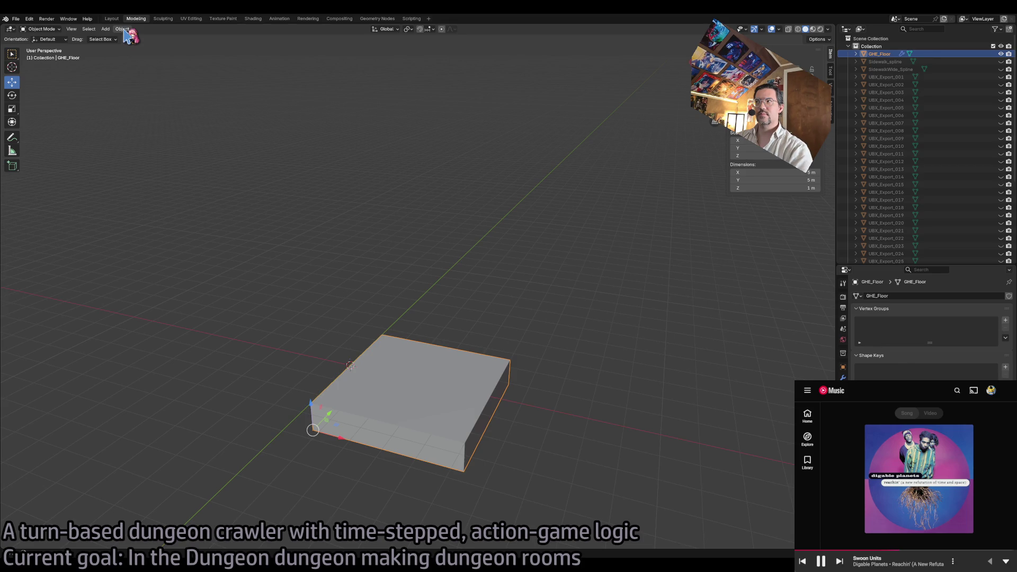
- Move the GHE_Floor origin to the 3D cursor
{"action": "left_click", "coordinate": [124, 29]}
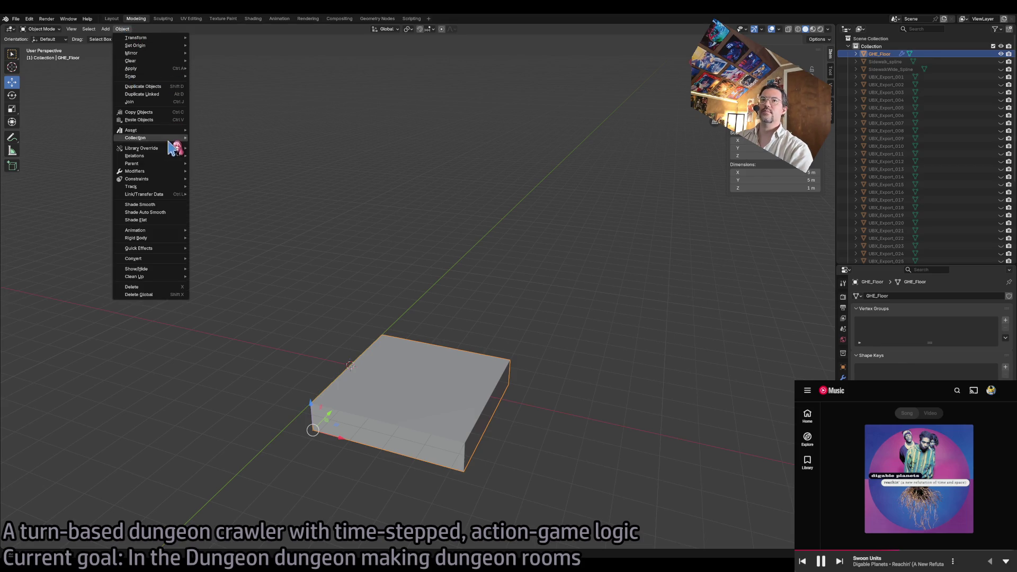
{"action": "mouse_move", "coordinate": [159, 45]}
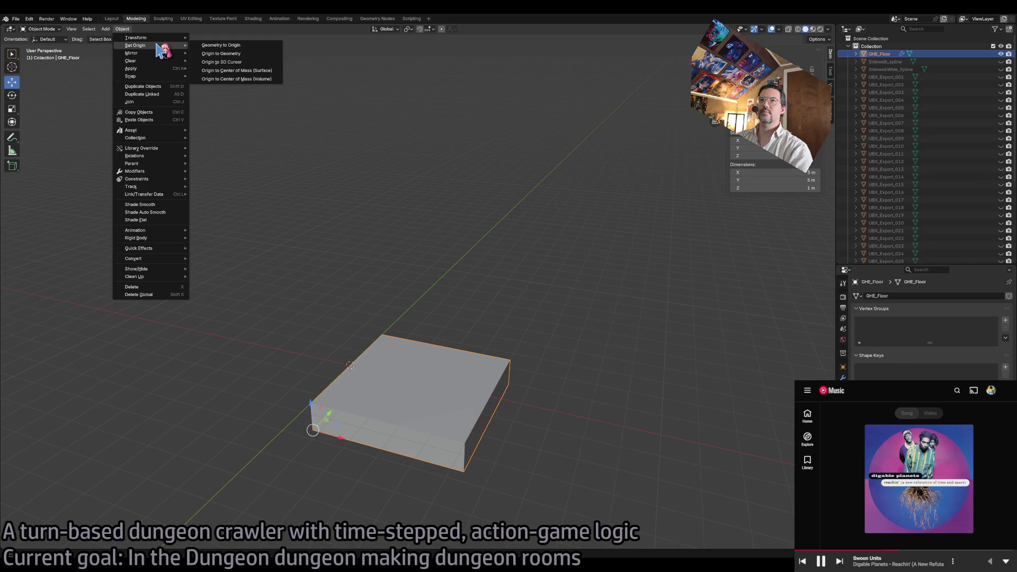
{"action": "left_click", "coordinate": [240, 63]}
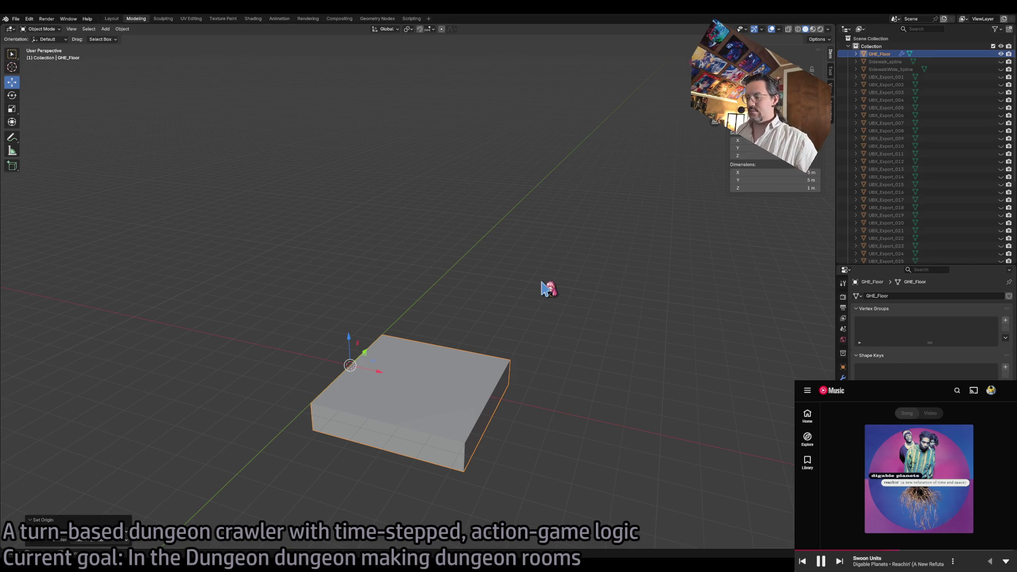
- Duplicate the floor slab and place the copy about 5 m along X beside it
{"action": "left_click", "coordinate": [546, 289]}
{"action": "left_click", "coordinate": [488, 401]}
{"action": "key", "text": "shift+d"}
{"action": "right_click", "coordinate": [448, 391]}
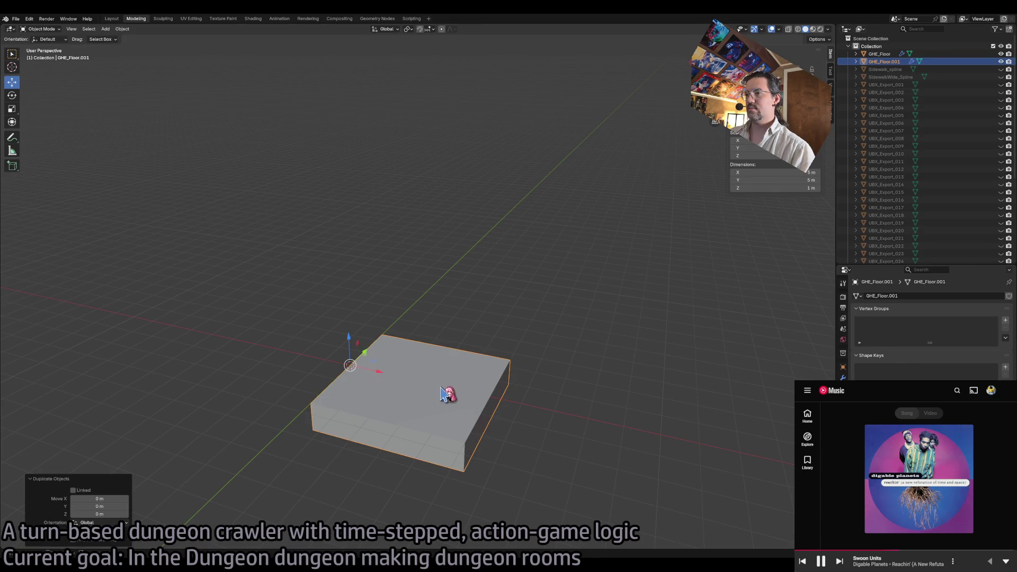
{"action": "key", "text": "g"}
{"action": "key", "text": "x"}
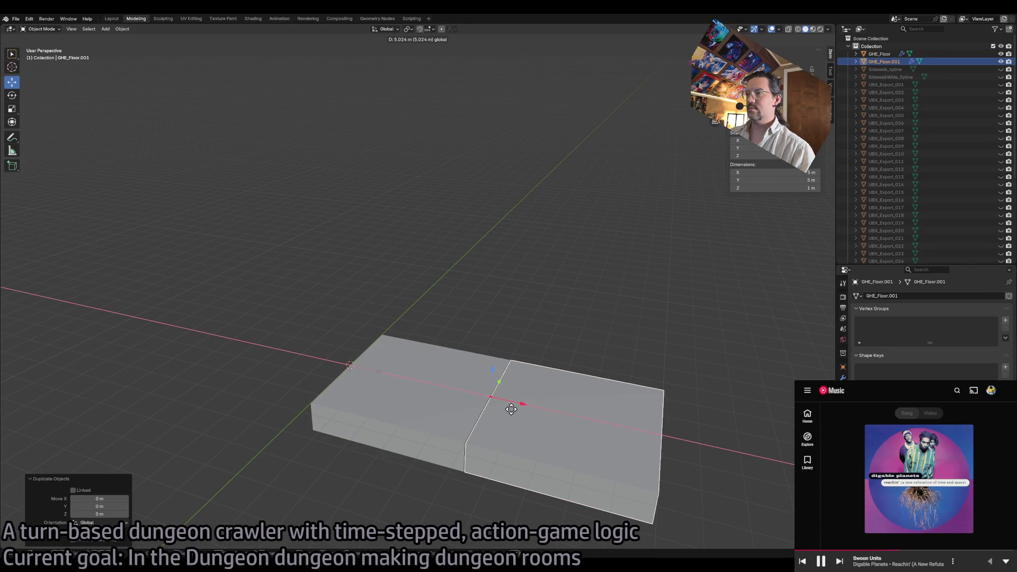
{"action": "left_click", "coordinate": [512, 405]}
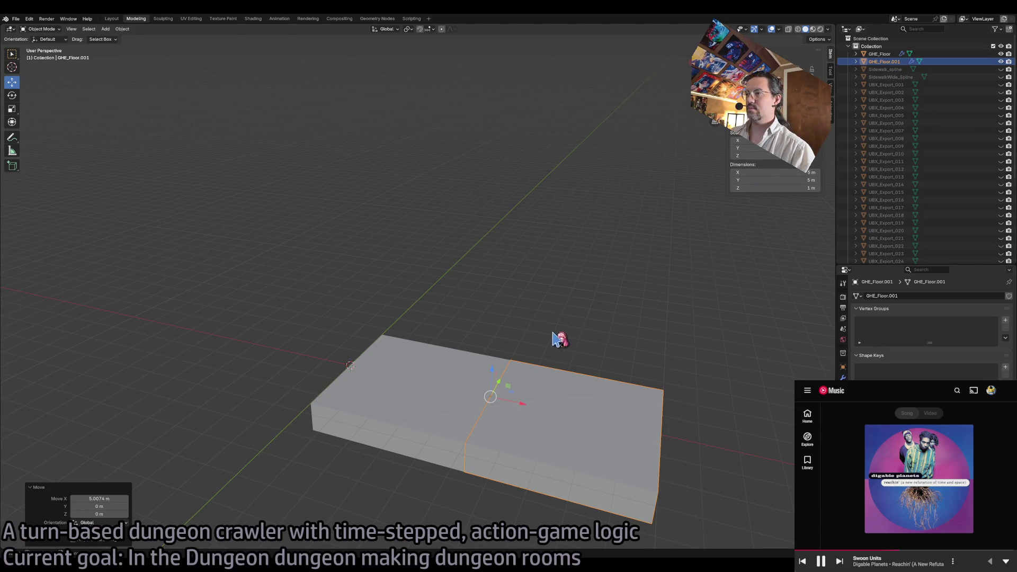
- Hide the GHE_Floor.001 copy using its Outliner eye icon
{"action": "scroll", "coordinate": [568, 331], "scroll_direction": "up", "scroll_amount": 5}
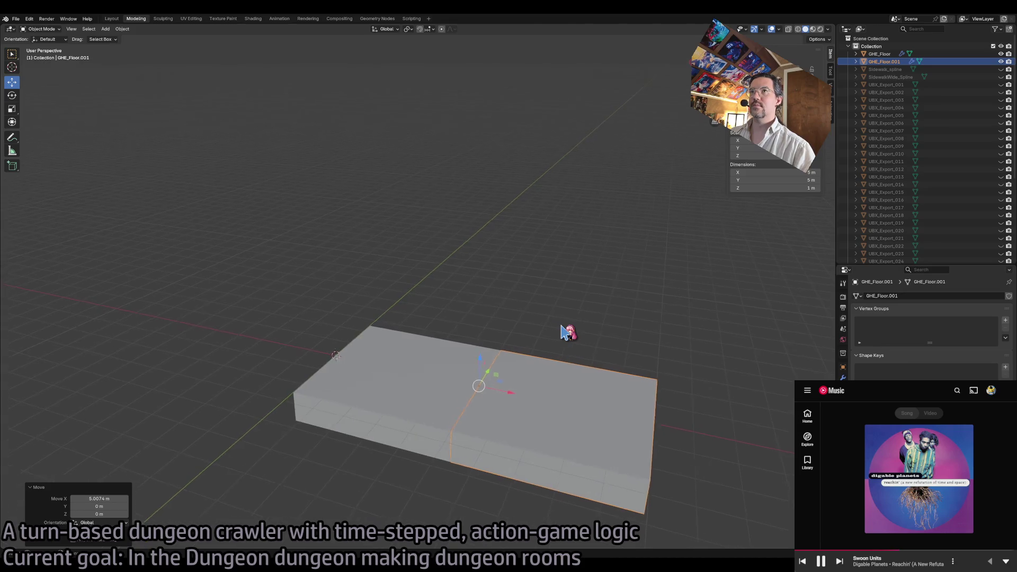
{"action": "scroll", "coordinate": [546, 297], "scroll_direction": "down", "scroll_amount": 3}
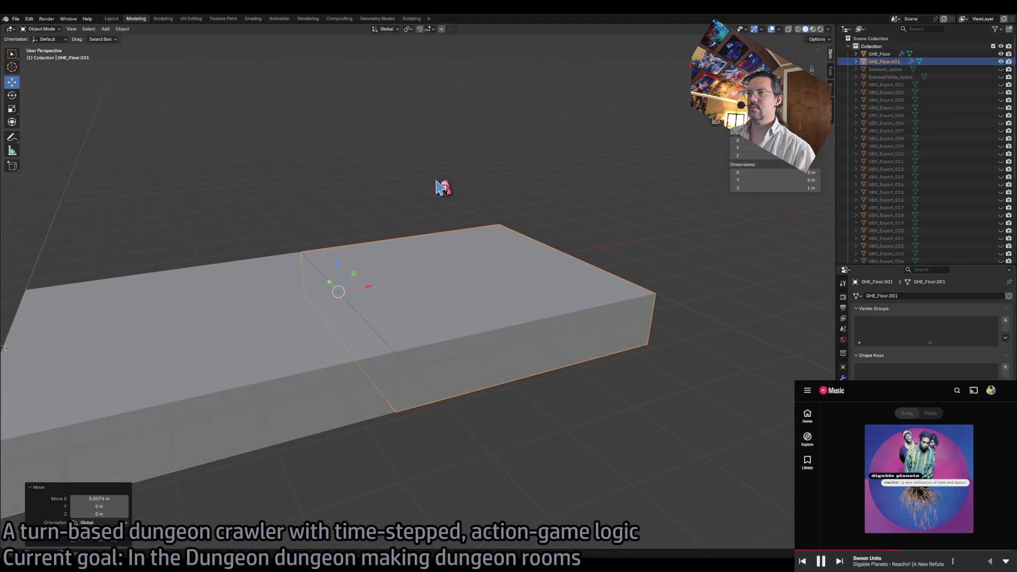
{"action": "scroll", "coordinate": [441, 186], "scroll_direction": "up", "scroll_amount": 3}
{"action": "left_click", "coordinate": [311, 345]}
{"action": "scroll", "coordinate": [312, 344], "scroll_direction": "down", "scroll_amount": 2}
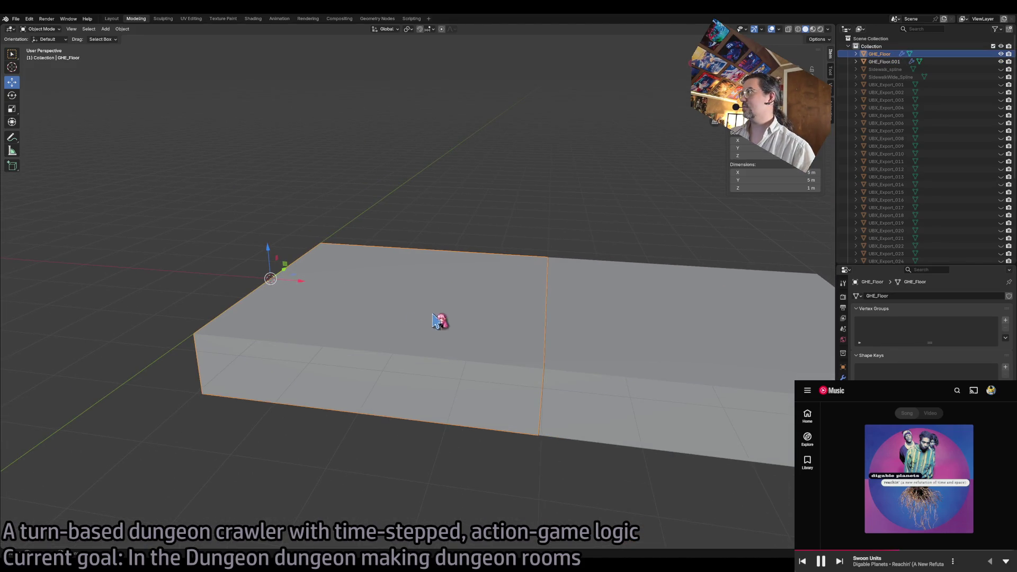
{"action": "left_click", "coordinate": [586, 316]}
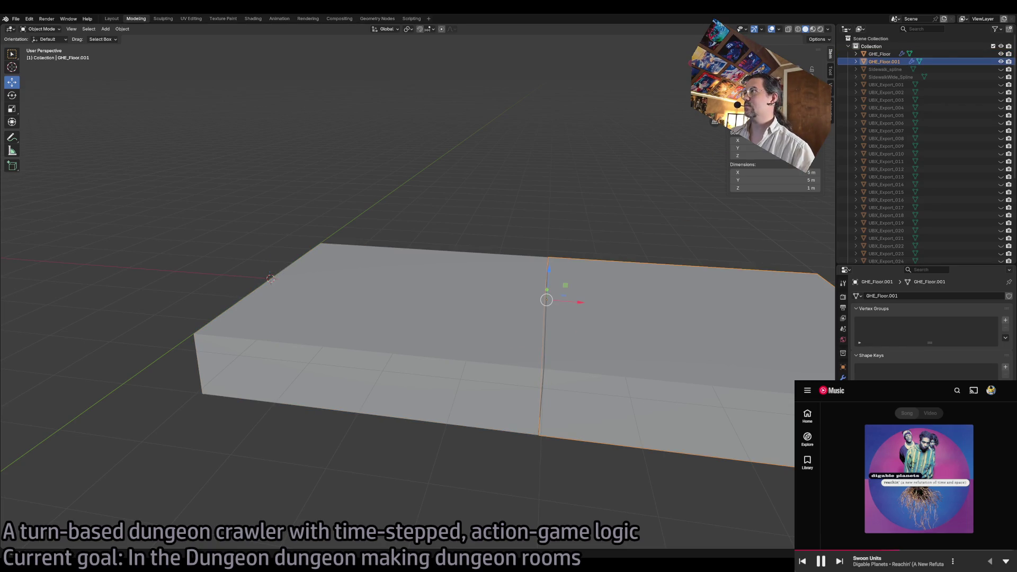
{"action": "left_click", "coordinate": [590, 245]}
{"action": "left_click", "coordinate": [455, 329]}
{"action": "left_click", "coordinate": [601, 313]}
{"action": "left_click", "coordinate": [1001, 62]}
- Enter Edit Mode on the left GHE_Floor slab
{"action": "left_click", "coordinate": [474, 310]}
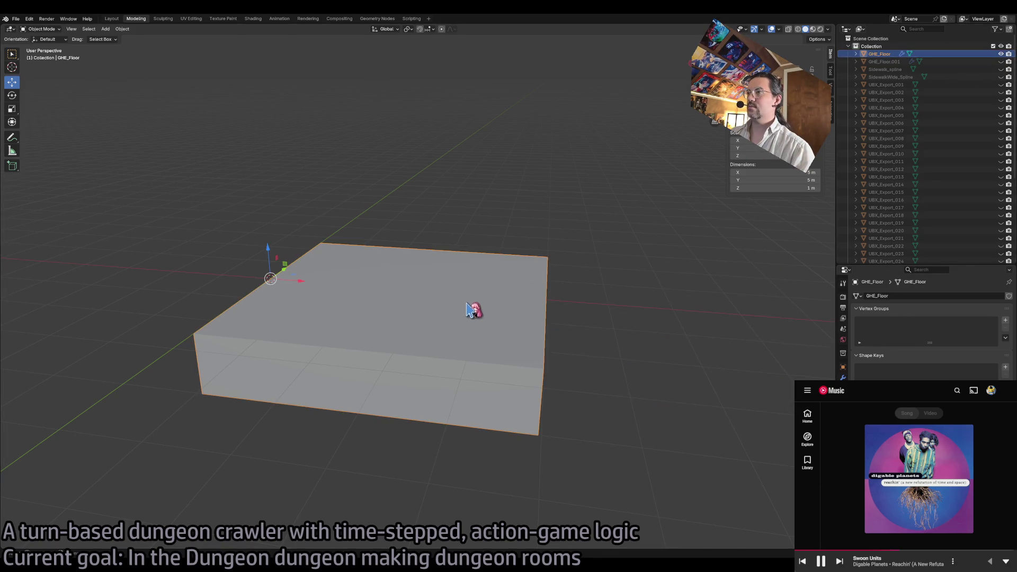
{"action": "key", "text": "Tab"}
{"action": "mouse_move", "coordinate": [561, 327]}
{"action": "left_mouse_down"}
{"action": "mouse_move", "coordinate": [475, 316]}
{"action": "mouse_move", "coordinate": [409, 331]}
{"action": "mouse_move", "coordinate": [289, 334]}
{"action": "left_mouse_up"}
- Delete the touching side faces of the GHE_Floor slab
{"action": "left_click", "coordinate": [239, 347]}
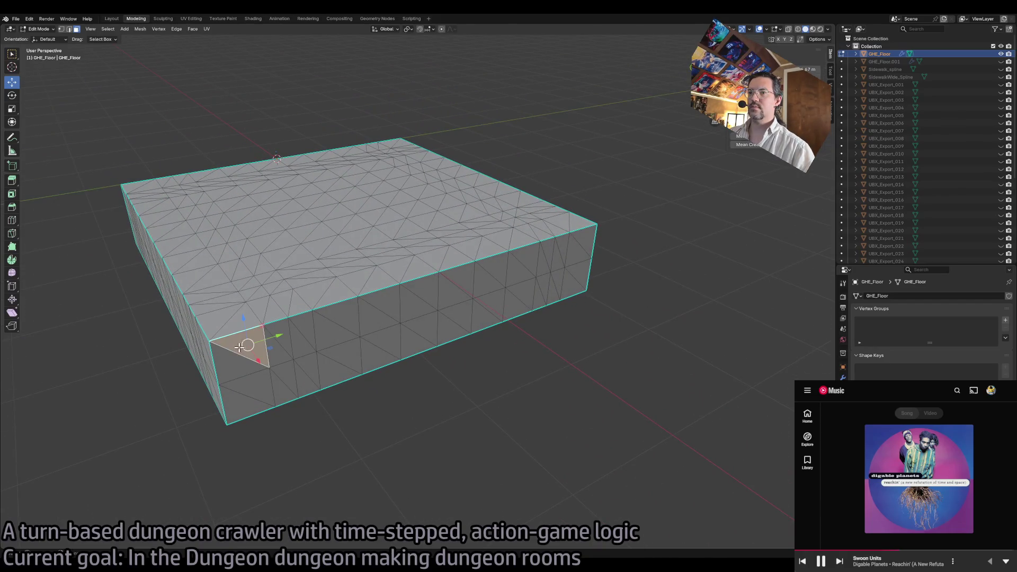
{"action": "left_click", "coordinate": [232, 366]}
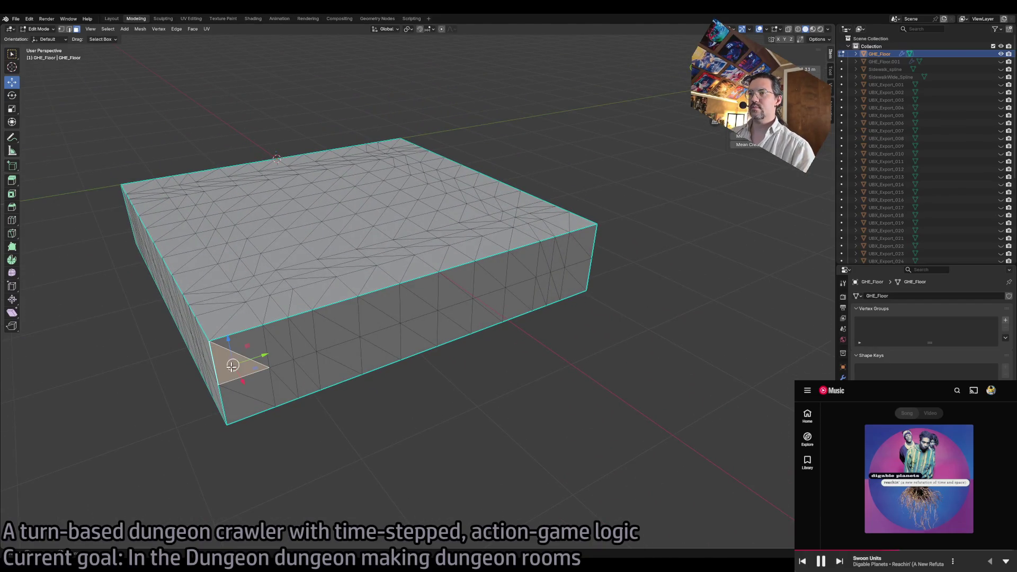
{"action": "left_click", "coordinate": [585, 236], "text": "ctrl"}
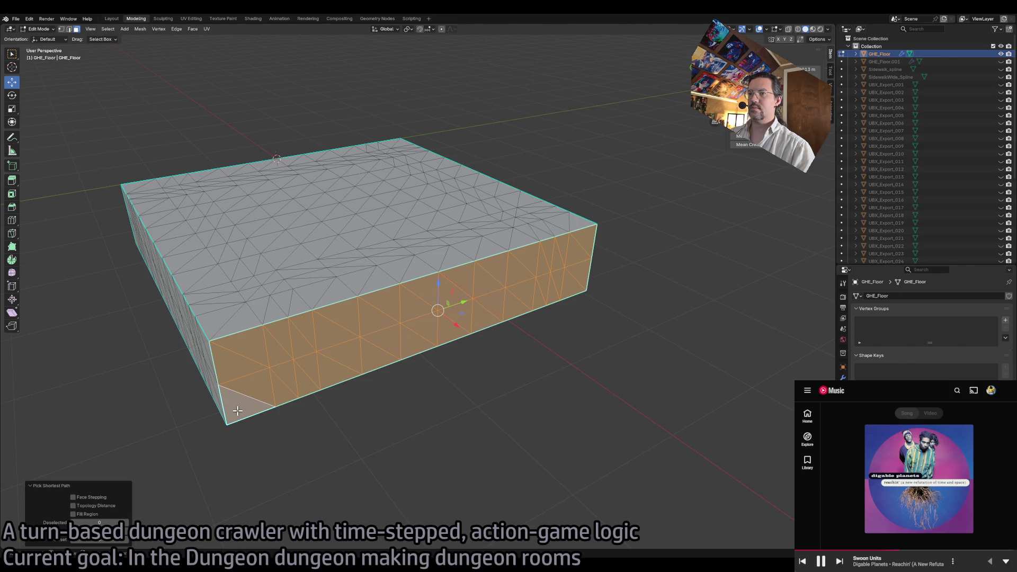
{"action": "left_click", "coordinate": [238, 411], "text": "ctrl+shift"}
{"action": "key", "text": "x"}
{"action": "left_click", "coordinate": [229, 420]}
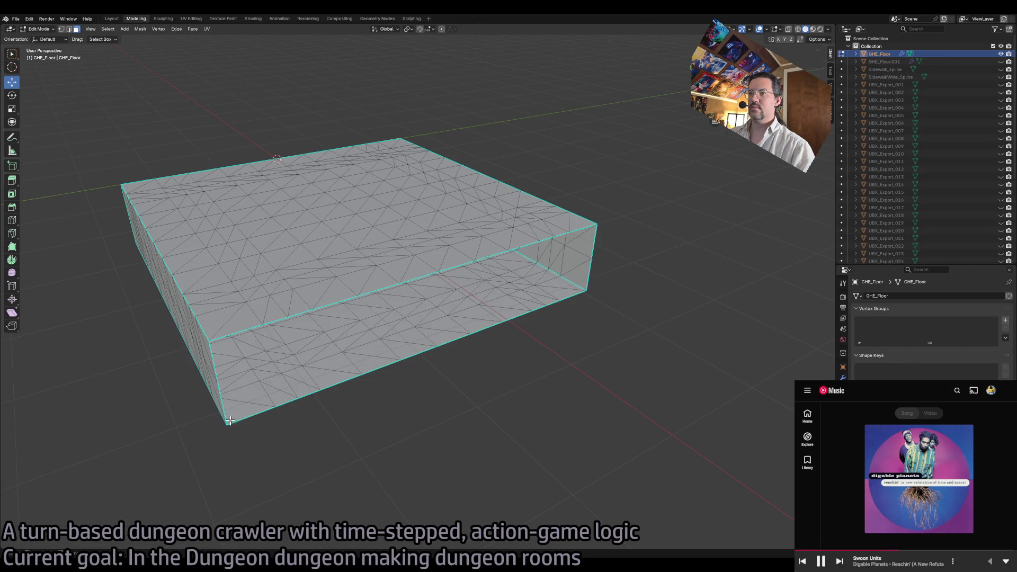
- Hide GHE_Floor, show GHE_Floor.001, and delete its inner side faces
{"action": "left_click", "coordinate": [1002, 54]}
{"action": "left_click", "coordinate": [1001, 62]}
{"action": "scroll", "coordinate": [604, 291], "scroll_direction": "down", "scroll_amount": 3}
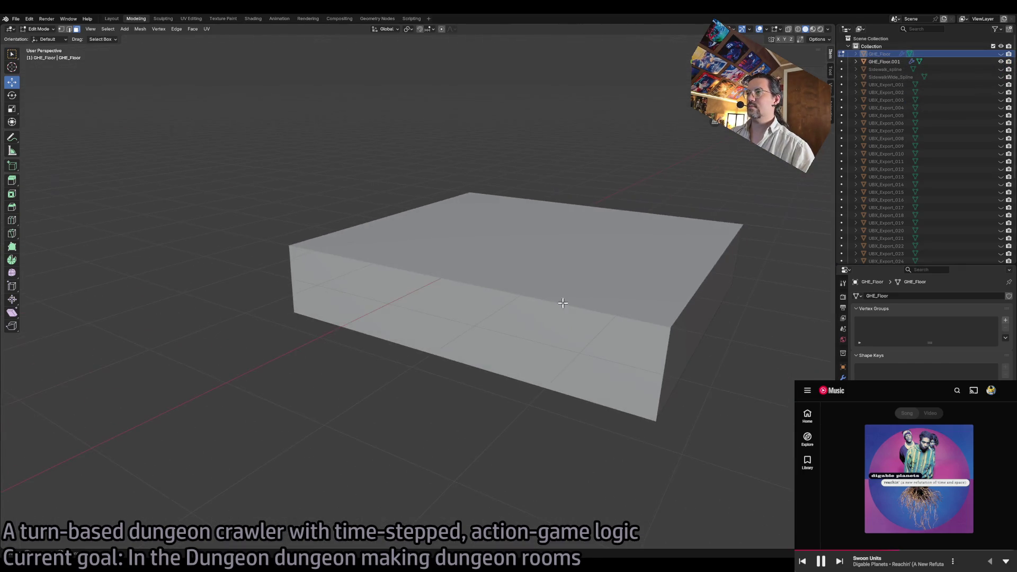
{"action": "key", "text": "Tab"}
{"action": "left_click", "coordinate": [621, 343]}
{"action": "key", "text": "Tab"}
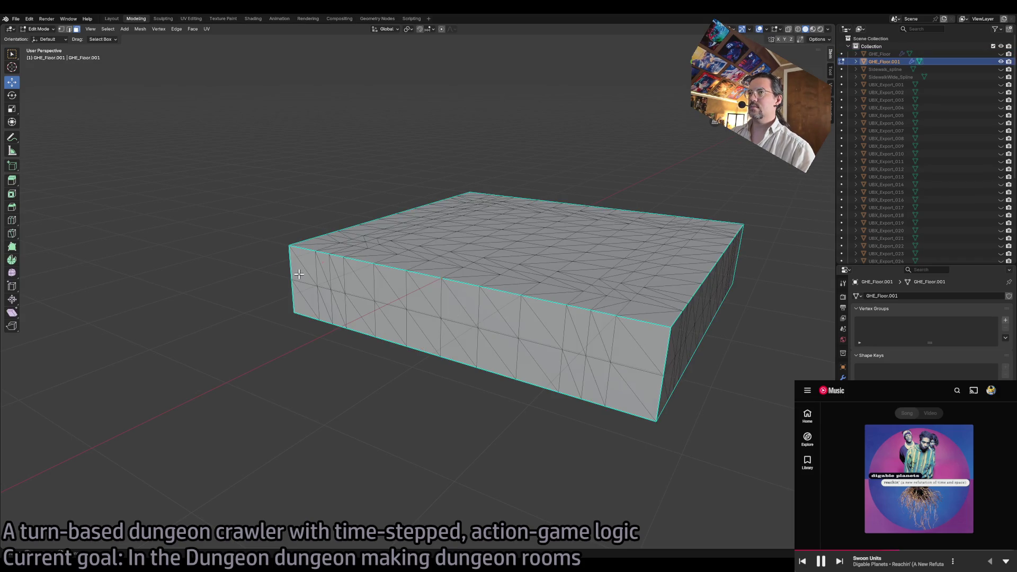
{"action": "left_click", "coordinate": [299, 274]}
{"action": "left_click", "coordinate": [605, 384], "text": "ctrl"}
{"action": "left_click", "coordinate": [299, 302], "text": "ctrl"}
{"action": "key", "text": "x"}
{"action": "left_click", "coordinate": [303, 301]}
- Unhide both slabs and join them with Ctrl+J into one 5 by 10 m GHE_Floor
{"action": "key", "text": "Tab"}
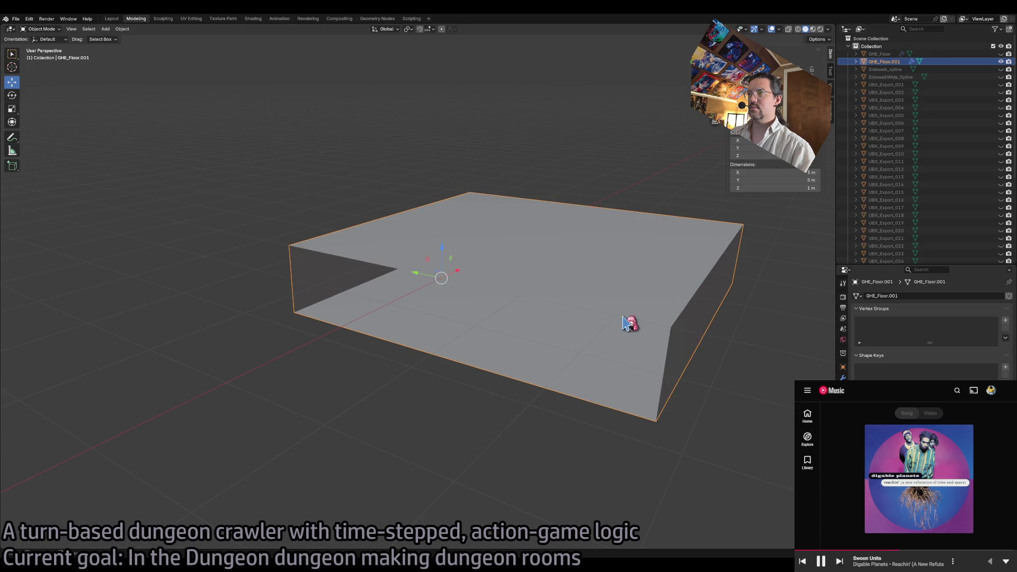
{"action": "key", "text": "alt+h"}
{"action": "scroll", "coordinate": [609, 273], "scroll_direction": "down", "scroll_amount": 3}
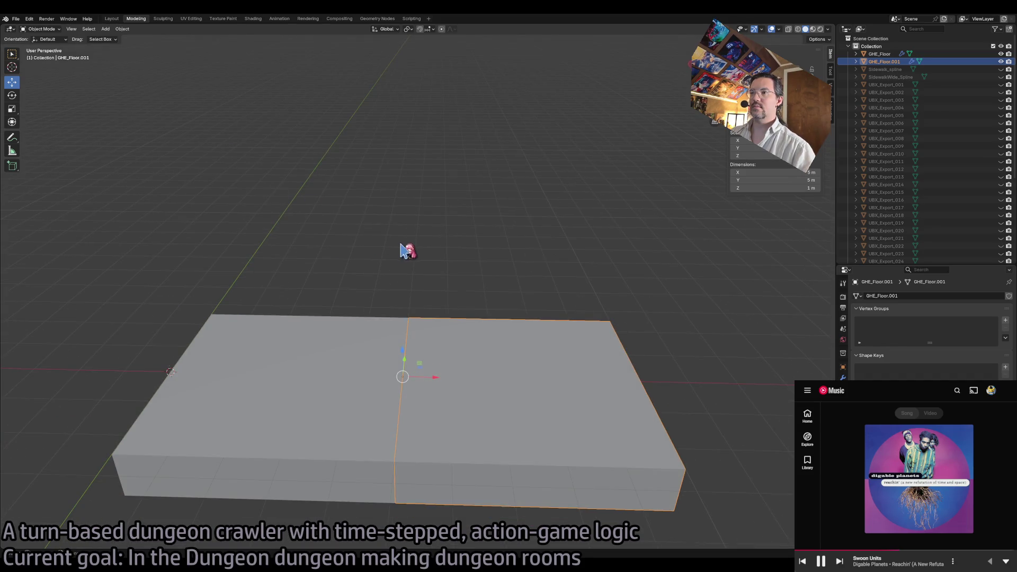
{"action": "left_click", "coordinate": [345, 371]}
{"action": "left_click", "coordinate": [444, 382], "text": "shift"}
{"action": "key", "text": "ctrl+j"}
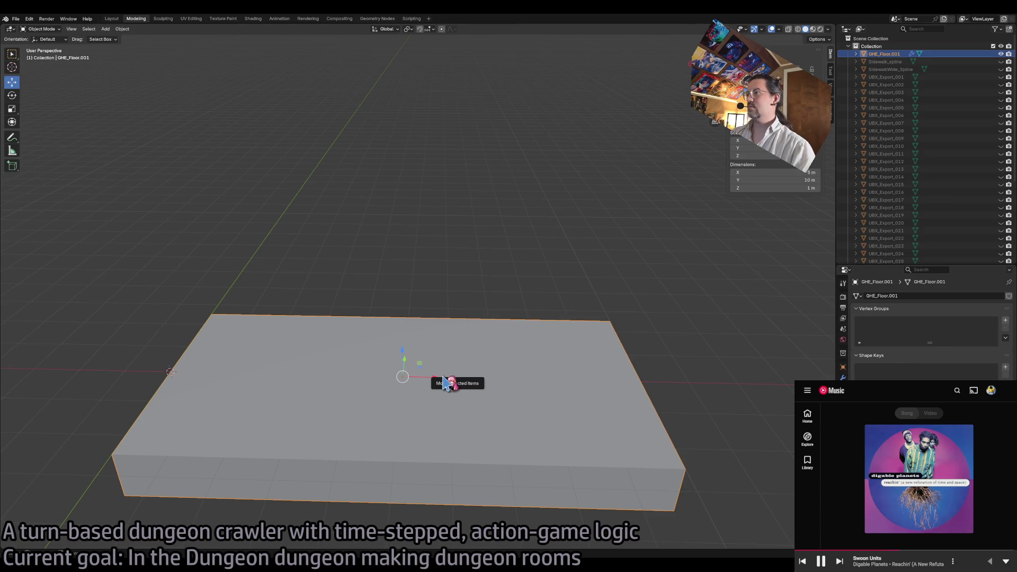
{"action": "key", "text": "ctrl+z"}
{"action": "key", "text": "ctrl+z"}
{"action": "key", "text": "ctrl+z"}
{"action": "key", "text": "ctrl+shift+z"}
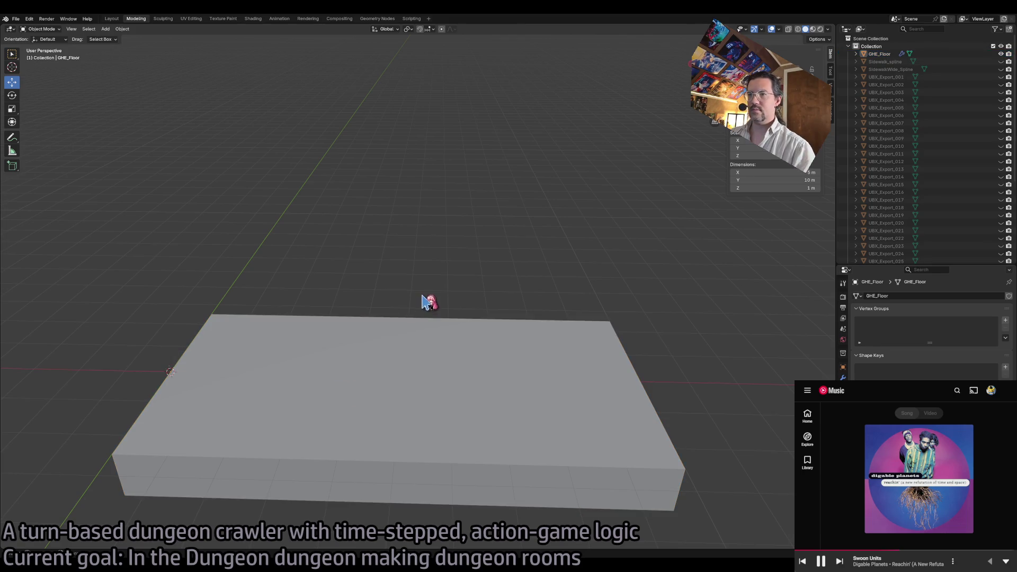
{"action": "key", "text": "Tab"}
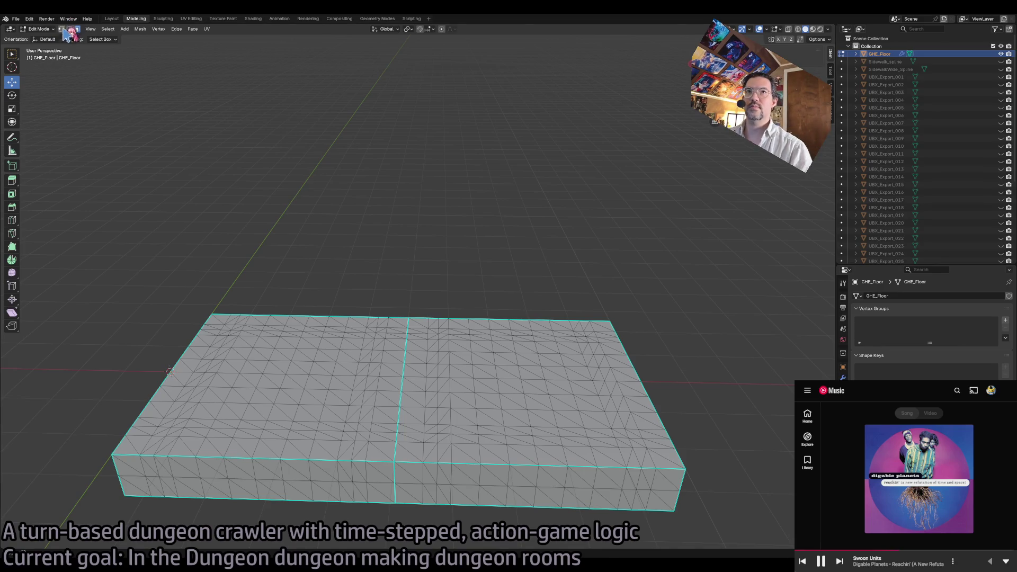
- In X-ray wireframe, select the whole floor mesh and Merge by Distance at 0.001 m
{"action": "key", "text": "shift+z"}
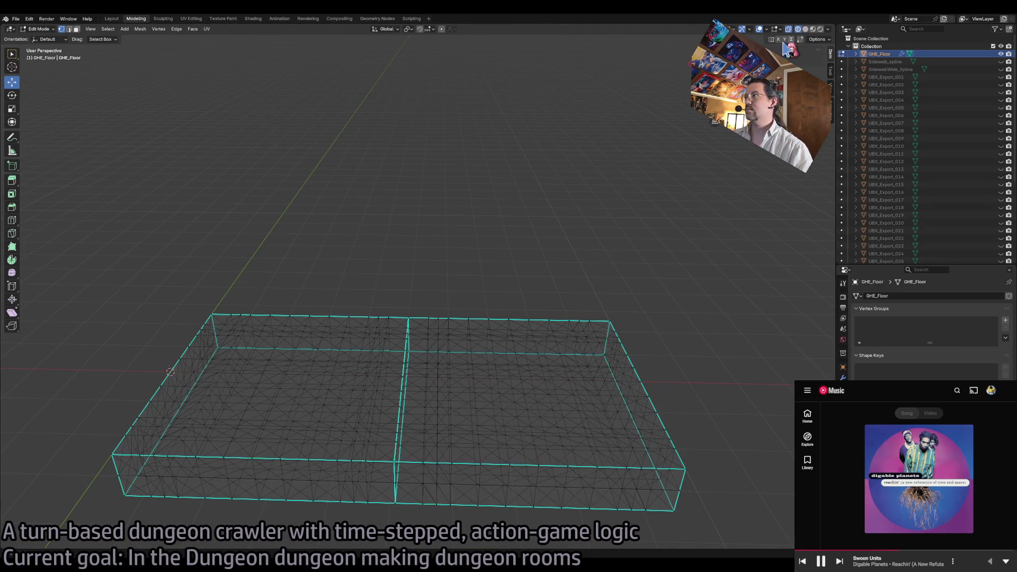
{"action": "left_click_drag", "start_coordinate": [324, 278], "coordinate": [452, 530]}
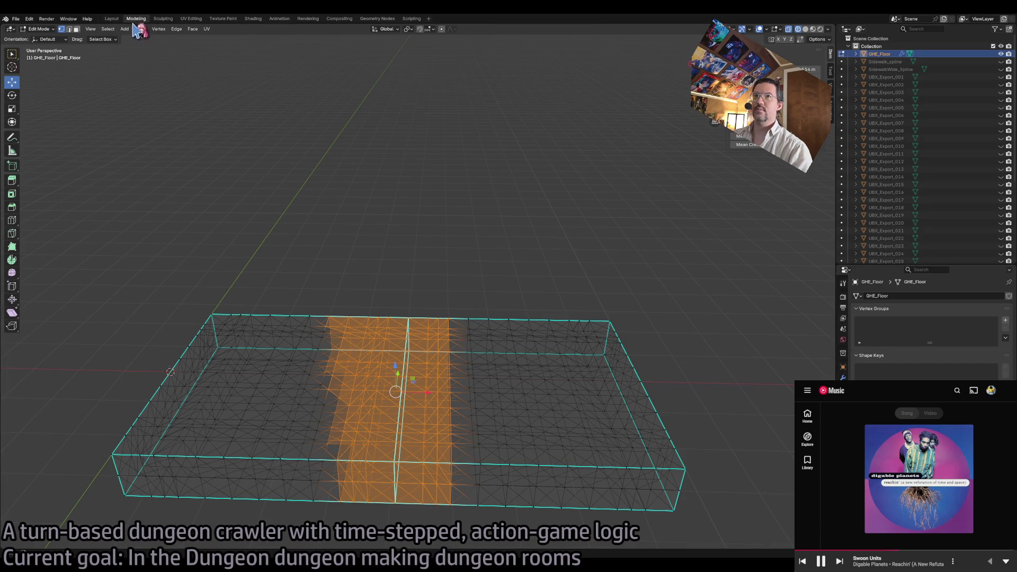
{"action": "left_click", "coordinate": [343, 105]}
{"action": "key", "text": "a"}
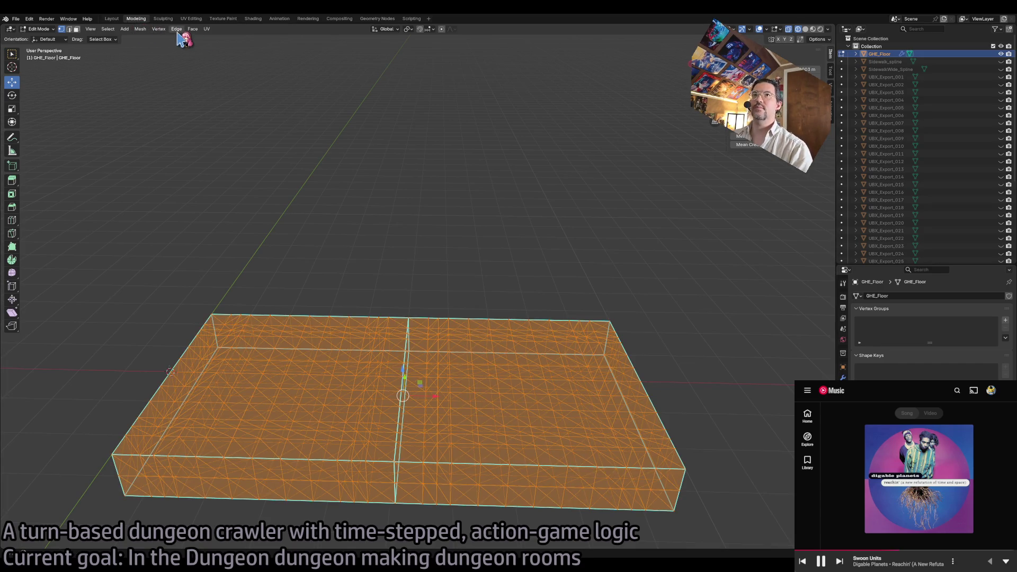
{"action": "key", "text": "m"}
{"action": "left_click", "coordinate": [226, 229]}
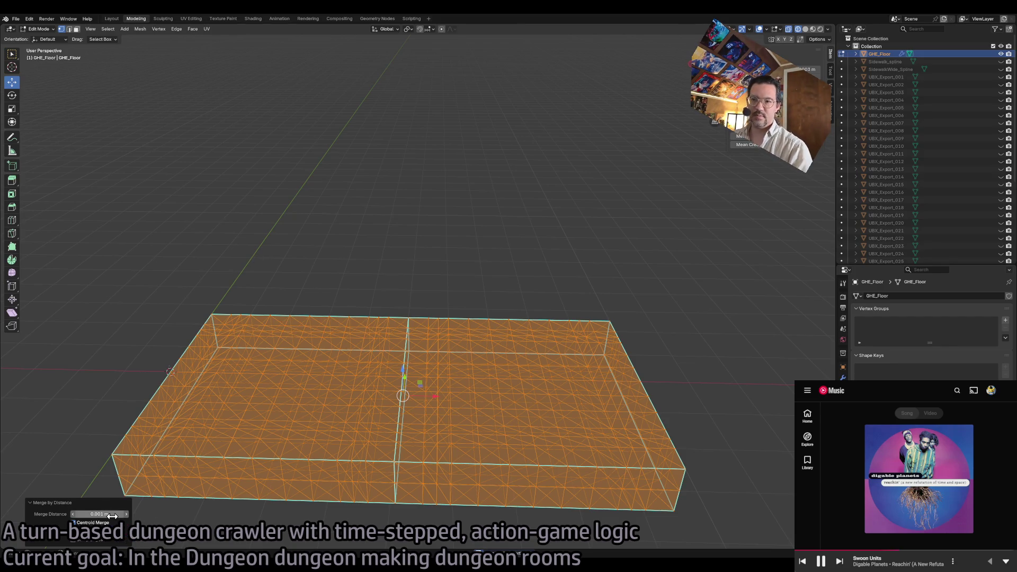
- Clear the selection and re-enter Edit Mode on GHE_Floor
{"action": "key", "text": "Return"}
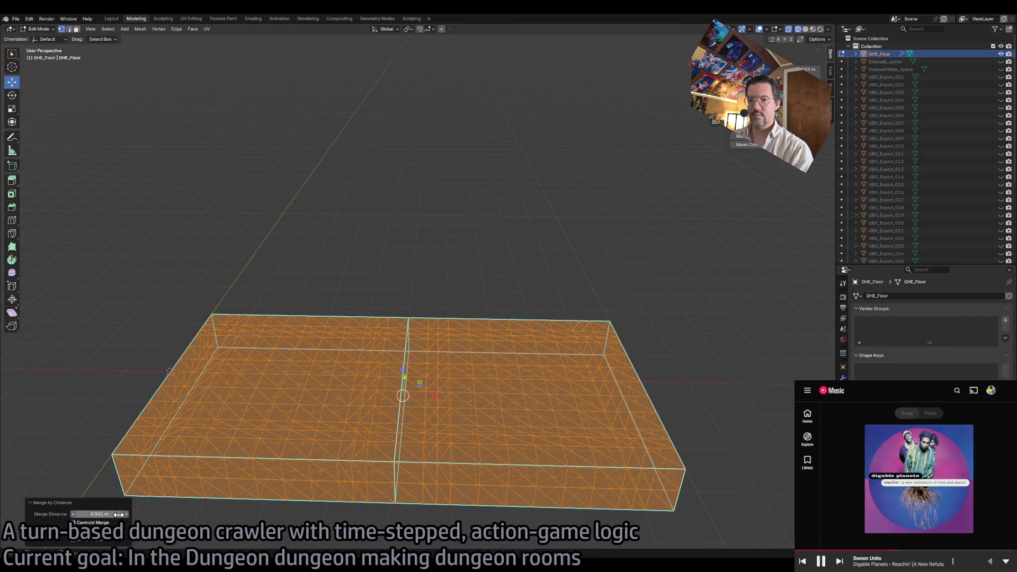
{"action": "key", "text": "alt+a"}
{"action": "key", "text": "Tab"}
{"action": "key", "text": "alt+a"}
{"action": "left_click", "coordinate": [377, 492]}
{"action": "key", "text": "Tab"}
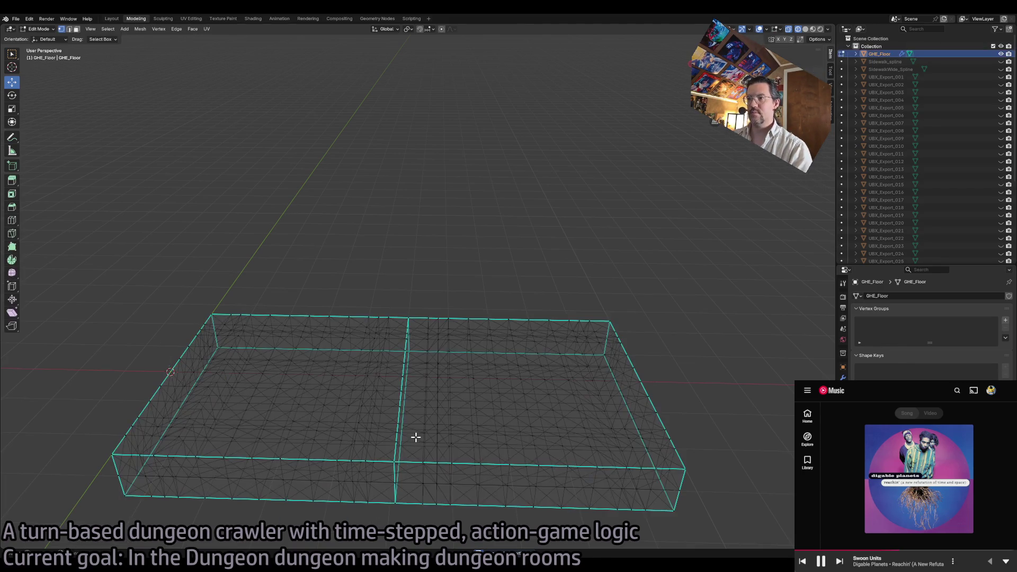
{"action": "scroll", "coordinate": [450, 290], "scroll_direction": "up", "scroll_amount": 8}
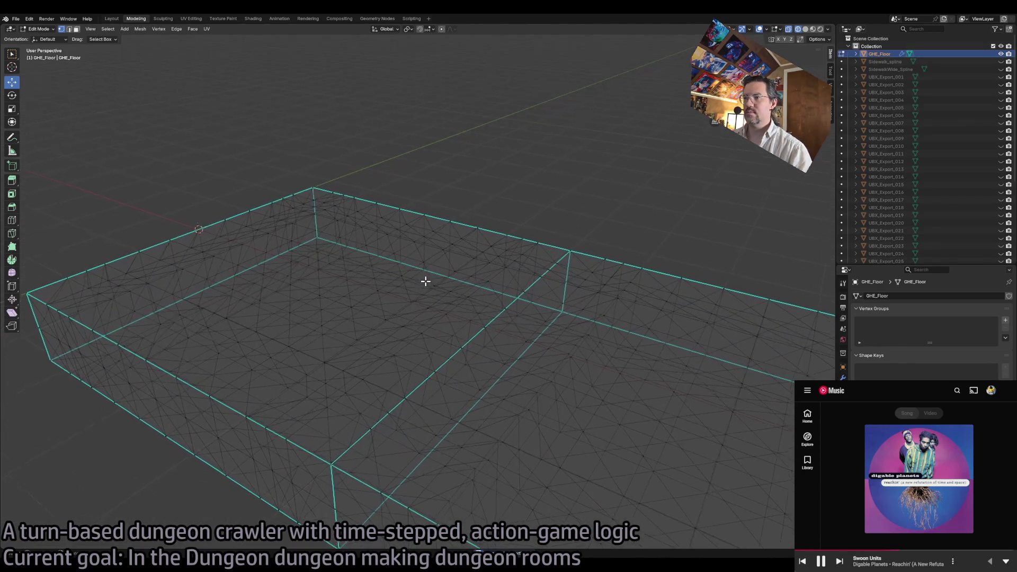
- In edge select, pick the centre edge loop and nudge it slightly along X
{"action": "scroll", "coordinate": [425, 281], "scroll_direction": "up", "scroll_amount": 10}
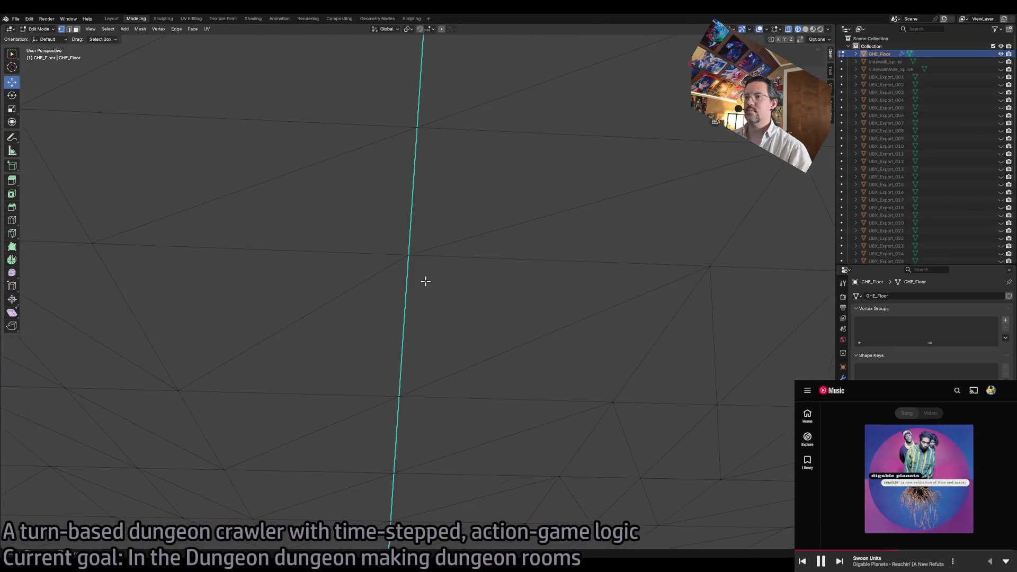
{"action": "scroll", "coordinate": [426, 282], "scroll_direction": "down", "scroll_amount": 10}
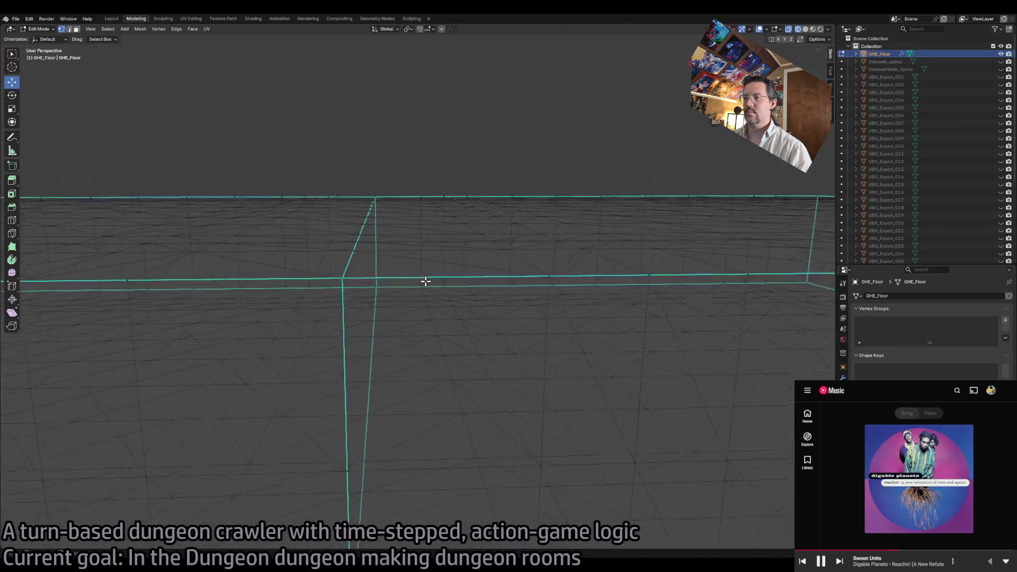
{"action": "scroll", "coordinate": [426, 281], "scroll_direction": "down", "scroll_amount": 3}
{"action": "key", "text": "Tab"}
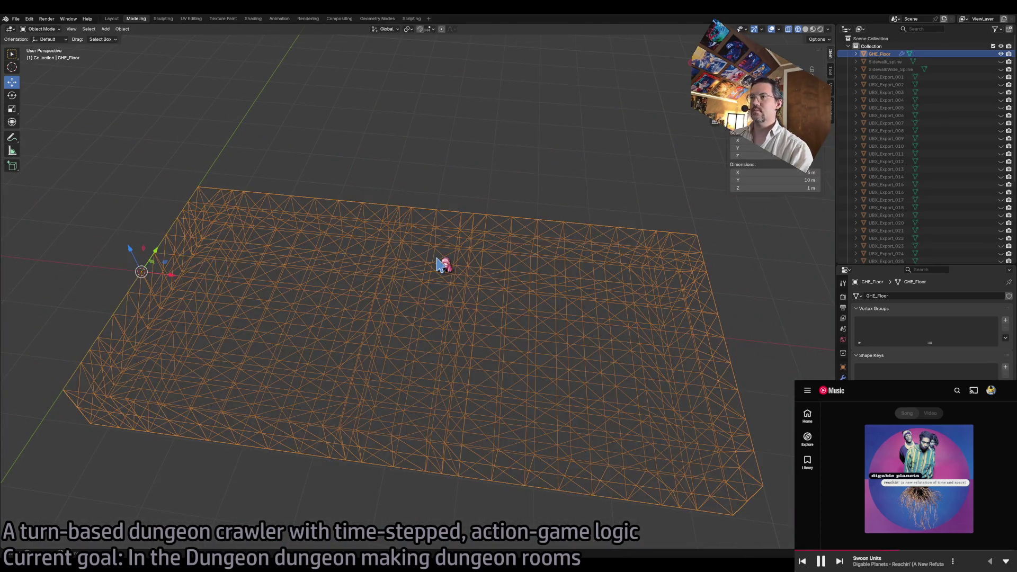
{"action": "key", "text": "Tab"}
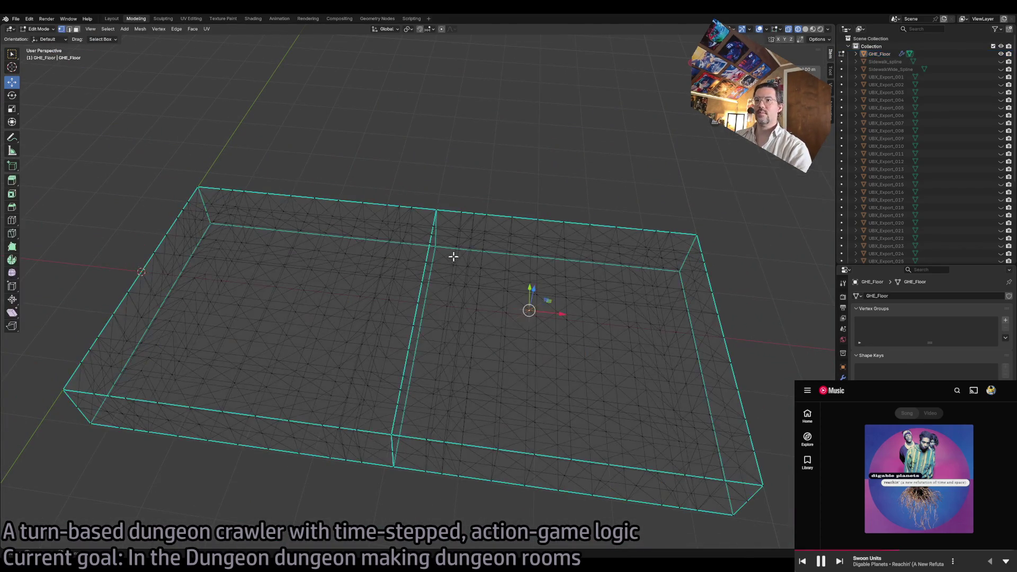
{"action": "key", "text": "Tab"}
{"action": "key", "text": "Tab"}
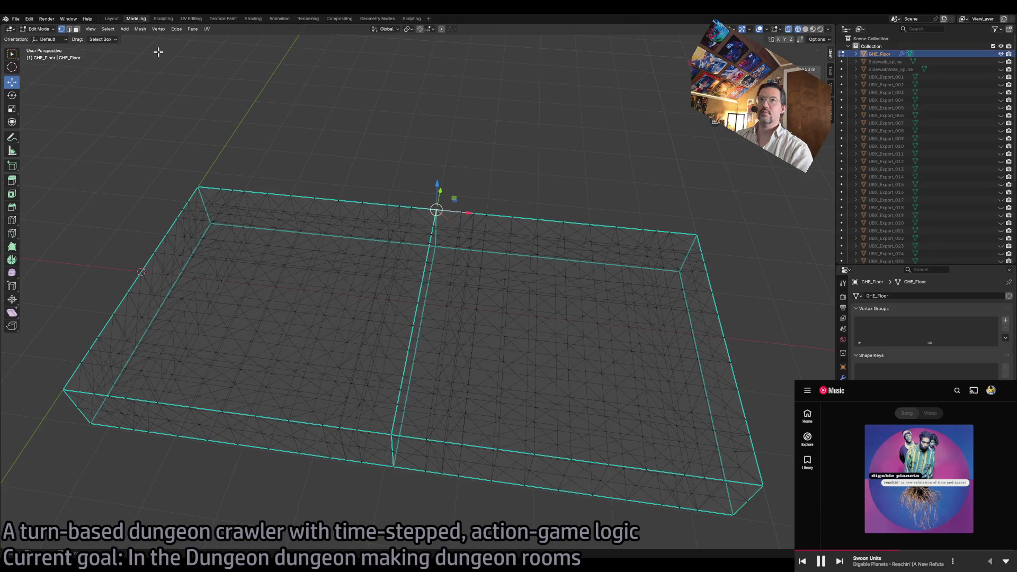
{"action": "key", "text": "2"}
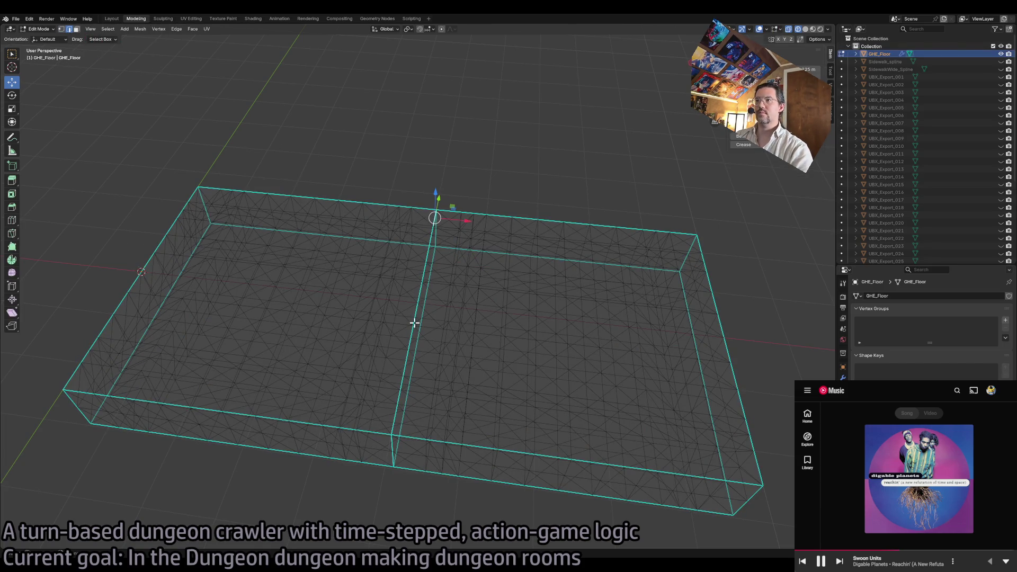
{"action": "left_click", "coordinate": [392, 463], "text": "ctrl"}
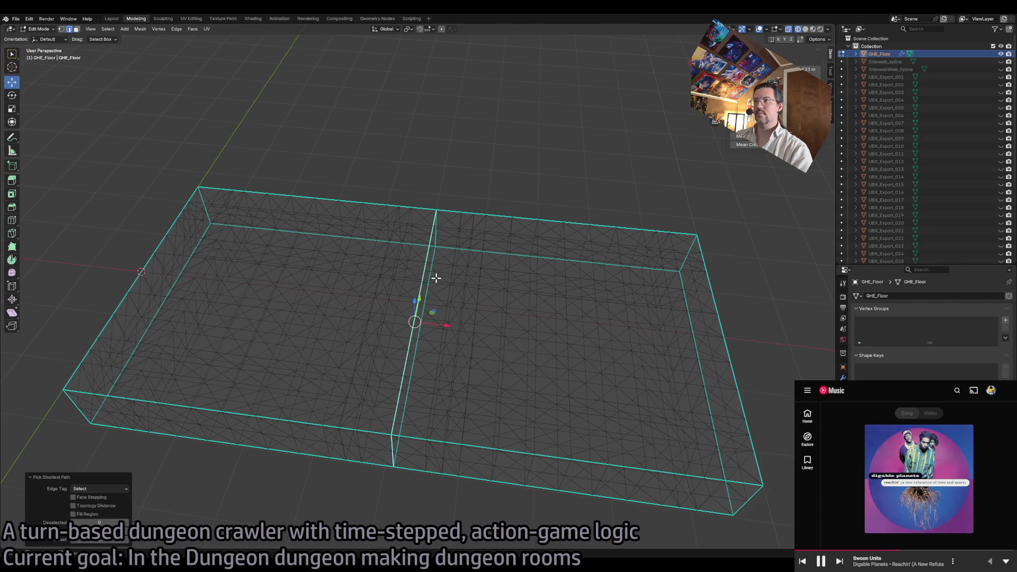
{"action": "left_click", "coordinate": [112, 30]}
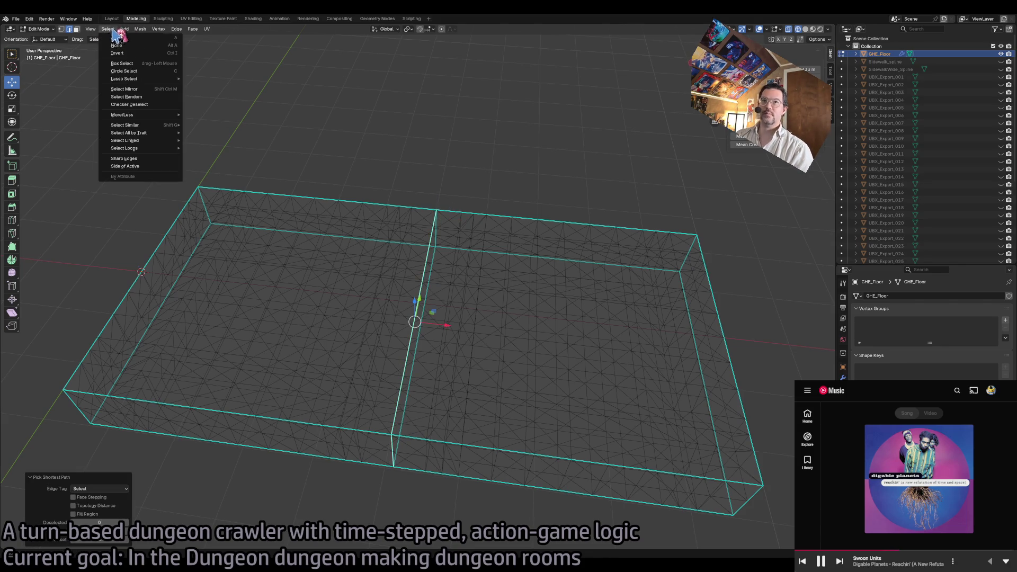
{"action": "mouse_move", "coordinate": [150, 116]}
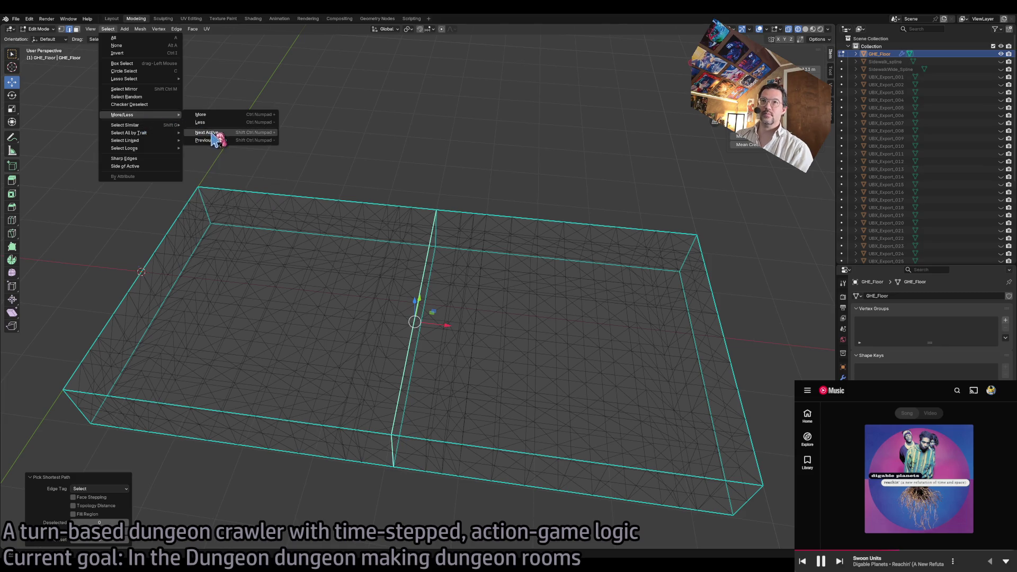
{"action": "mouse_move", "coordinate": [144, 134]}
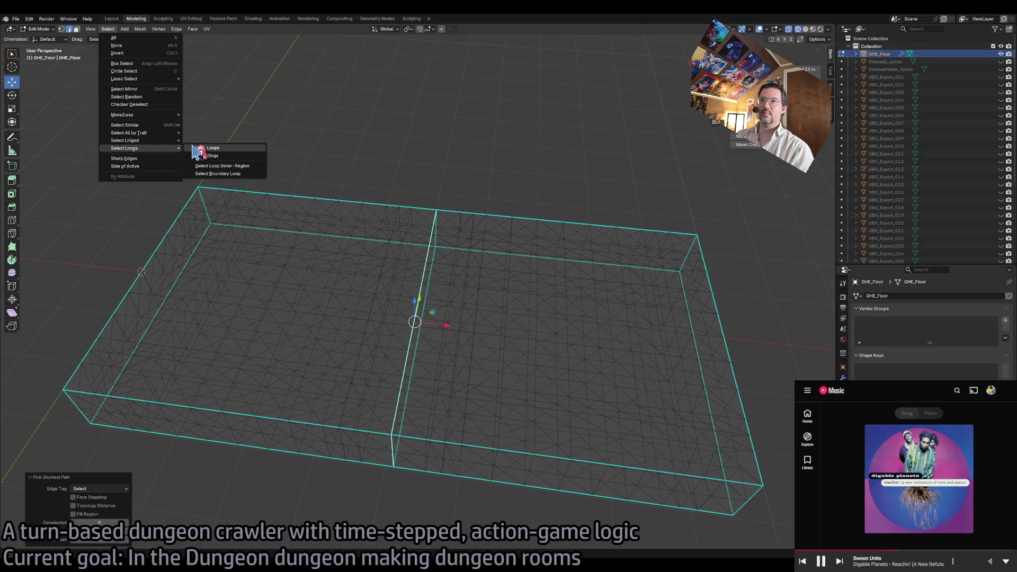
{"action": "left_click", "coordinate": [195, 149]}
{"action": "scroll", "coordinate": [449, 309], "scroll_direction": "up", "scroll_amount": 8}
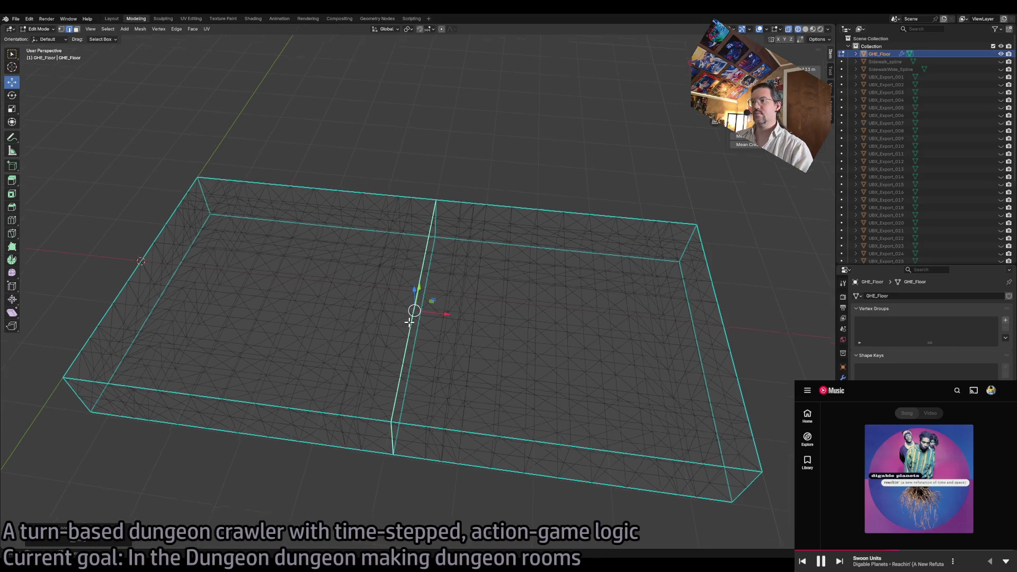
{"action": "mouse_move", "coordinate": [488, 245]}
{"action": "left_mouse_down"}
{"action": "mouse_move", "coordinate": [398, 268]}
{"action": "mouse_move", "coordinate": [477, 271]}
{"action": "mouse_move", "coordinate": [406, 279]}
{"action": "mouse_move", "coordinate": [495, 289]}
{"action": "left_mouse_up"}
- Select the wall corner edges and apply Edge > Clear Sharp to them
{"action": "scroll", "coordinate": [549, 348], "scroll_direction": "up", "scroll_amount": 10}
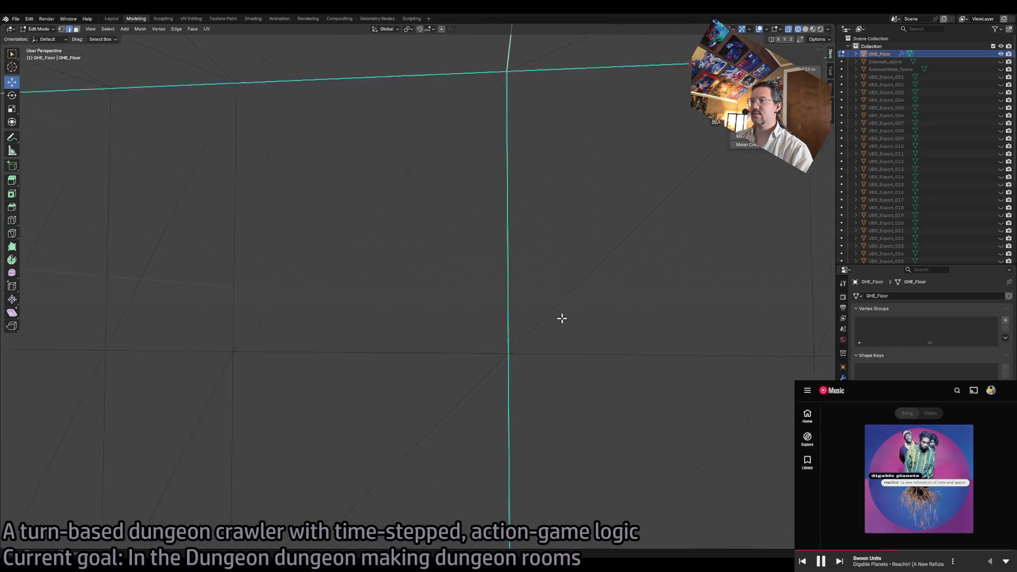
{"action": "scroll", "coordinate": [514, 340], "scroll_direction": "down", "scroll_amount": 3}
{"action": "scroll", "coordinate": [504, 342], "scroll_direction": "down", "scroll_amount": 5}
{"action": "left_click", "coordinate": [471, 337], "text": "ctrl"}
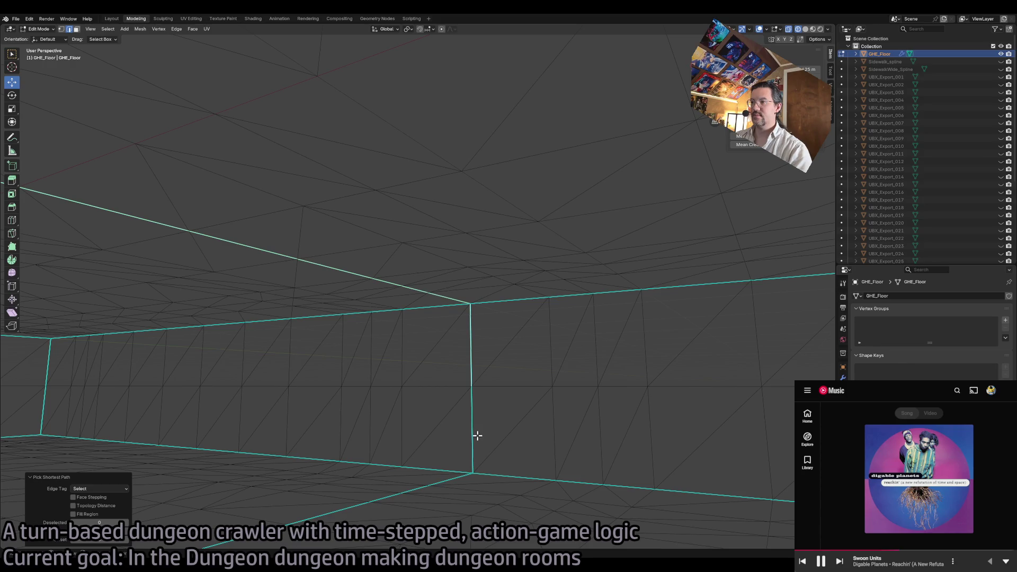
{"action": "mouse_move", "coordinate": [441, 436]}
{"action": "left_mouse_down"}
{"action": "mouse_move", "coordinate": [329, 447]}
{"action": "mouse_move", "coordinate": [318, 463]}
{"action": "mouse_move", "coordinate": [200, 246]}
{"action": "left_mouse_up"}
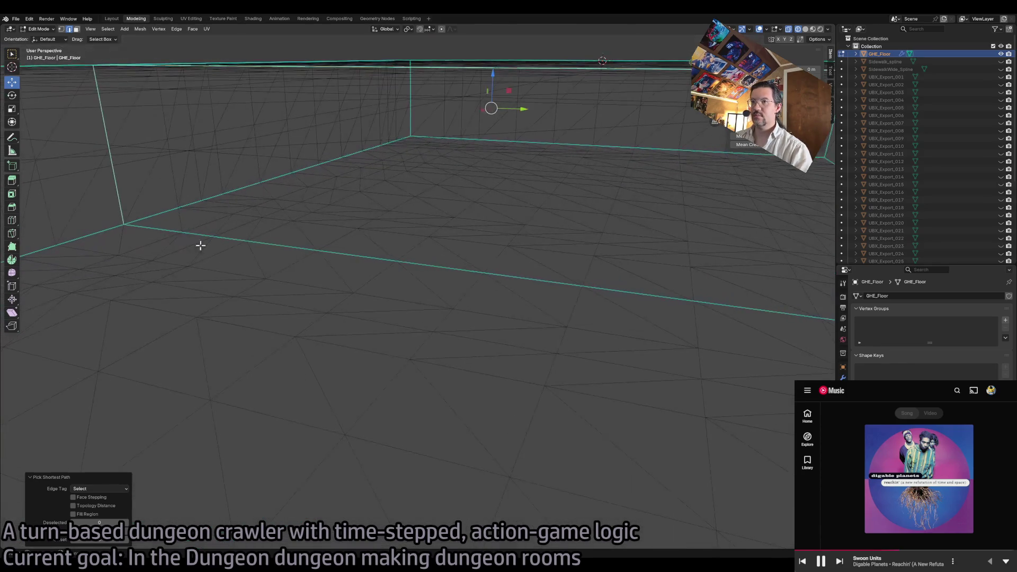
{"action": "left_click", "coordinate": [296, 249], "text": "ctrl"}
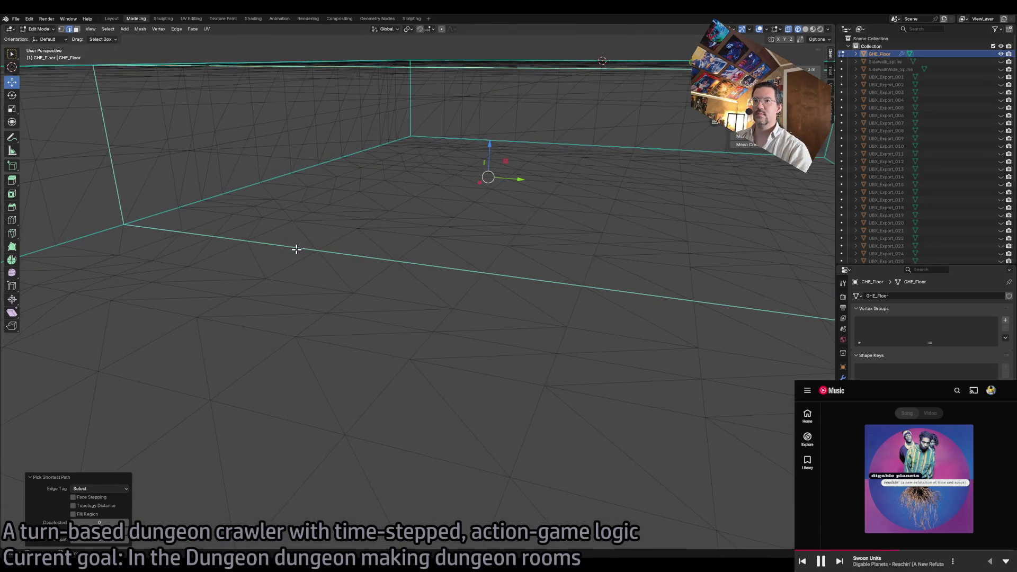
{"action": "left_click", "coordinate": [140, 31]}
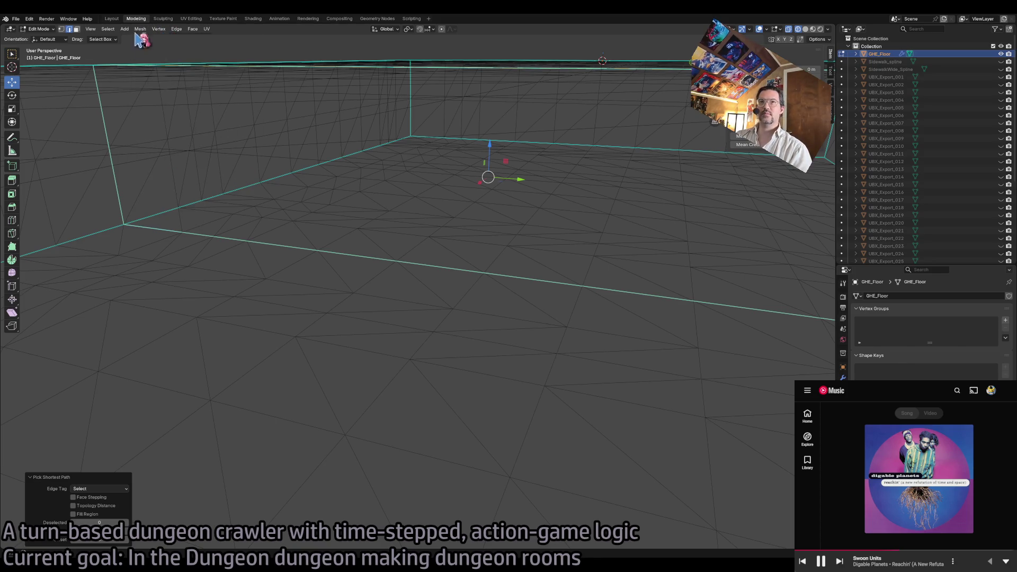
{"action": "left_click", "coordinate": [140, 31]}
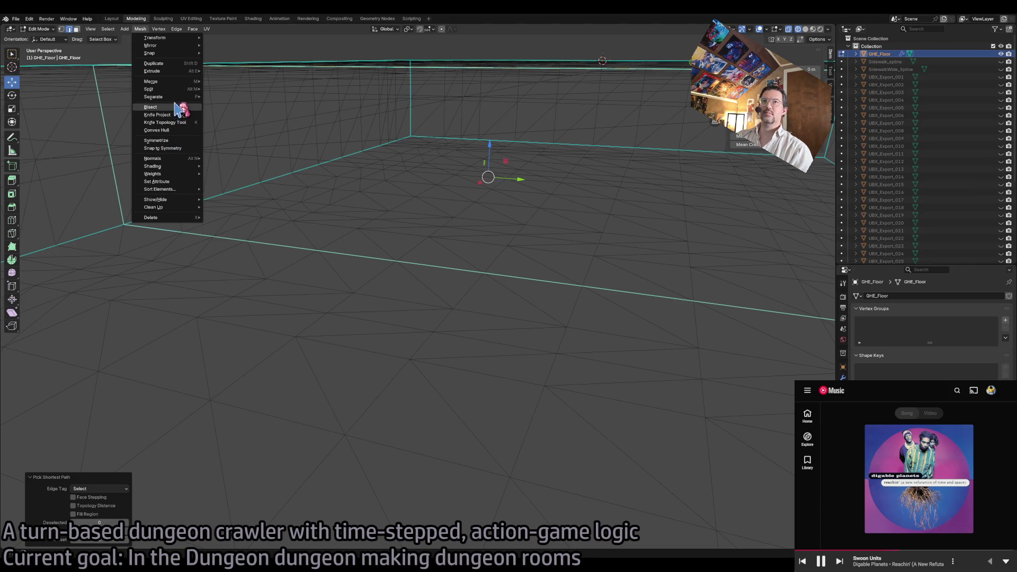
{"action": "mouse_move", "coordinate": [160, 33]}
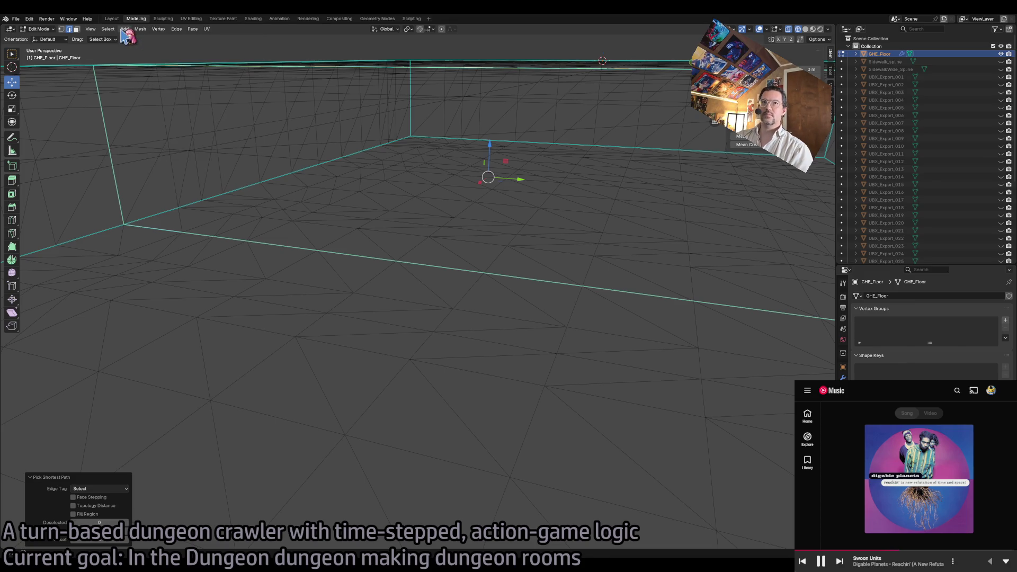
{"action": "mouse_move", "coordinate": [113, 33]}
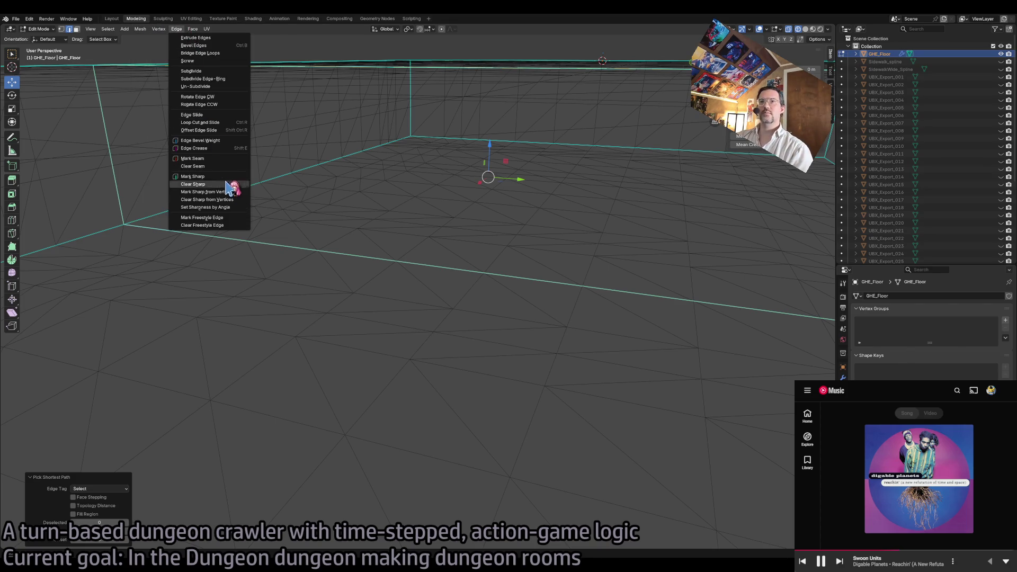
{"action": "left_click", "coordinate": [212, 183]}
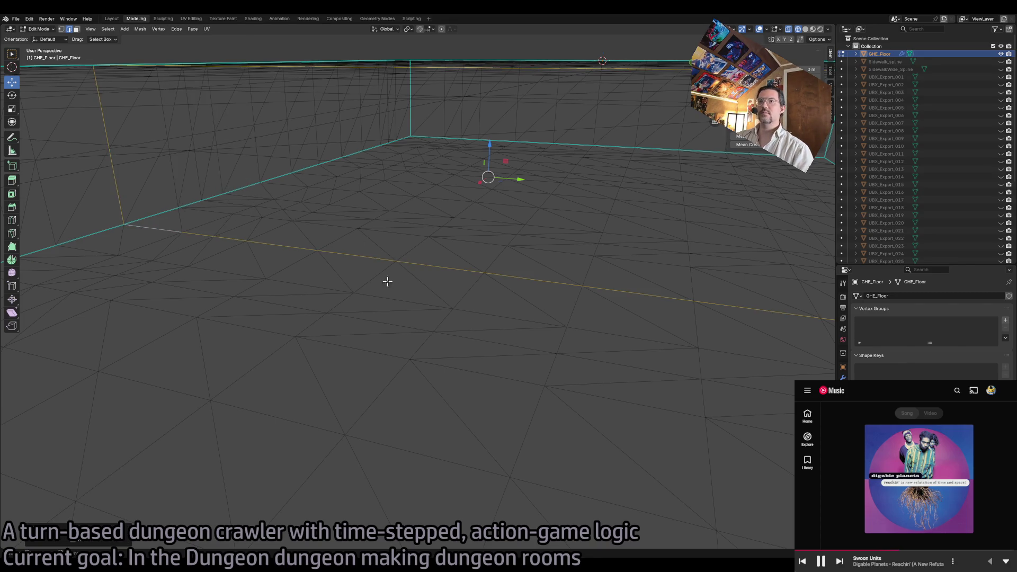
{"action": "scroll", "coordinate": [338, 271], "scroll_direction": "down", "scroll_amount": 5}
{"action": "scroll", "coordinate": [312, 273], "scroll_direction": "up", "scroll_amount": 3}
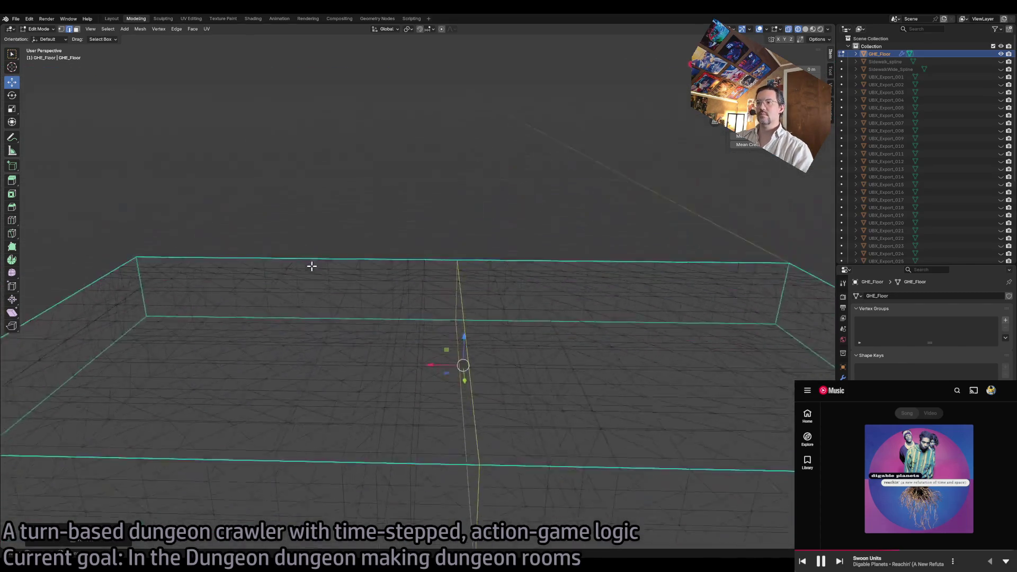
- Box-select the centre-strip vertices and merge them by distance at about 0.08 m
{"action": "left_click", "coordinate": [61, 28]}
{"action": "scroll", "coordinate": [364, 218], "scroll_direction": "down", "scroll_amount": 3}
{"action": "left_click_drag", "start_coordinate": [402, 212], "coordinate": [426, 523]}
{"action": "key", "text": "m"}
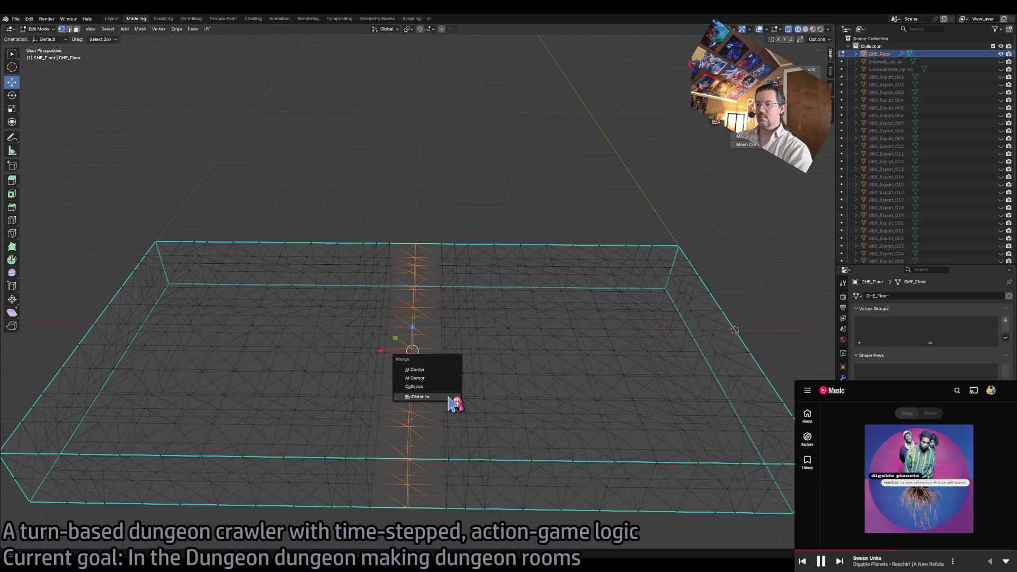
{"action": "left_click", "coordinate": [428, 396]}
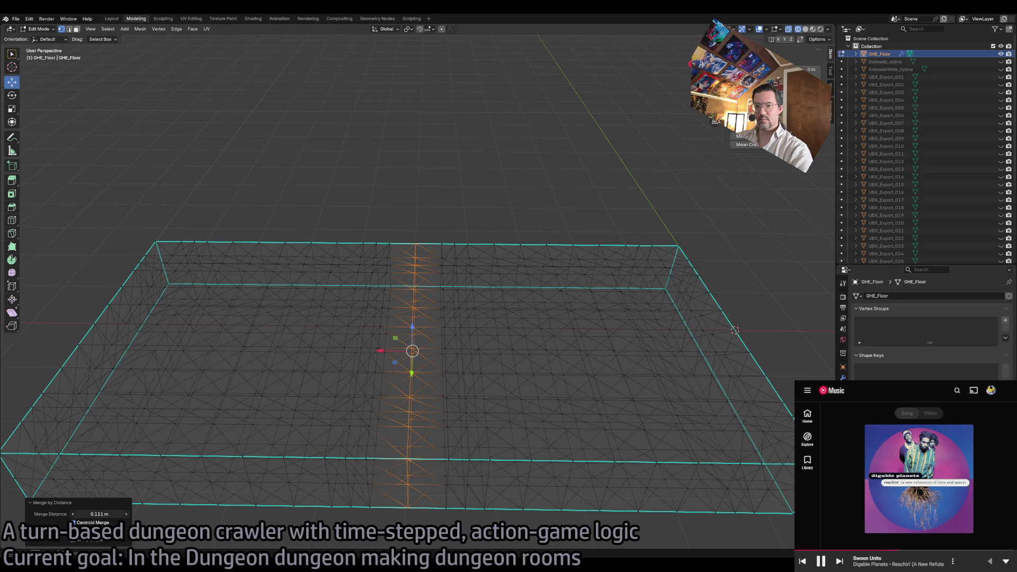
{"action": "left_click", "coordinate": [100, 514]}
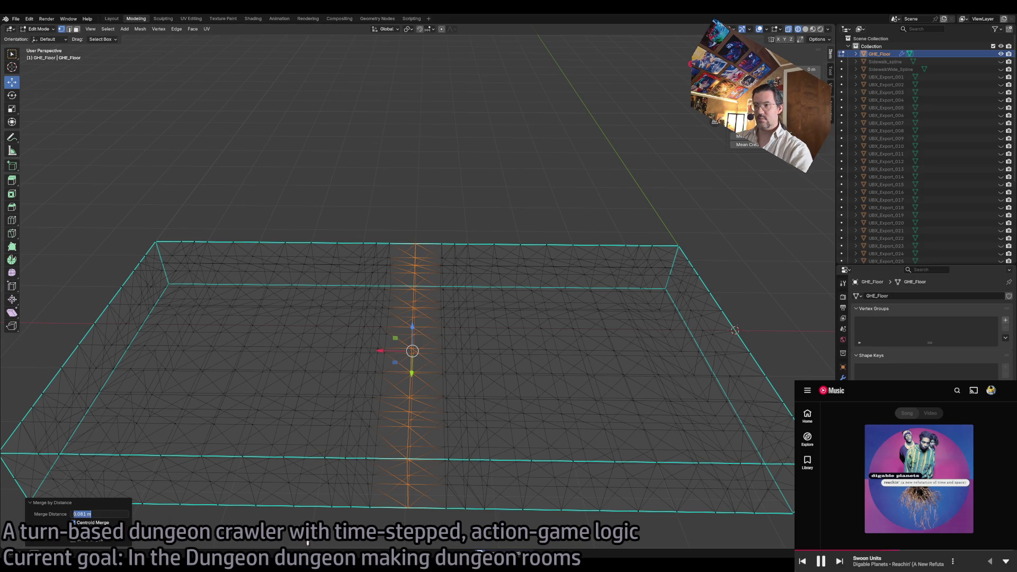
{"action": "key", "text": "a"}
{"action": "key", "text": "alt+a"}
{"action": "key", "text": "a"}
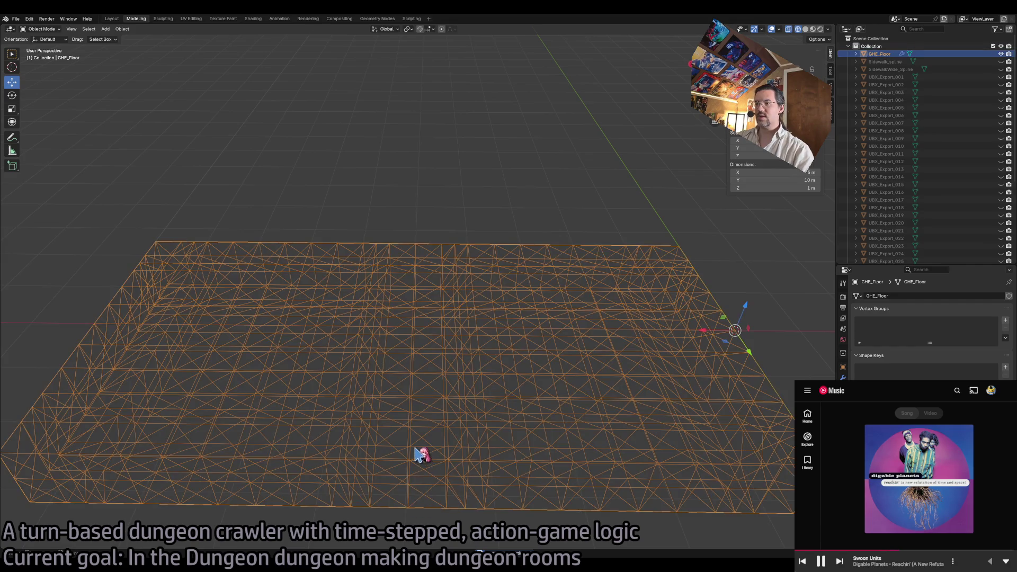
{"action": "key", "text": "alt+a"}
- Test-move several floor vertices along Y and Z, undoing each move
{"action": "scroll", "coordinate": [455, 409], "scroll_direction": "up", "scroll_amount": 6}
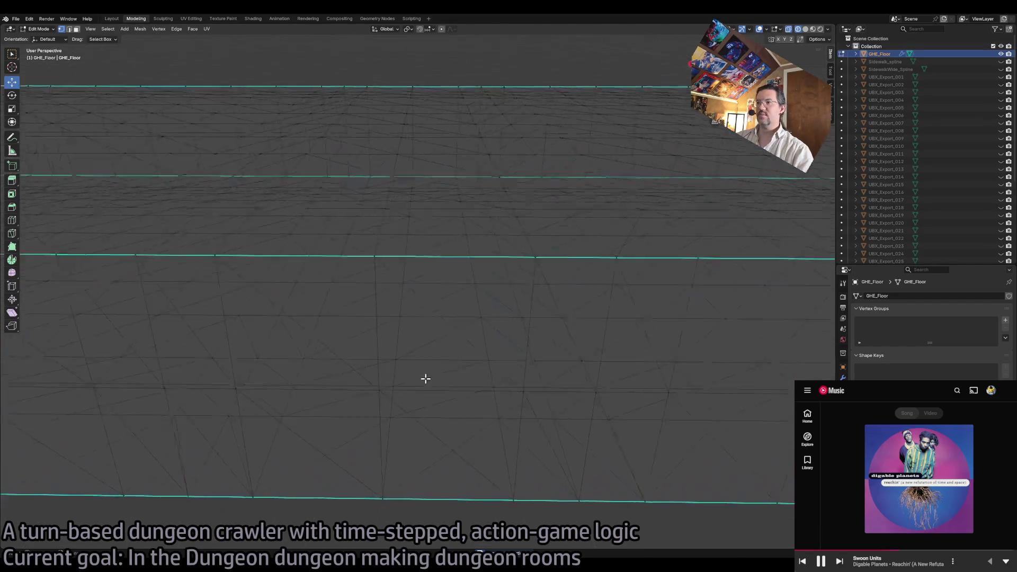
{"action": "left_click", "coordinate": [396, 346]}
{"action": "left_click_drag", "start_coordinate": [385, 324], "coordinate": [421, 260]}
{"action": "key", "text": "ctrl+z"}
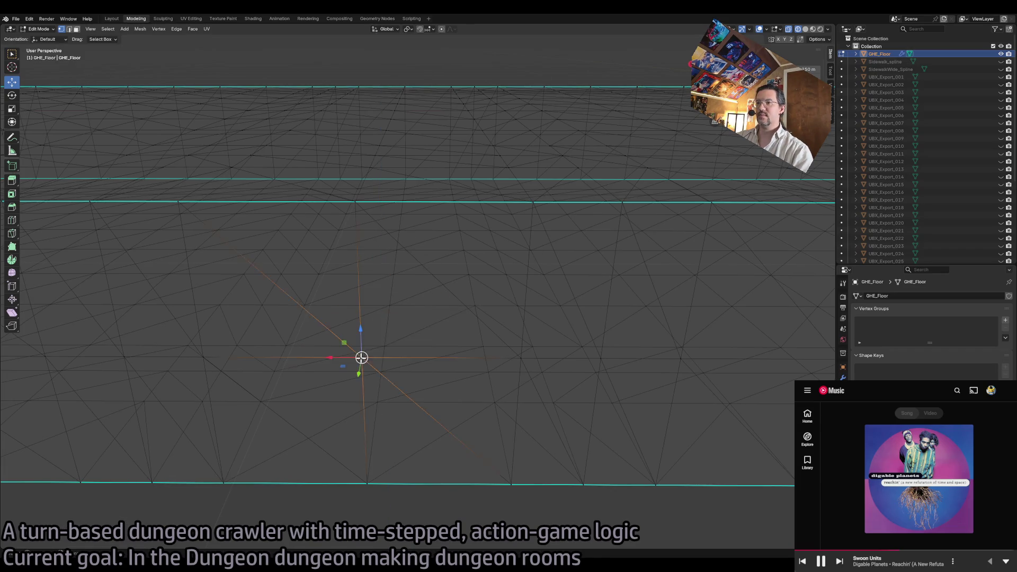
{"action": "key", "text": "g"}
{"action": "key", "text": "y"}
{"action": "left_click", "coordinate": [270, 311]}
{"action": "key", "text": "ctrl+z"}
{"action": "left_click", "coordinate": [377, 359]}
{"action": "key", "text": "g"}
{"action": "key", "text": "y"}
{"action": "left_click", "coordinate": [332, 332]}
{"action": "key", "text": "ctrl+z"}
{"action": "left_click", "coordinate": [372, 189]}
{"action": "key", "text": "g"}
{"action": "key", "text": "z"}
{"action": "left_click", "coordinate": [382, 82]}
{"action": "key", "text": "ctrl+z"}
- Return to Object Mode, deselect the floor, and switch the viewport to Solid shading
{"action": "scroll", "coordinate": [512, 205], "scroll_direction": "down", "scroll_amount": 2}
{"action": "scroll", "coordinate": [512, 205], "scroll_direction": "down", "scroll_amount": 3}
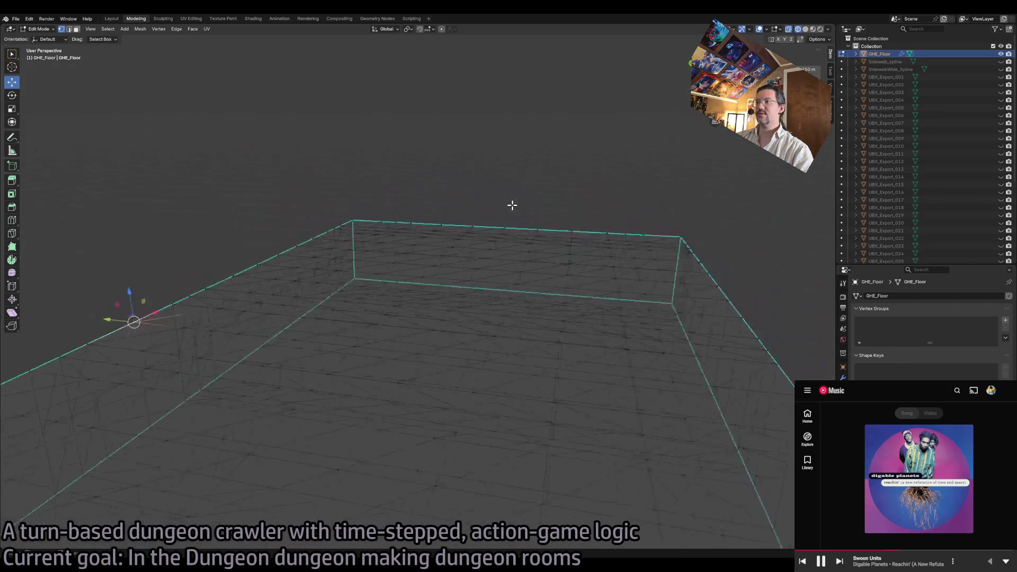
{"action": "key", "text": "Tab"}
{"action": "left_click", "coordinate": [597, 304]}
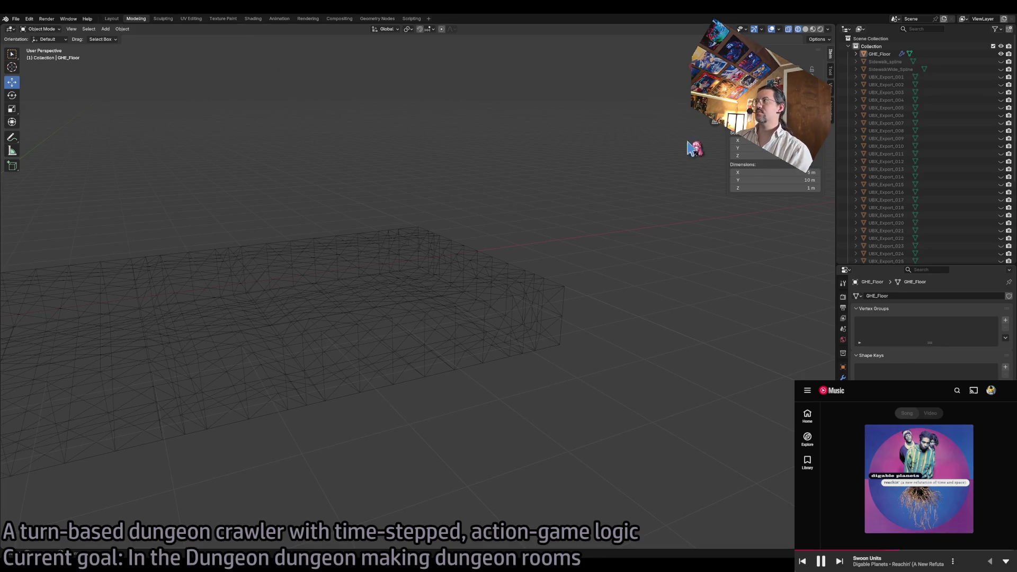
{"action": "left_click", "coordinate": [806, 30]}
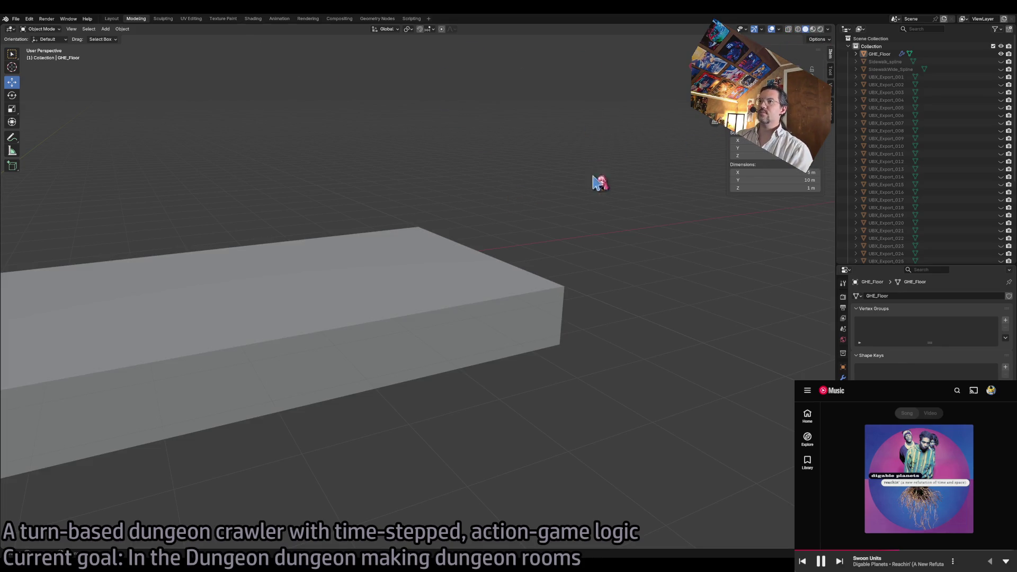
- Unhide UBX_Export_001–022 and orbit to view them over the GHE_Floor slab
{"action": "left_click", "coordinate": [421, 308]}
{"action": "scroll", "coordinate": [638, 293], "scroll_direction": "up", "scroll_amount": 2}
{"action": "scroll", "coordinate": [638, 295], "scroll_direction": "down", "scroll_amount": 4}
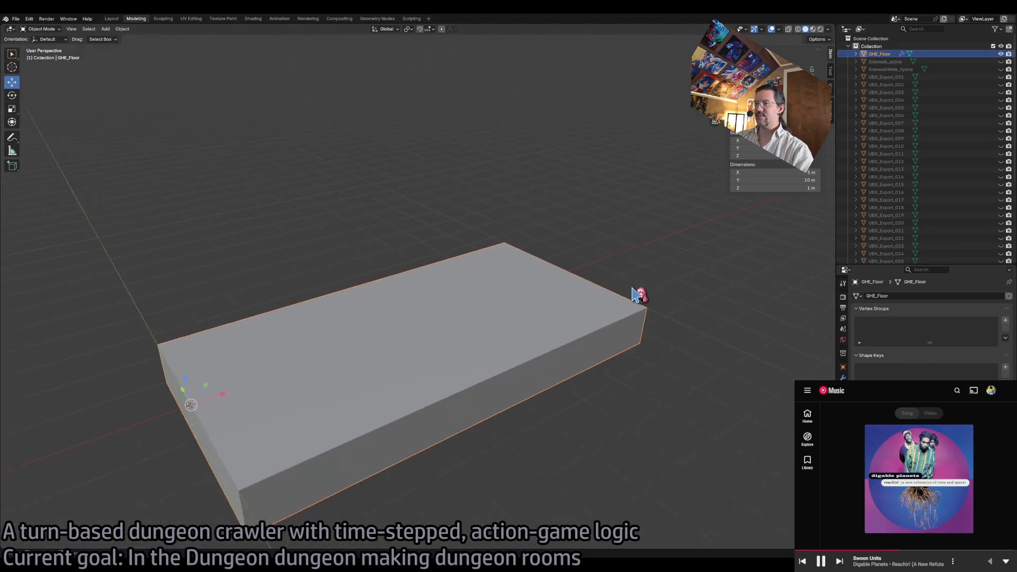
{"action": "mouse_move", "coordinate": [1001, 77]}
{"action": "left_mouse_down"}
{"action": "mouse_move", "coordinate": [995, 244]}
{"action": "mouse_move", "coordinate": [997, 265]}
{"action": "mouse_move", "coordinate": [1000, 192]}
{"action": "mouse_move", "coordinate": [1005, 285]}
{"action": "mouse_move", "coordinate": [1002, 238]}
{"action": "mouse_move", "coordinate": [1001, 255]}
{"action": "mouse_move", "coordinate": [981, 265]}
{"action": "left_mouse_up"}
{"action": "mouse_move", "coordinate": [768, 281]}
{"action": "left_mouse_down"}
{"action": "mouse_move", "coordinate": [636, 291]}
{"action": "mouse_move", "coordinate": [717, 325]}
{"action": "mouse_move", "coordinate": [513, 377]}
{"action": "mouse_move", "coordinate": [541, 375]}
{"action": "mouse_move", "coordinate": [398, 353]}
{"action": "mouse_move", "coordinate": [446, 337]}
{"action": "left_mouse_up"}
- Select UBX_Export_002 and briefly edit its front edge loop before exiting Edit Mode
{"action": "left_click", "coordinate": [439, 353]}
{"action": "key", "text": "Tab"}
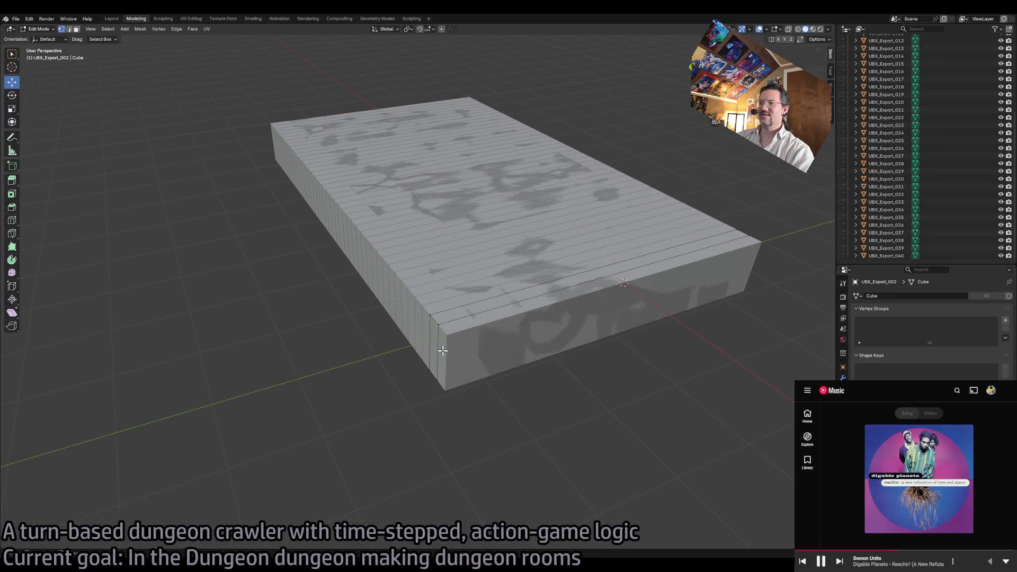
{"action": "left_click", "coordinate": [437, 333], "text": "alt"}
{"action": "key", "text": "Tab"}
- Slide UBX_Export_001's end face to make the slab 5 m long, then return to Object Mode
{"action": "left_click", "coordinate": [444, 362]}
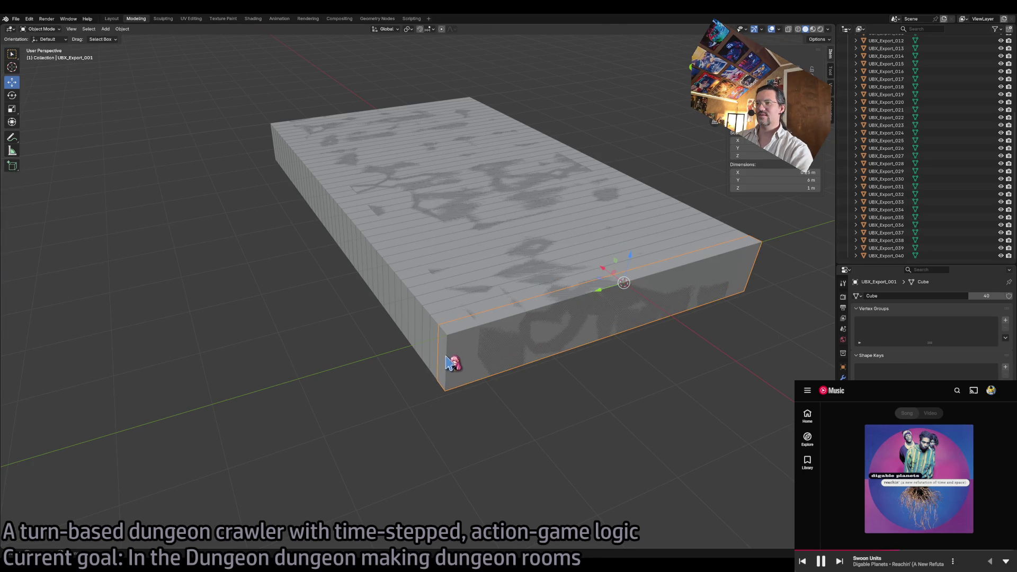
{"action": "key", "text": "Tab"}
{"action": "left_click", "coordinate": [444, 357]}
{"action": "left_click_drag", "start_coordinate": [427, 370], "coordinate": [454, 361]}
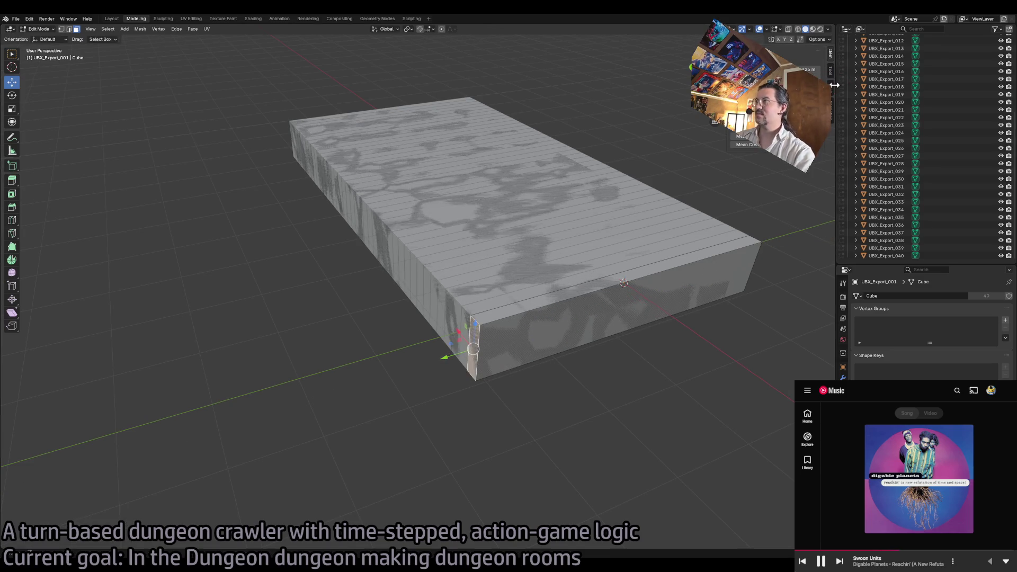
{"action": "scroll", "coordinate": [451, 332], "scroll_direction": "up", "scroll_amount": 4}
{"action": "left_click", "coordinate": [287, 392]}
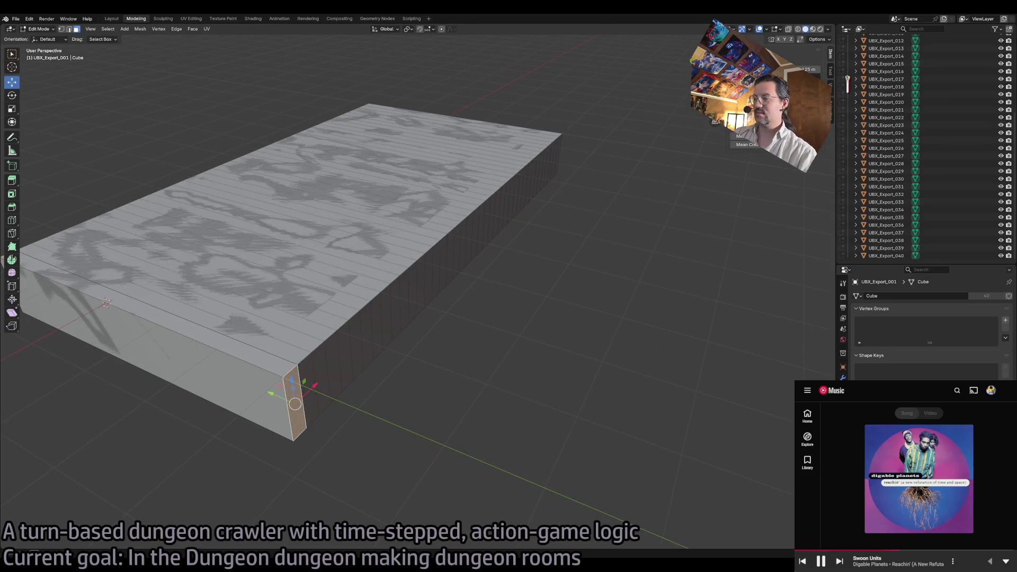
{"action": "key", "text": "ctrl+z"}
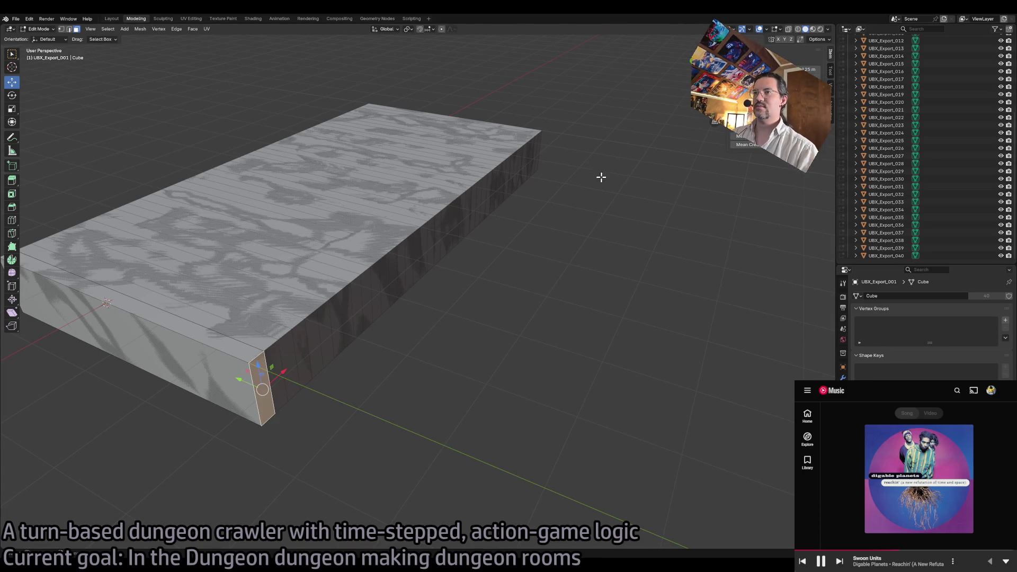
{"action": "key", "text": "Tab"}
{"action": "key", "text": "KP_Decimal"}
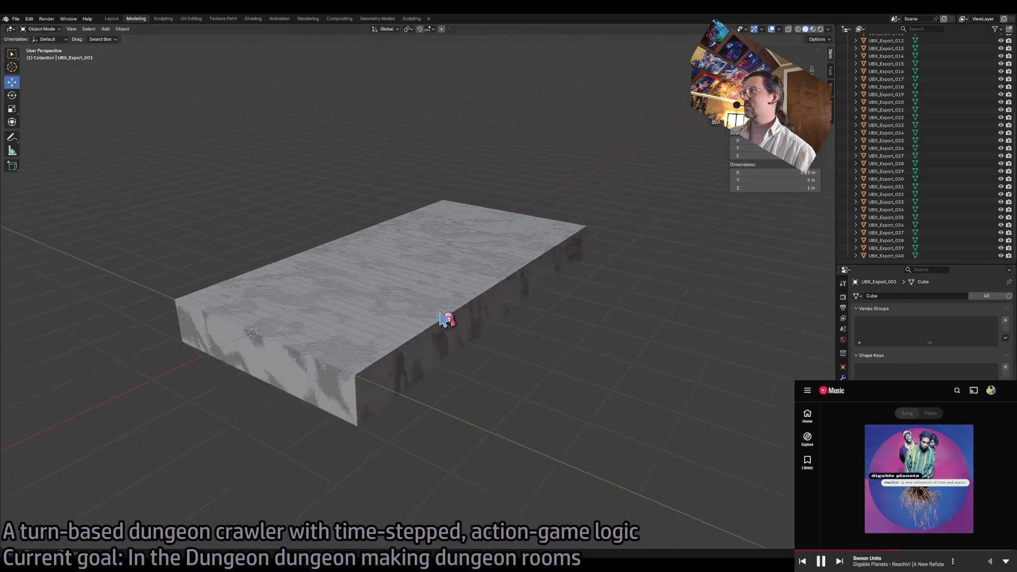
{"action": "scroll", "coordinate": [921, 52], "scroll_direction": "up", "scroll_amount": 8}
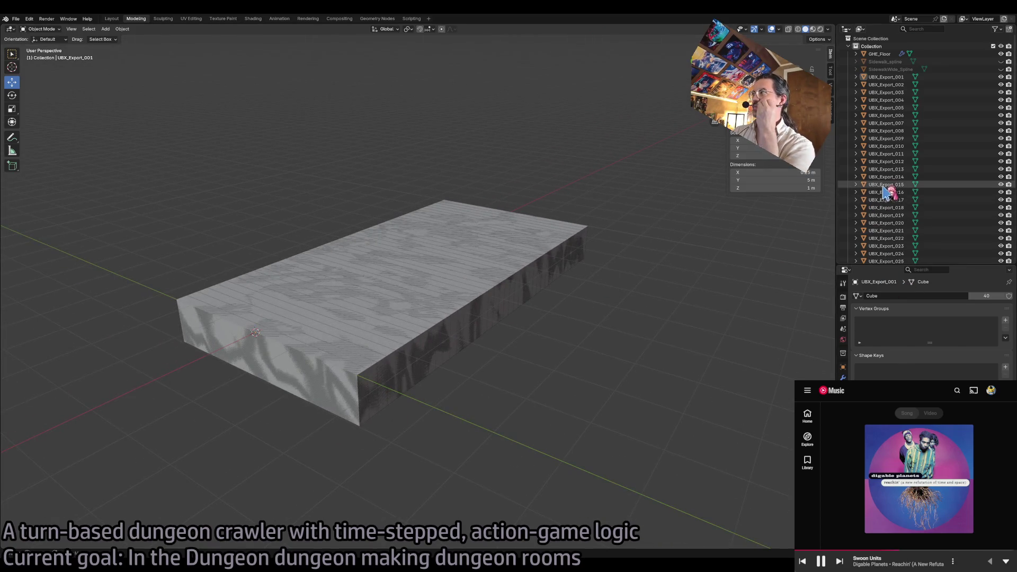
- Rename the GHE_Floor object to Export
{"action": "left_click", "coordinate": [924, 54]}
{"action": "double_click", "coordinate": [893, 54]}
{"action": "type", "text": "Export"}
{"action": "key", "text": "Return"}
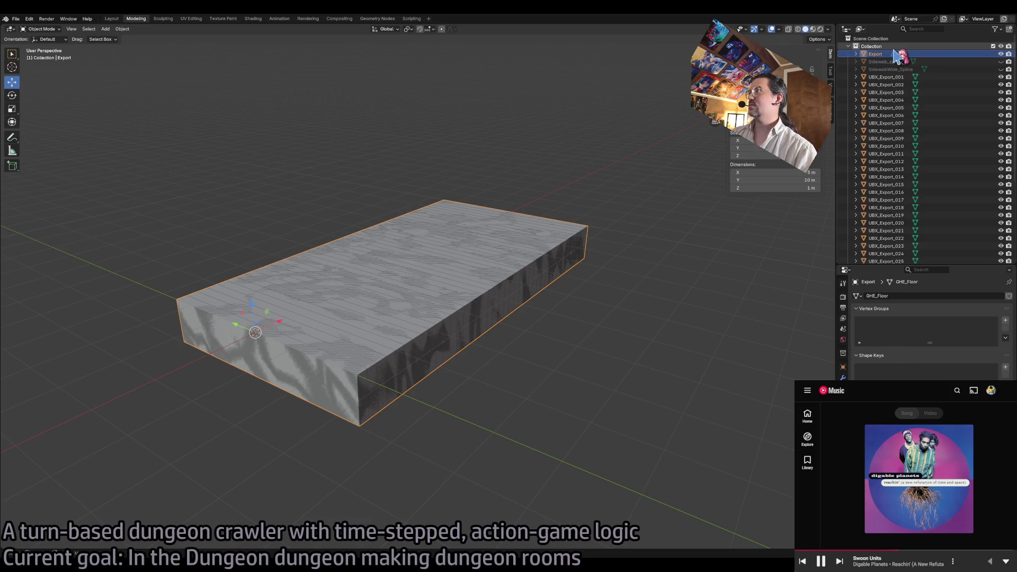
- Select the full range of UBX_Export pieces and check the File > Export formats
{"action": "left_click", "coordinate": [901, 78]}
{"action": "scroll", "coordinate": [896, 159], "scroll_direction": "down", "scroll_amount": 8}
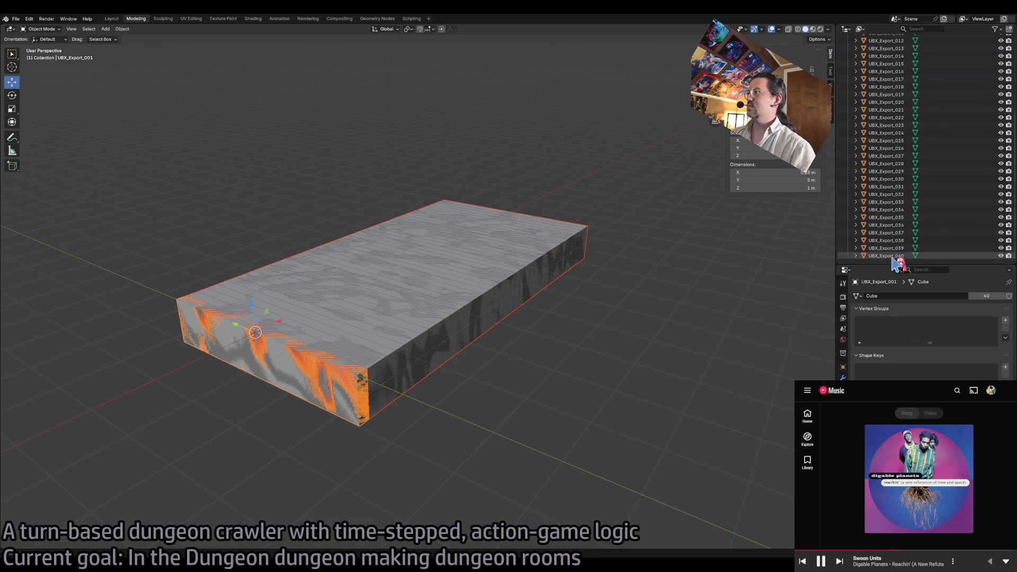
{"action": "left_click", "coordinate": [919, 210], "text": "shift"}
{"action": "scroll", "coordinate": [917, 209], "scroll_direction": "up", "scroll_amount": 8}
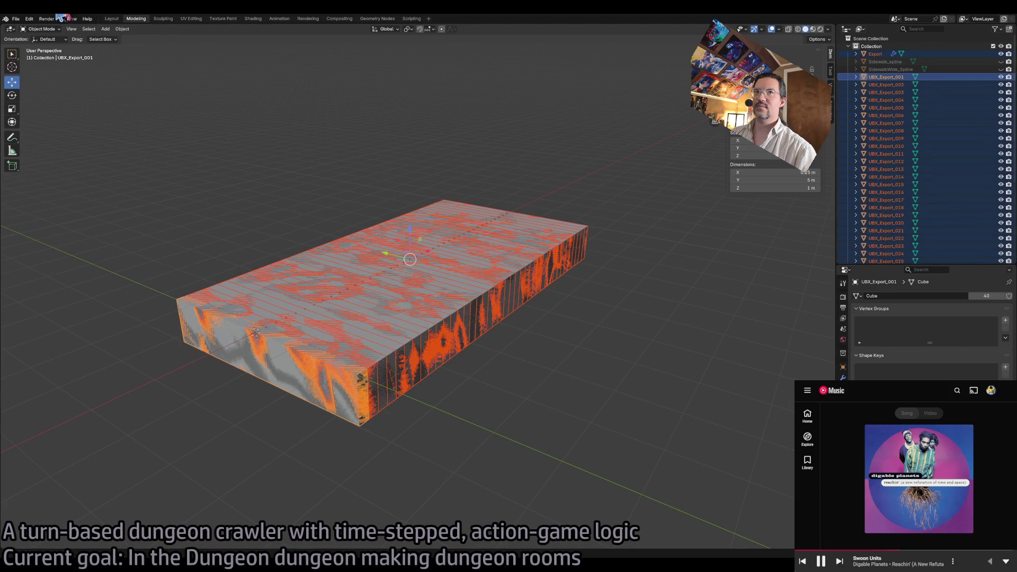
{"action": "left_click", "coordinate": [16, 19]}
{"action": "mouse_move", "coordinate": [66, 136]}
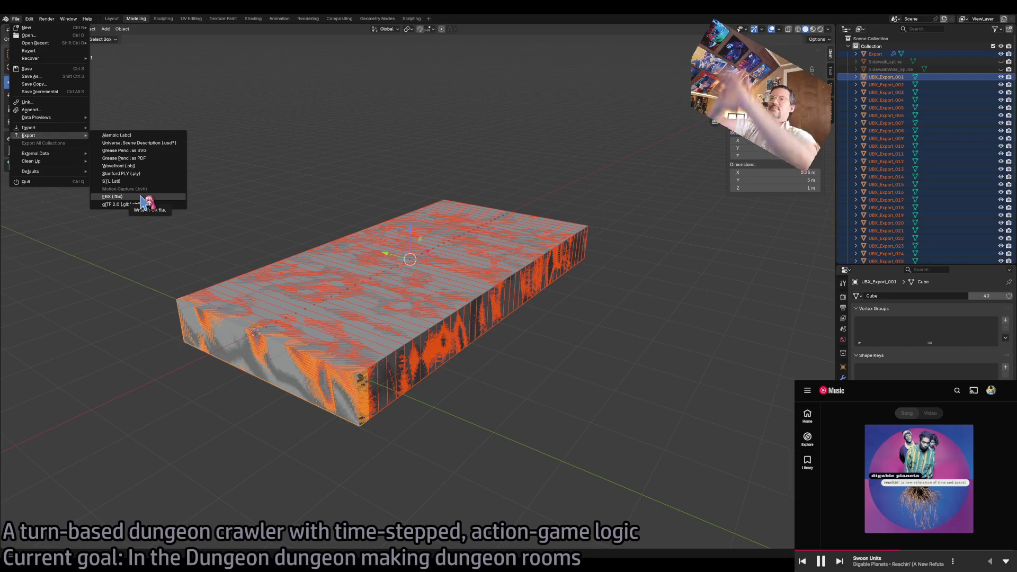
{"action": "key", "text": "Escape"}
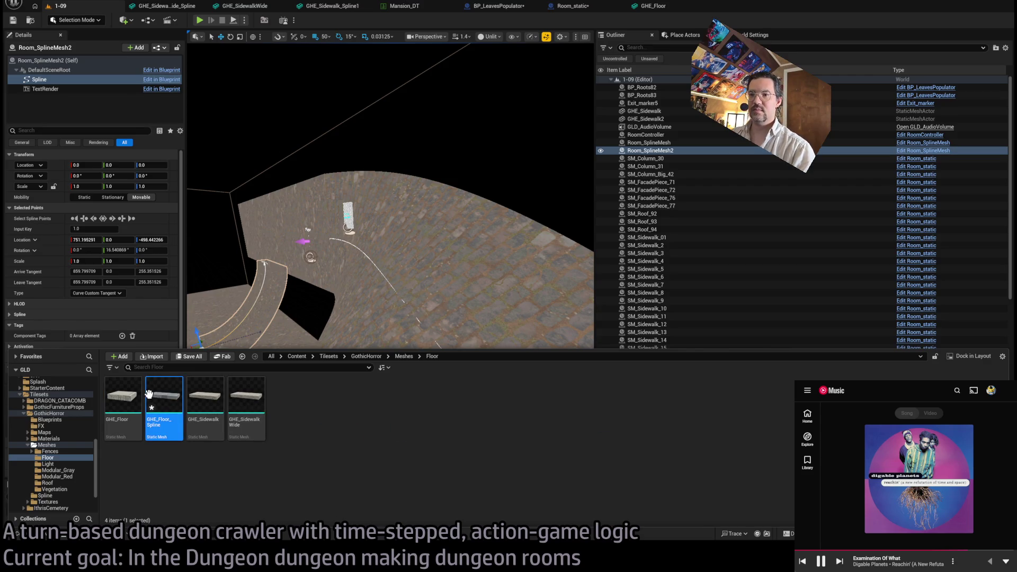
- Open GHE_Floor_Spline from the Spline folder and orbit out to view the whole slab
{"action": "mouse_move", "coordinate": [158, 396]}
{"action": "left_mouse_down"}
{"action": "mouse_move", "coordinate": [63, 473]}
{"action": "mouse_move", "coordinate": [80, 513]}
{"action": "mouse_move", "coordinate": [64, 496]}
{"action": "left_mouse_up"}
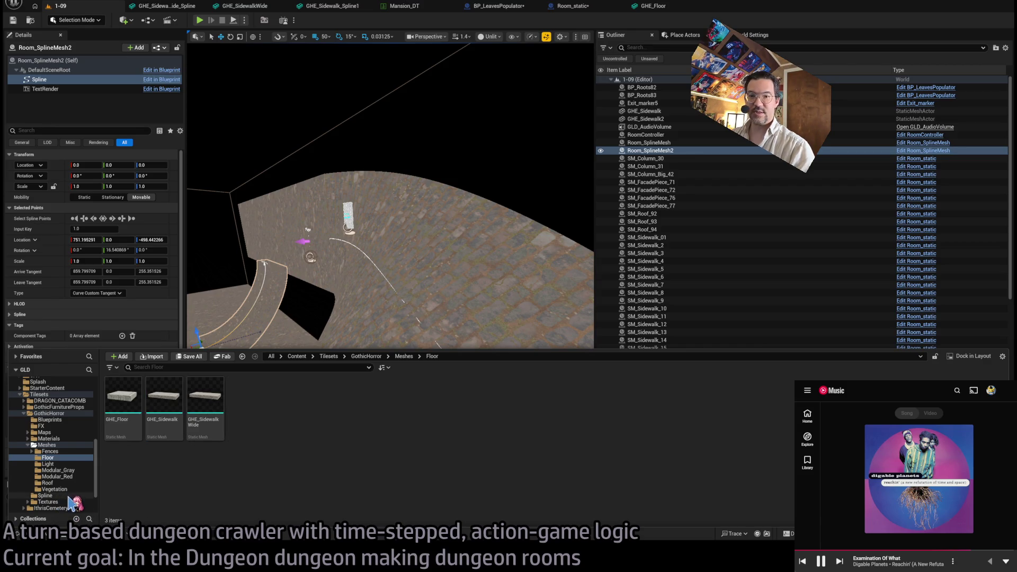
{"action": "left_click", "coordinate": [45, 495]}
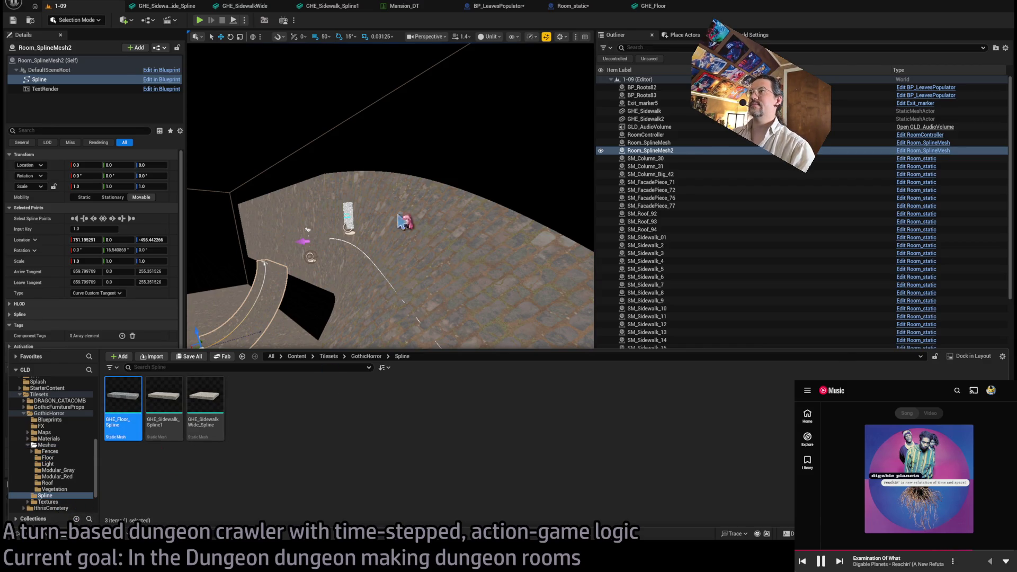
{"action": "double_click", "coordinate": [123, 403]}
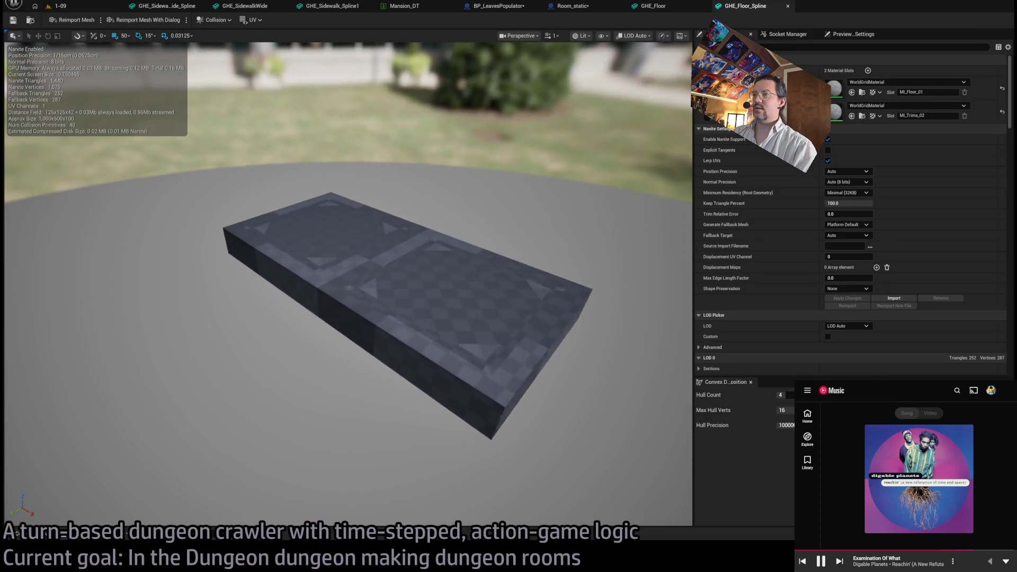
{"action": "scroll", "coordinate": [347, 284], "scroll_direction": "up", "scroll_amount": 10}
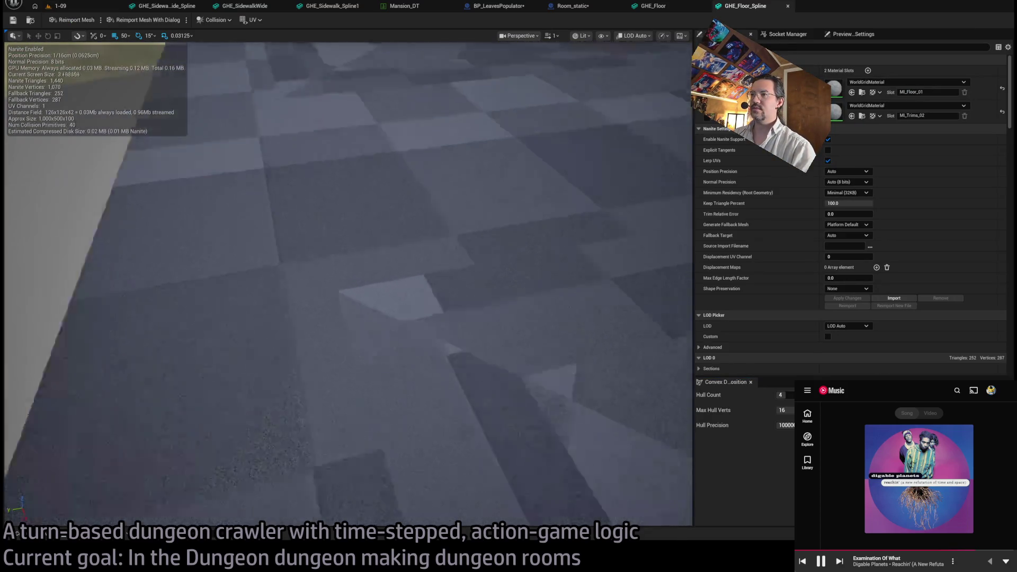
{"action": "mouse_move", "coordinate": [347, 283]}
{"action": "left_mouse_down"}
{"action": "mouse_move", "coordinate": [402, 265]}
{"action": "mouse_move", "coordinate": [366, 308]}
{"action": "mouse_move", "coordinate": [381, 324]}
{"action": "mouse_move", "coordinate": [350, 302]}
{"action": "mouse_move", "coordinate": [379, 278]}
{"action": "left_mouse_up"}
- Compare GHE_Floor with GHE_Floor_Spline across their tabs and orbit the textured slab
{"action": "left_click", "coordinate": [646, 8]}
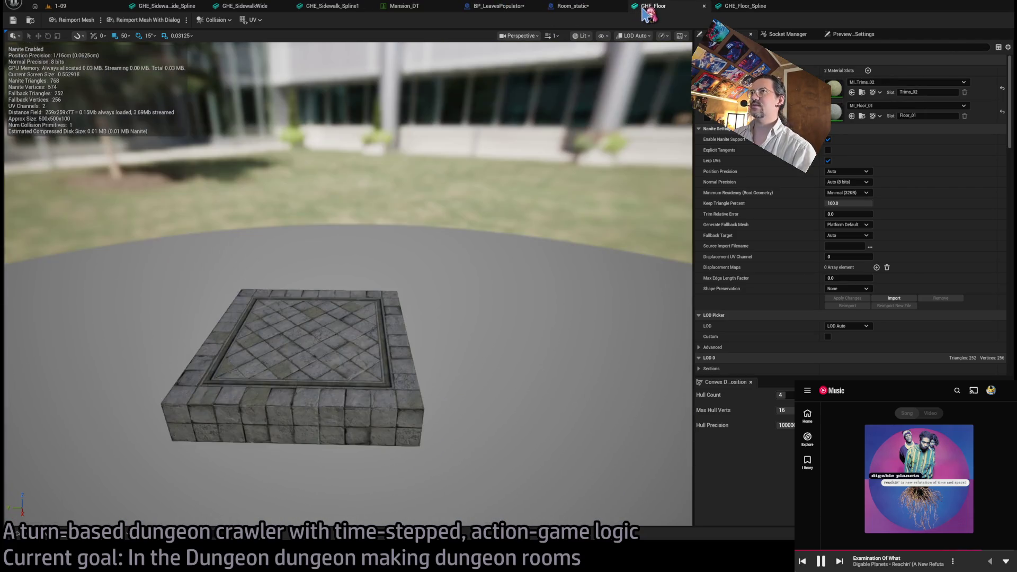
{"action": "left_click", "coordinate": [745, 6]}
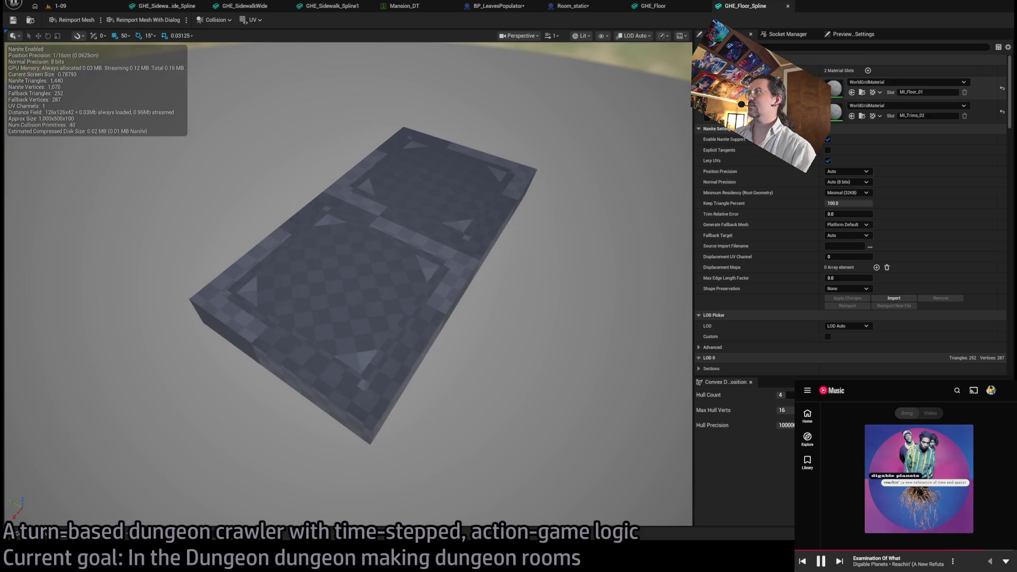
{"action": "left_click", "coordinate": [653, 6]}
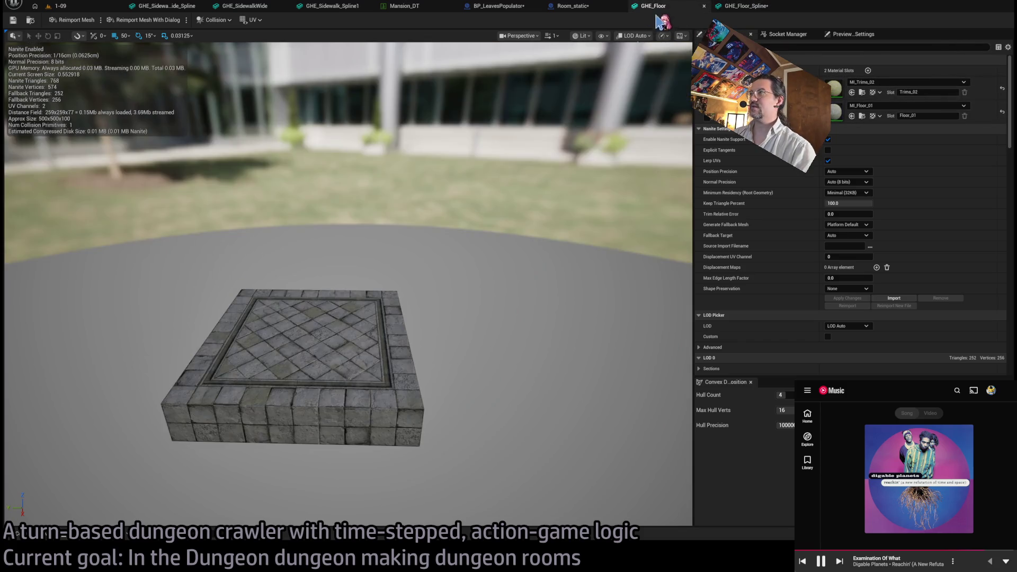
{"action": "left_click", "coordinate": [745, 6]}
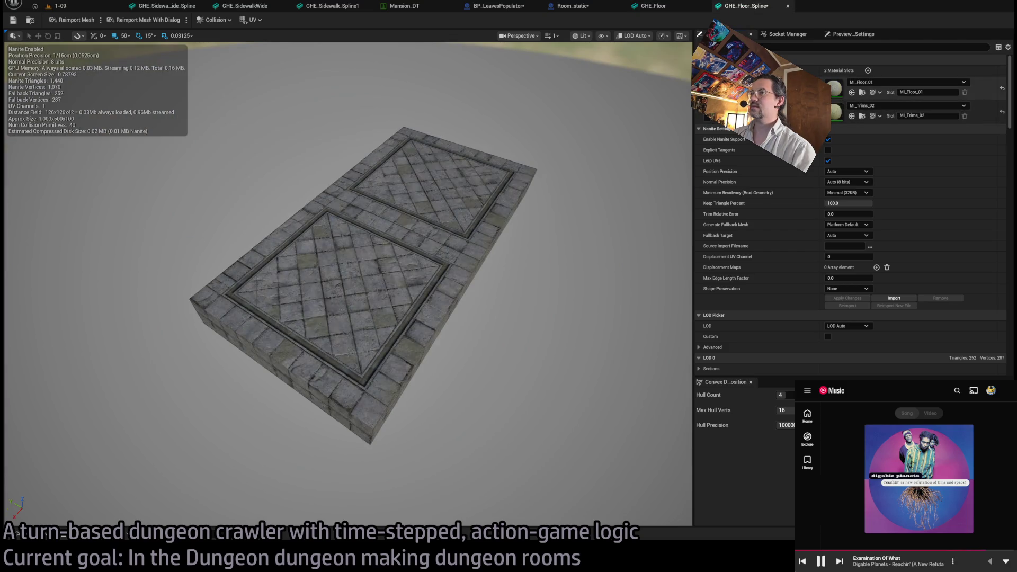
{"action": "mouse_move", "coordinate": [371, 265]}
{"action": "left_mouse_down"}
{"action": "mouse_move", "coordinate": [328, 267]}
{"action": "mouse_move", "coordinate": [326, 291]}
{"action": "mouse_move", "coordinate": [344, 289]}
{"action": "mouse_move", "coordinate": [339, 318]}
{"action": "mouse_move", "coordinate": [329, 202]}
{"action": "mouse_move", "coordinate": [350, 297]}
{"action": "mouse_move", "coordinate": [371, 249]}
{"action": "mouse_move", "coordinate": [522, 39]}
{"action": "left_mouse_up"}
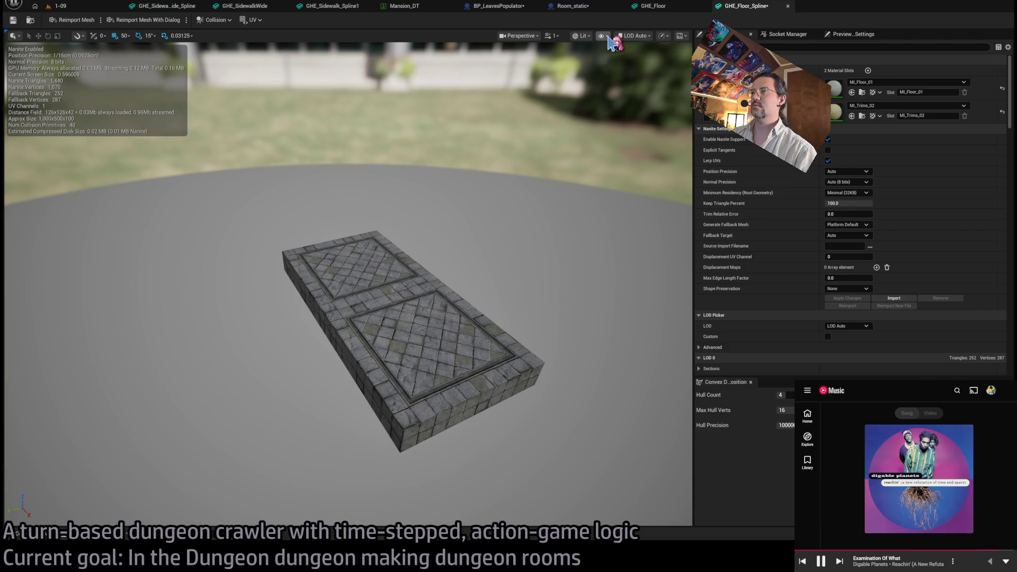
- Go to the YouTube Music home page and enlarge the music player window
{"action": "left_click", "coordinate": [835, 390]}
{"action": "scroll", "coordinate": [915, 502], "scroll_direction": "down", "scroll_amount": 3}
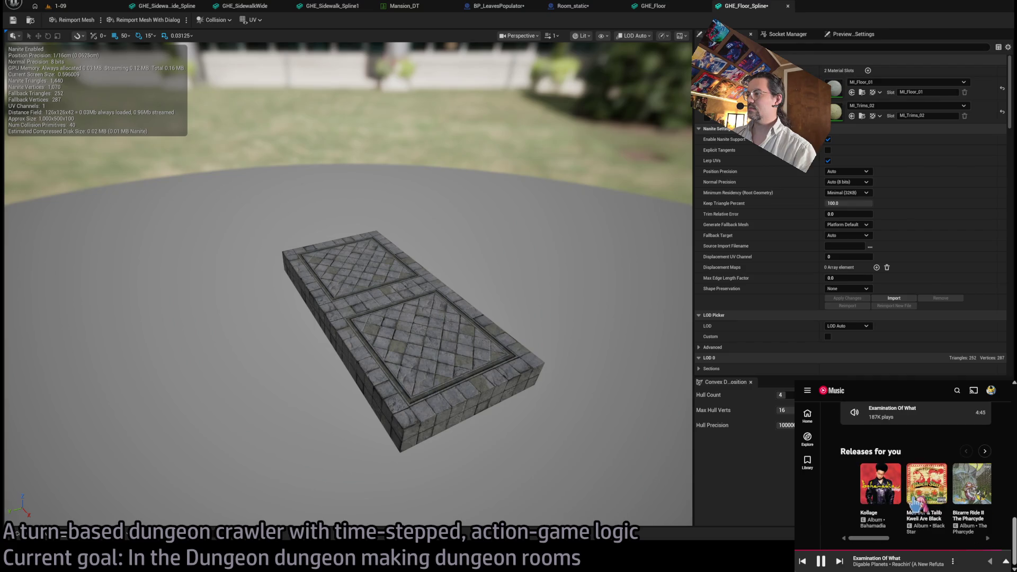
{"action": "scroll", "coordinate": [917, 502], "scroll_direction": "up", "scroll_amount": 1}
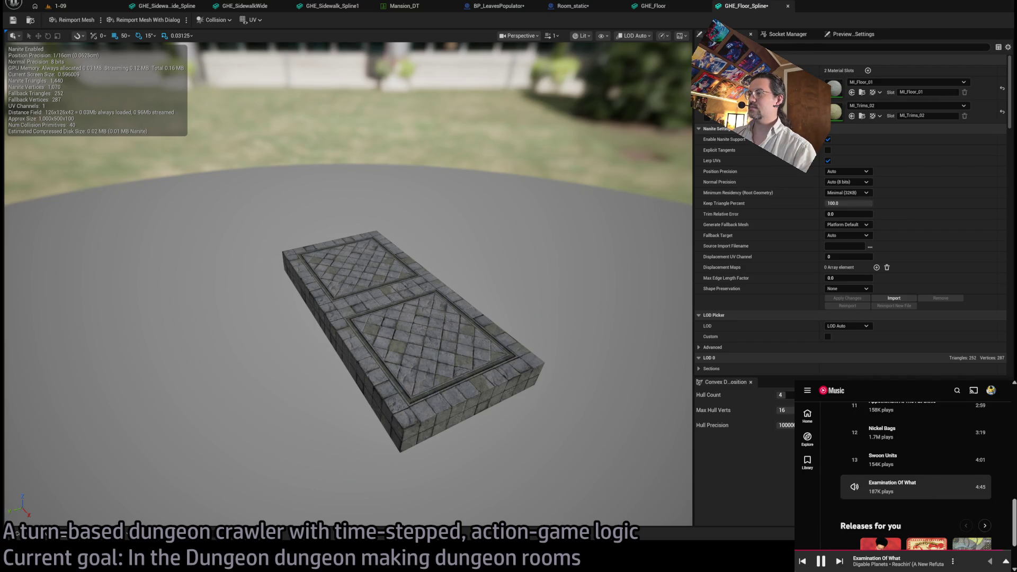
{"action": "left_click_drag", "start_coordinate": [795, 381], "coordinate": [430, 169]}
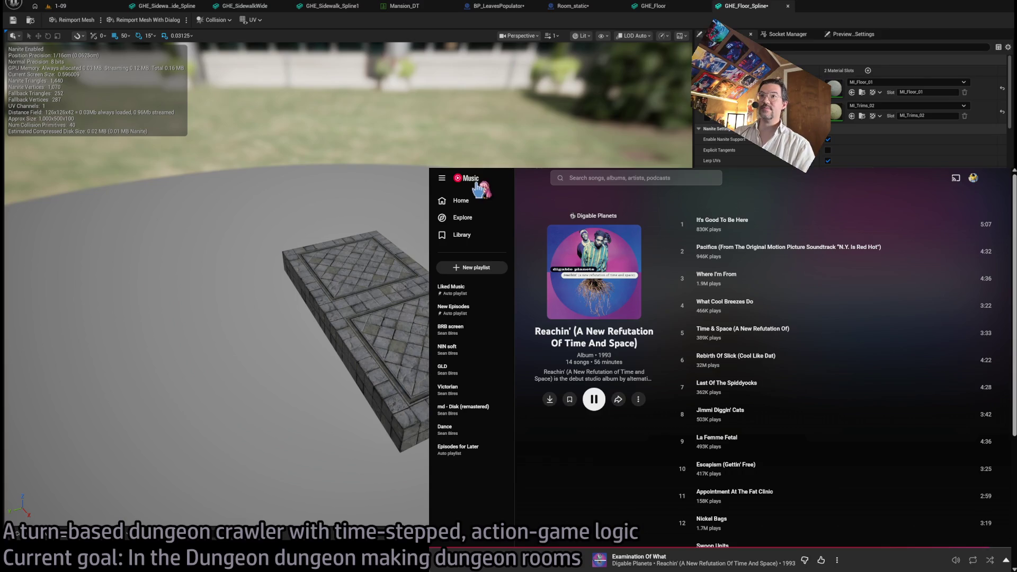
- Play the Restraint and Reverb album, skip a track, then play Familiar
{"action": "left_click", "coordinate": [476, 182]}
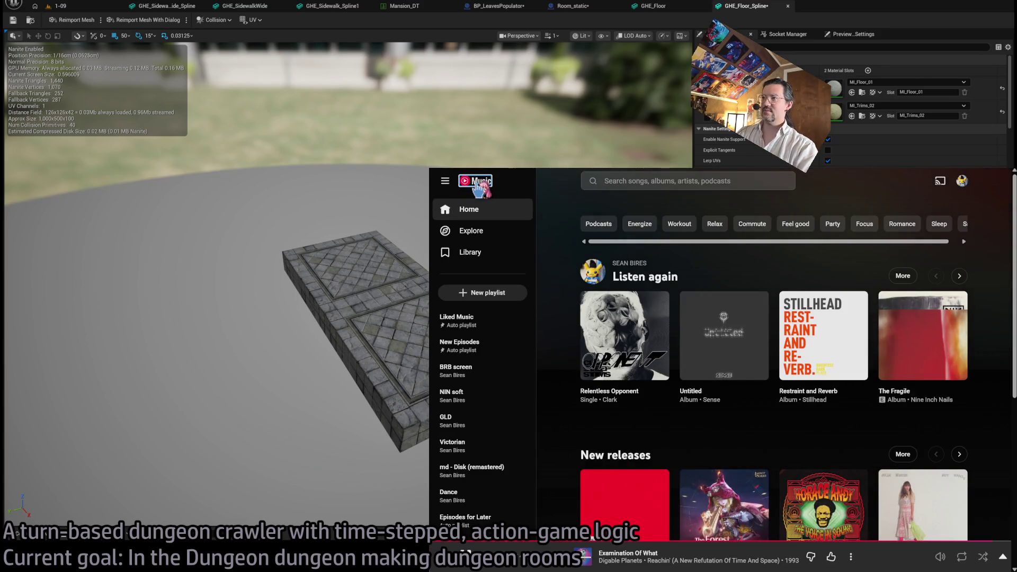
{"action": "left_click", "coordinate": [853, 366]}
{"action": "mouse_move", "coordinate": [907, 561]}
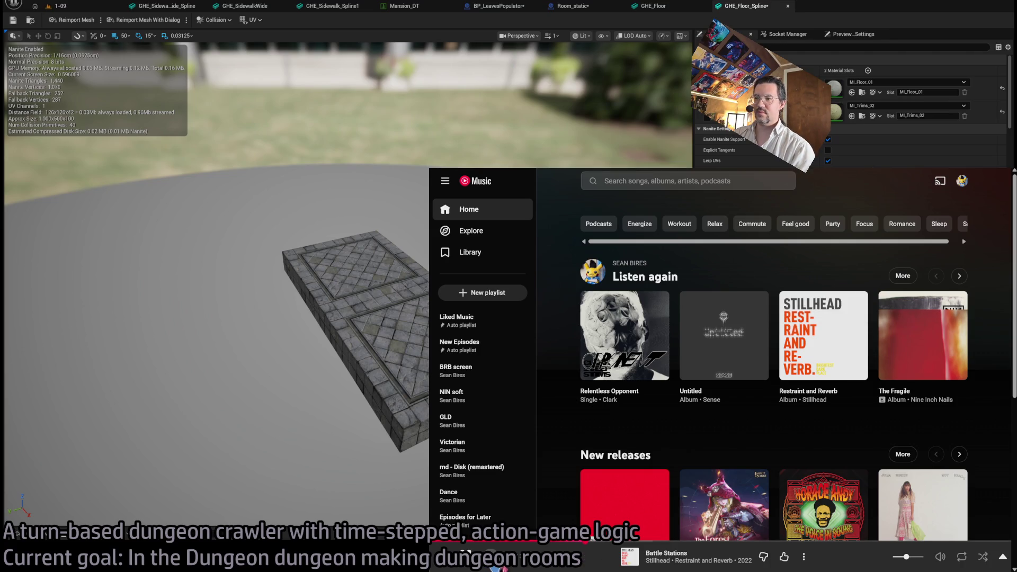
{"action": "left_click", "coordinate": [497, 565]}
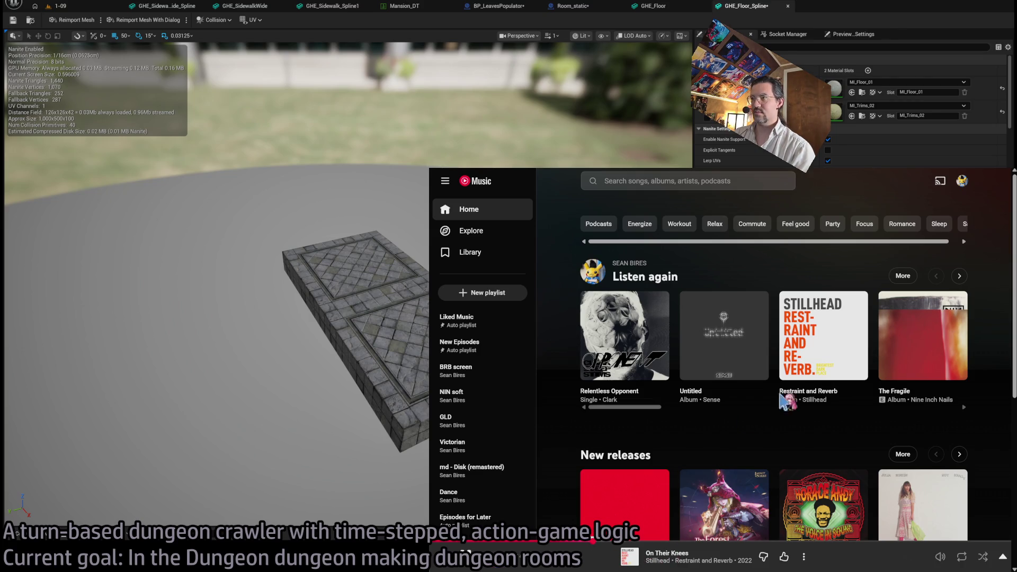
{"action": "left_click", "coordinate": [821, 392]}
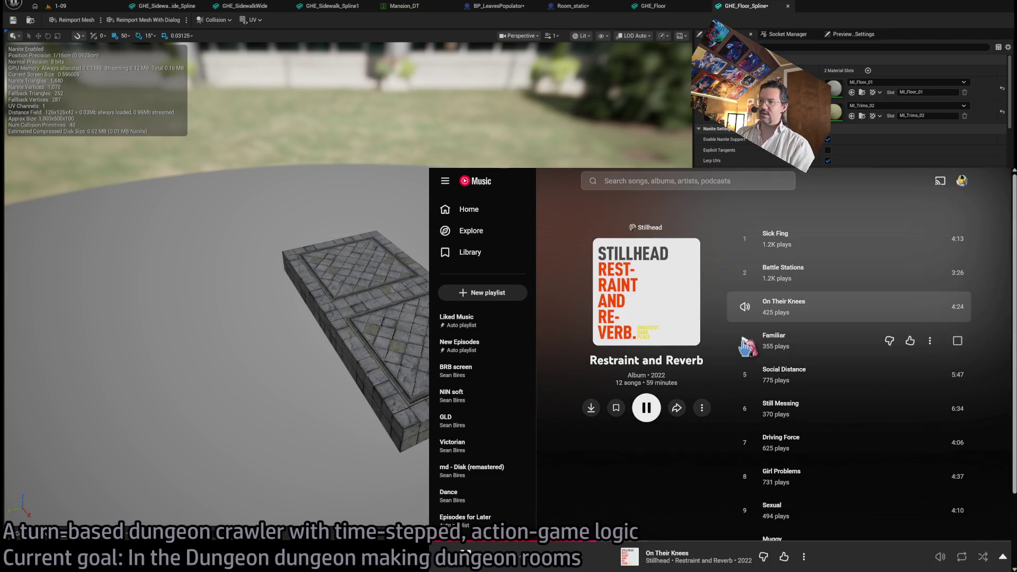
{"action": "left_click", "coordinate": [745, 340]}
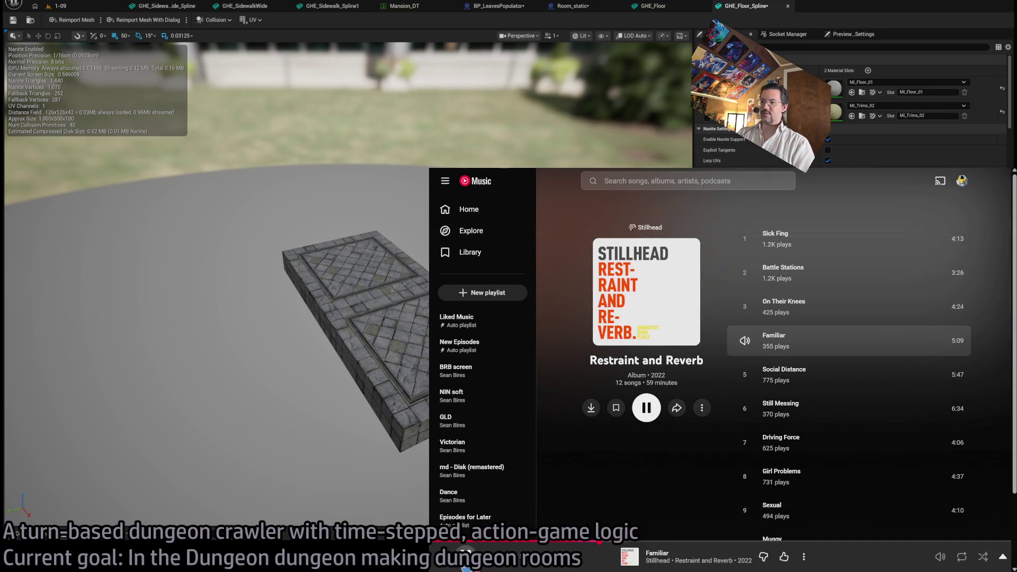
- Play Stillhead's A Real Piece Of Work, skip two tracks, and go back Home
{"action": "left_click", "coordinate": [657, 229]}
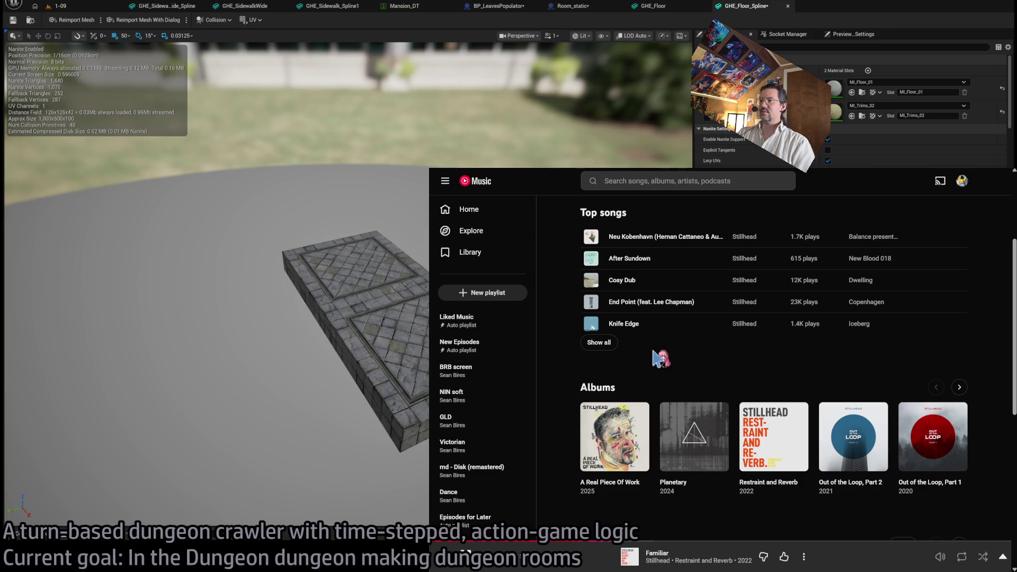
{"action": "scroll", "coordinate": [657, 358], "scroll_direction": "down", "scroll_amount": 1}
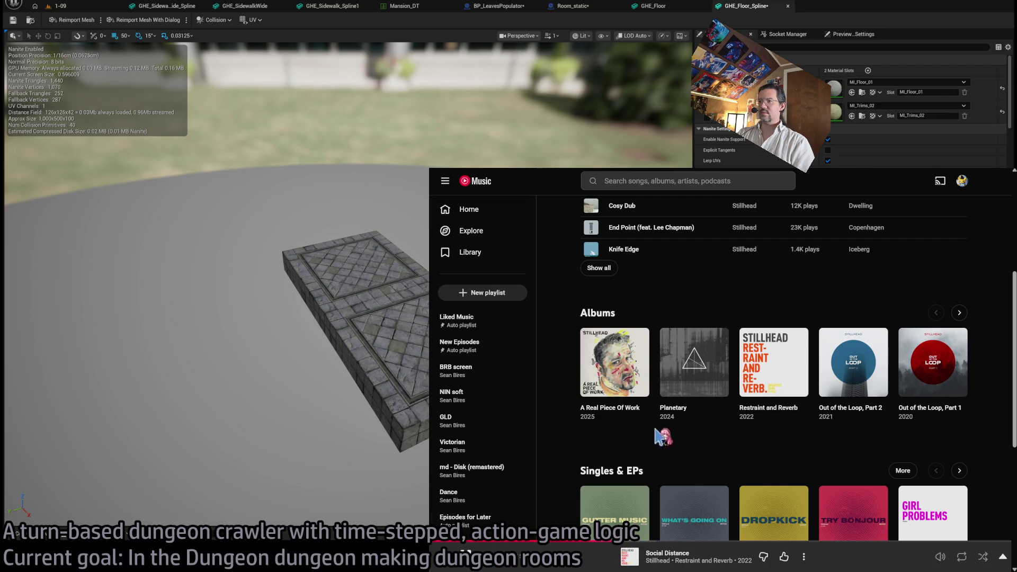
{"action": "left_click", "coordinate": [634, 382]}
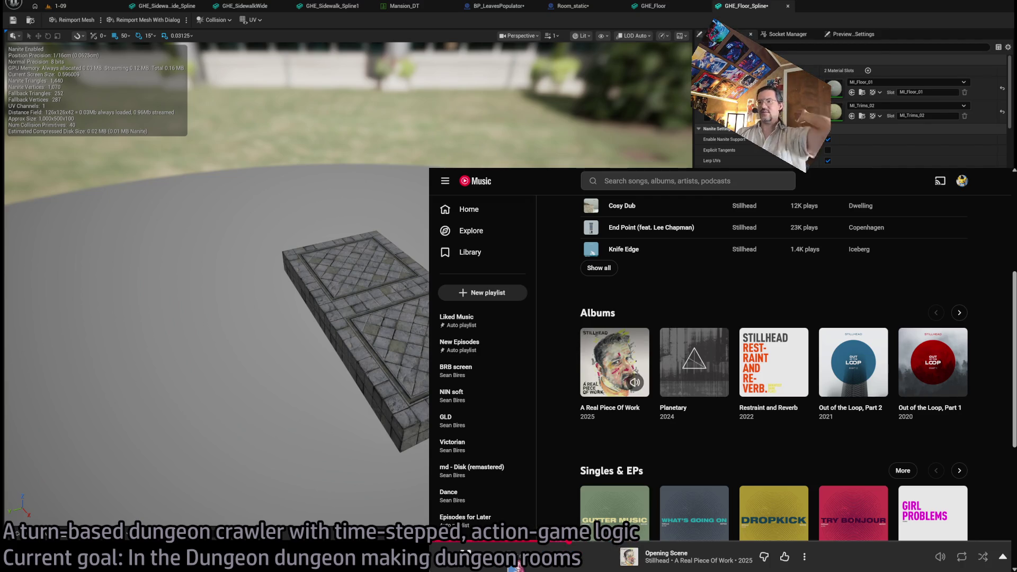
{"action": "left_click", "coordinate": [498, 566]}
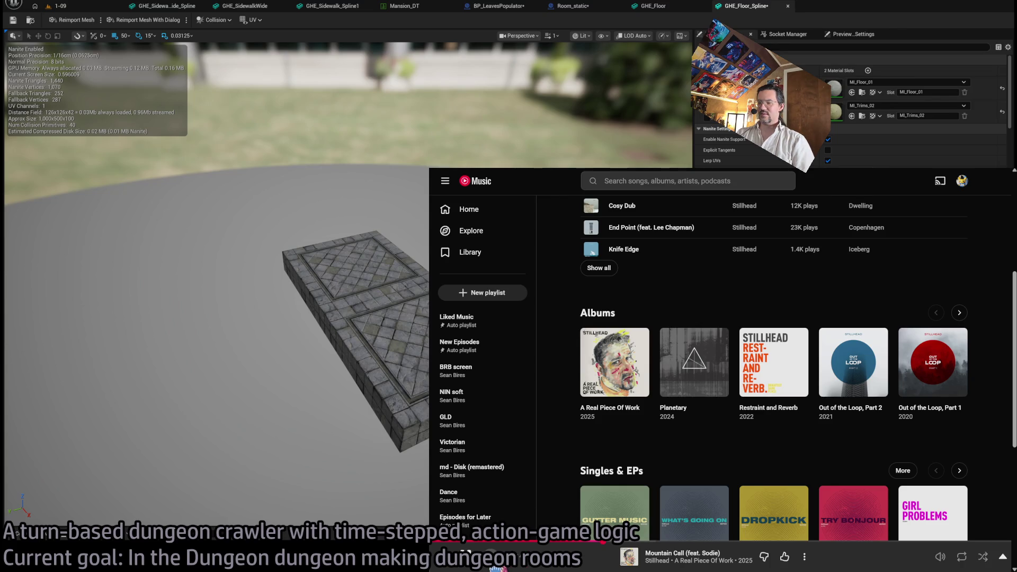
{"action": "left_click", "coordinate": [498, 566]}
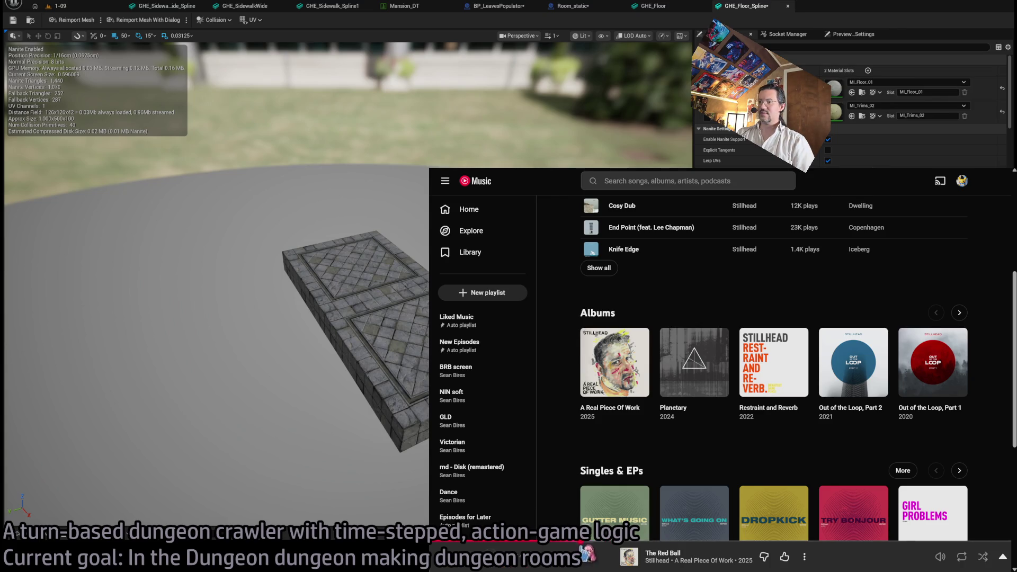
{"action": "scroll", "coordinate": [604, 447], "scroll_direction": "up", "scroll_amount": 5}
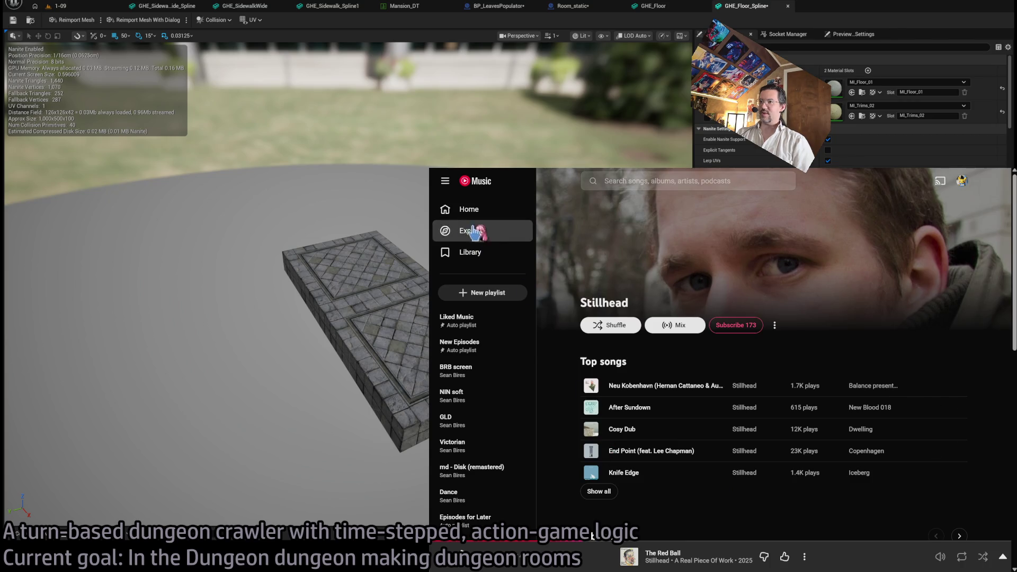
{"action": "key", "text": "alt+Left"}
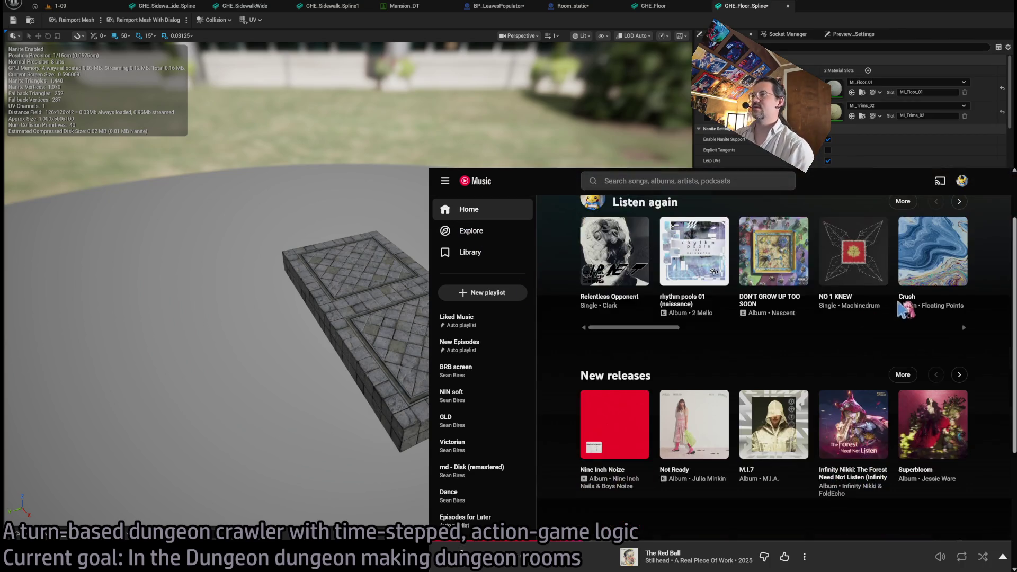
- Play ALL THE TIME by SBTRKT, browse SBTRKT's page, return Home and switch to Unreal
{"action": "left_click", "coordinate": [959, 276]}
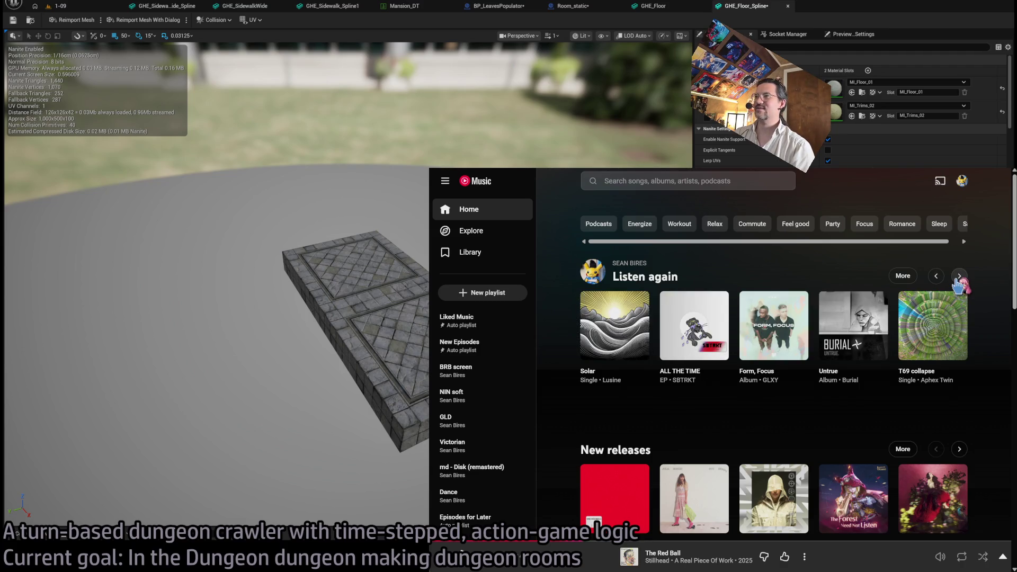
{"action": "left_click", "coordinate": [715, 345]}
{"action": "left_click", "coordinate": [684, 380]}
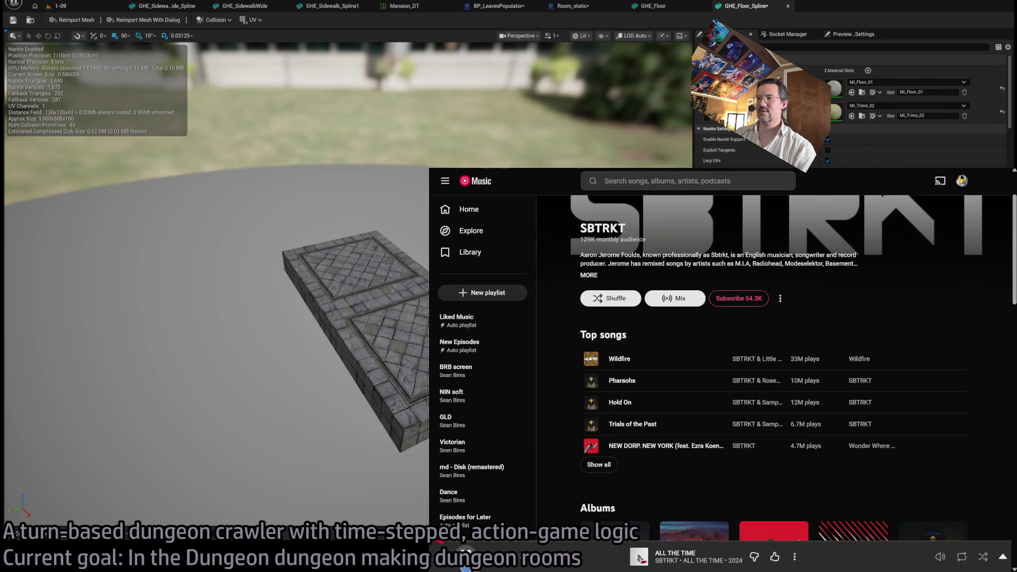
{"action": "scroll", "coordinate": [570, 506], "scroll_direction": "down", "scroll_amount": 4}
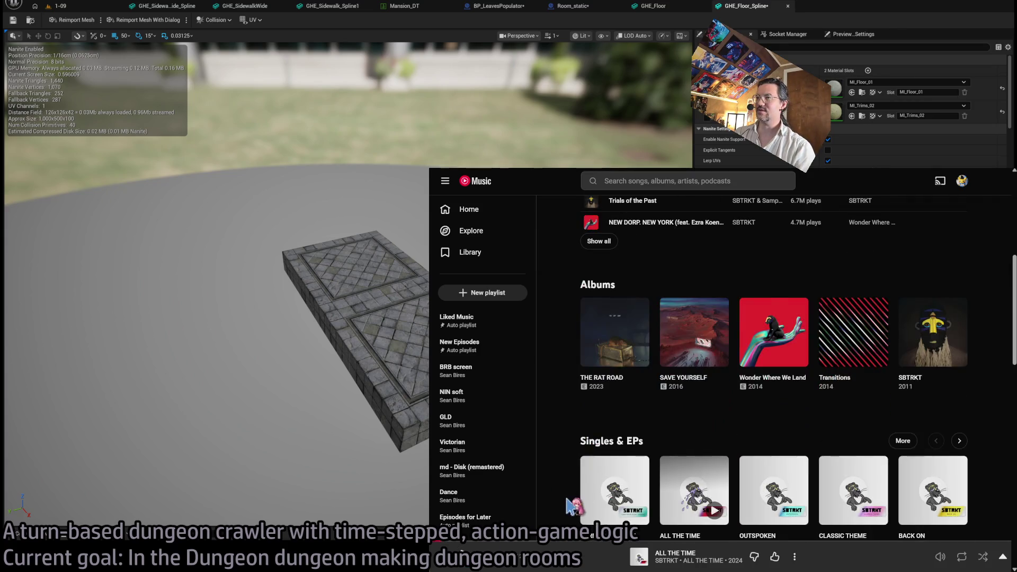
{"action": "scroll", "coordinate": [570, 506], "scroll_direction": "down", "scroll_amount": 1}
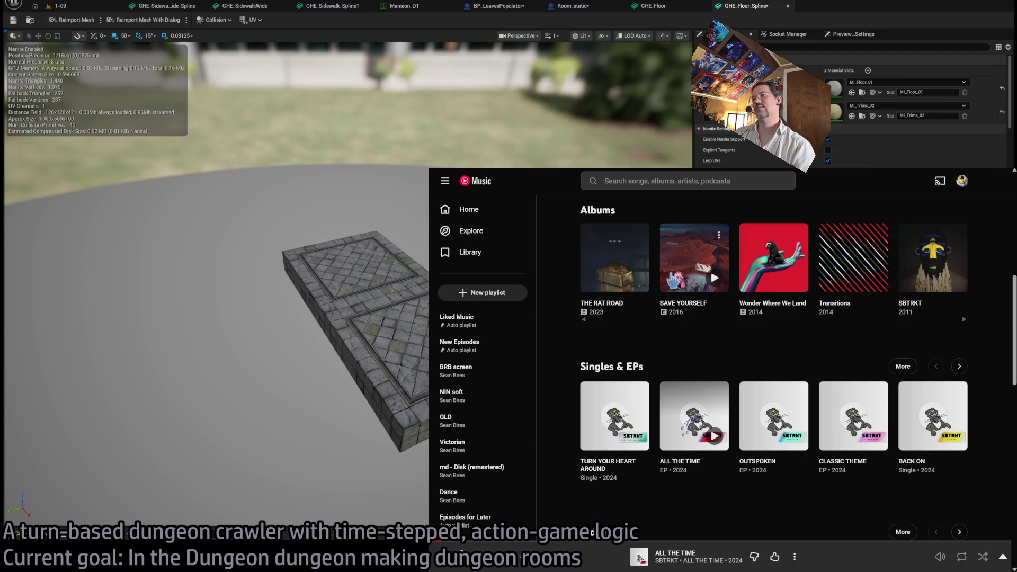
{"action": "scroll", "coordinate": [593, 347], "scroll_direction": "up", "scroll_amount": 10}
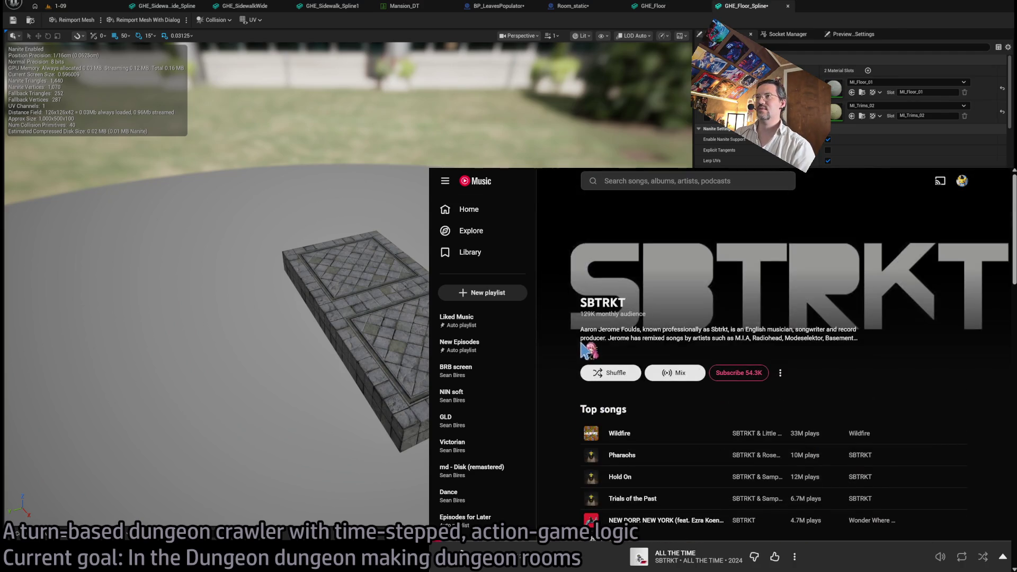
{"action": "left_click", "coordinate": [491, 185]}
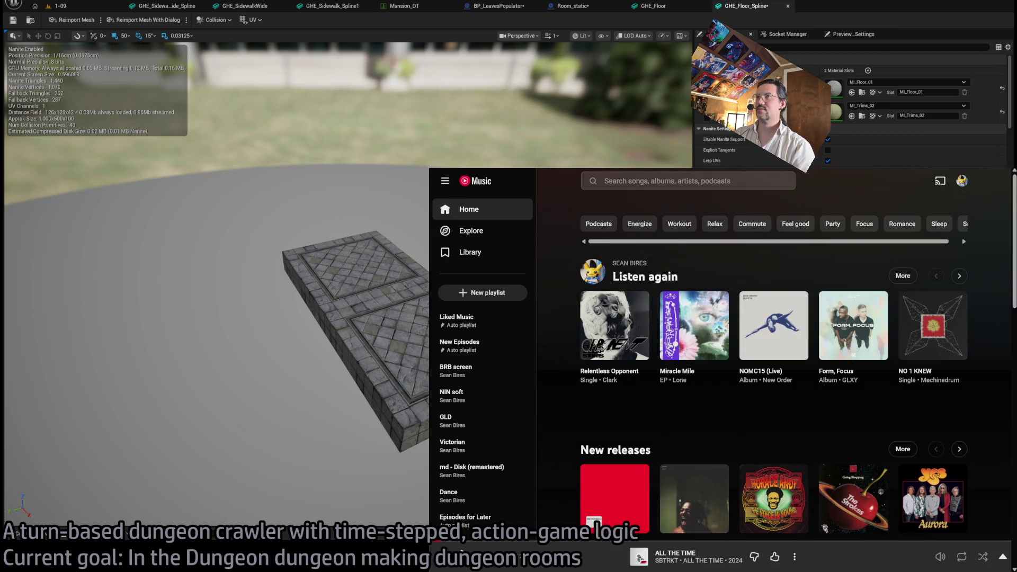
{"action": "key", "text": "alt+Tab"}
{"action": "key", "text": "alt+Tab"}
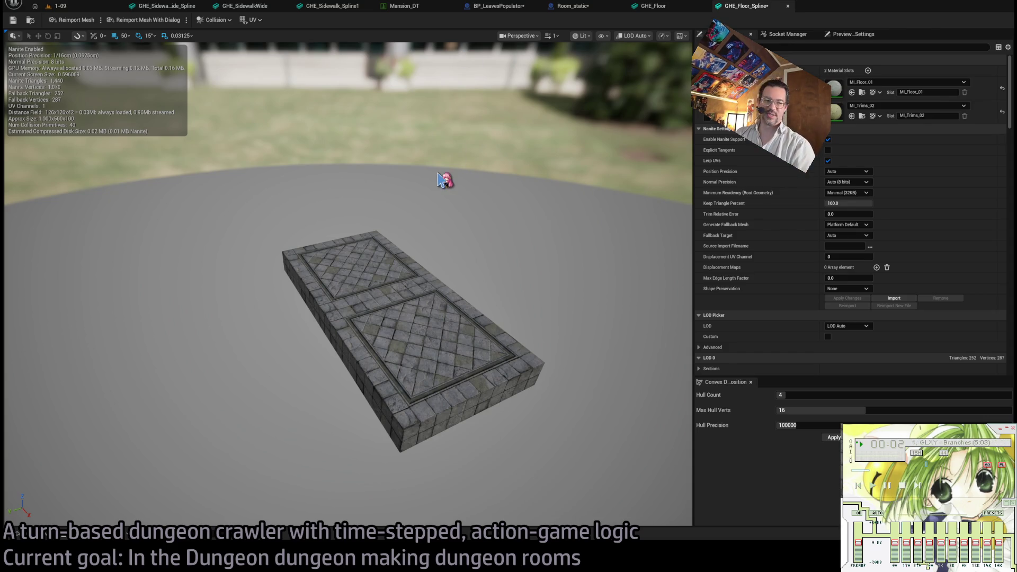
- Orbit and zoom in on the GHE_Floor_Spline stone tile texture, then frame the mesh
{"action": "mouse_move", "coordinate": [465, 205]}
{"action": "left_mouse_down"}
{"action": "mouse_move", "coordinate": [403, 210]}
{"action": "mouse_move", "coordinate": [389, 233]}
{"action": "mouse_move", "coordinate": [397, 202]}
{"action": "left_mouse_up"}
{"action": "scroll", "coordinate": [348, 284], "scroll_direction": "up", "scroll_amount": 10}
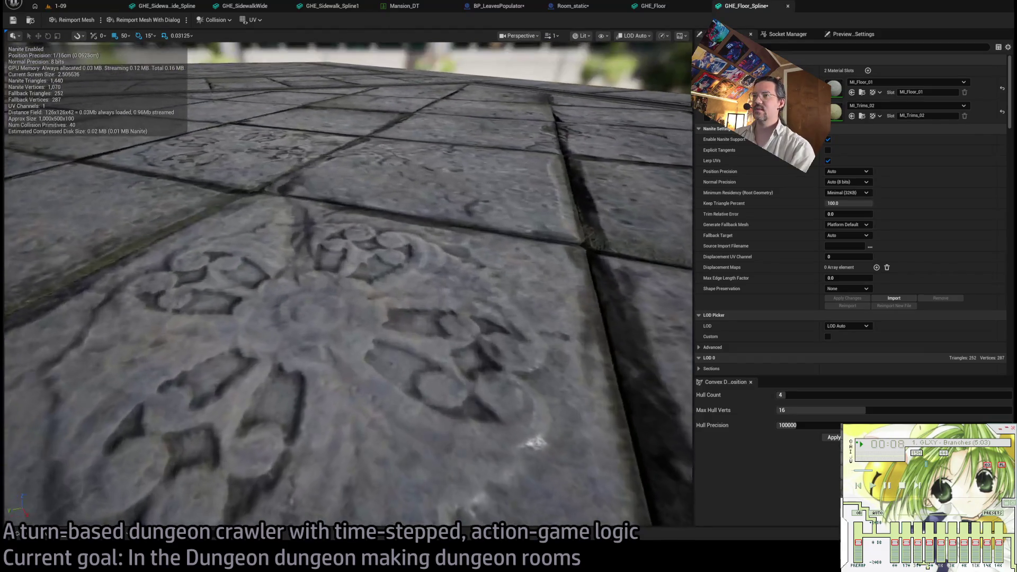
{"action": "scroll", "coordinate": [348, 283], "scroll_direction": "down", "scroll_amount": 10}
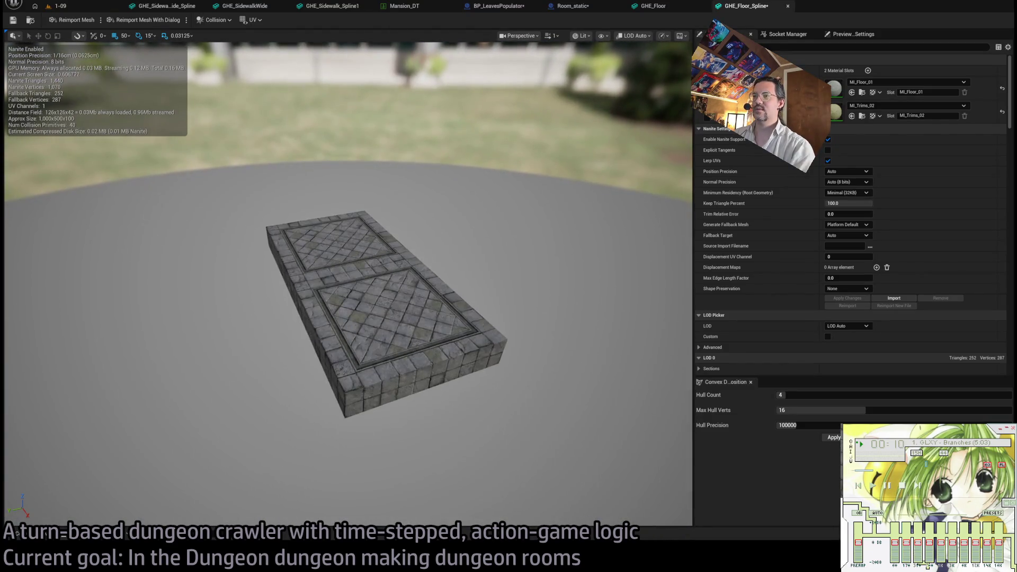
{"action": "scroll", "coordinate": [348, 283], "scroll_direction": "up", "scroll_amount": 12}
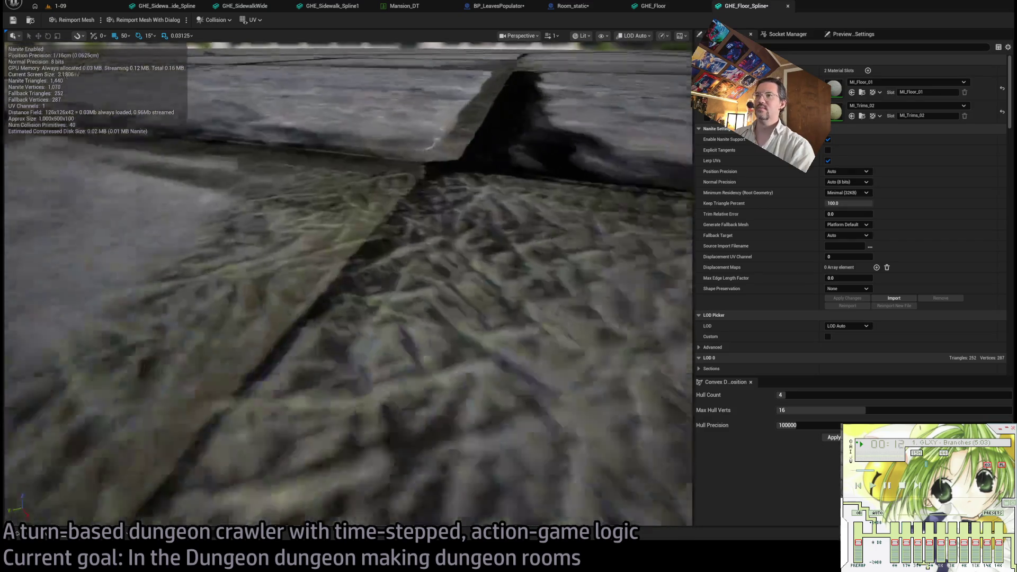
{"action": "mouse_move", "coordinate": [347, 283]}
{"action": "left_mouse_down"}
{"action": "mouse_move", "coordinate": [348, 249]}
{"action": "mouse_move", "coordinate": [348, 286]}
{"action": "left_mouse_up"}
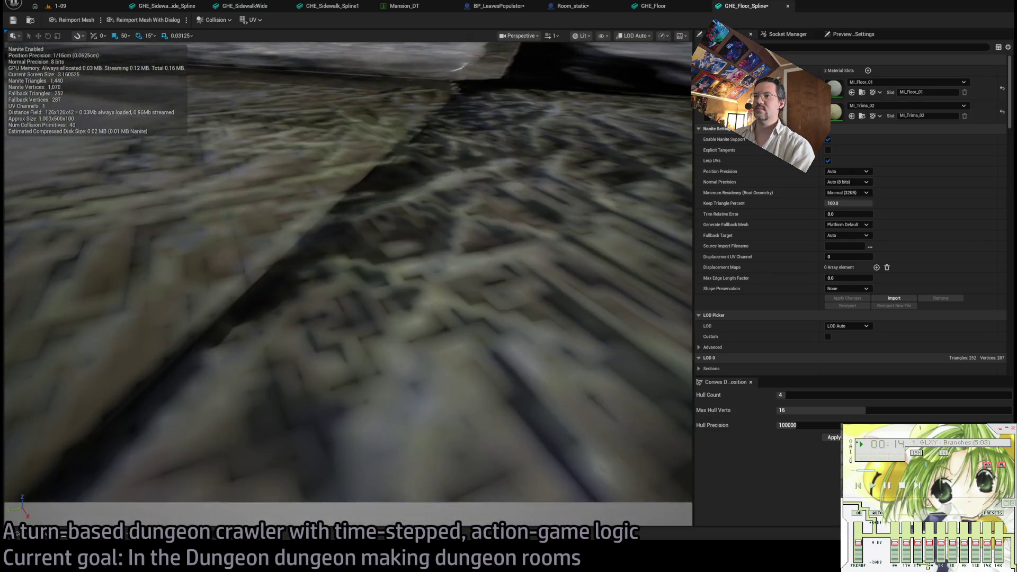
{"action": "key", "text": "f"}
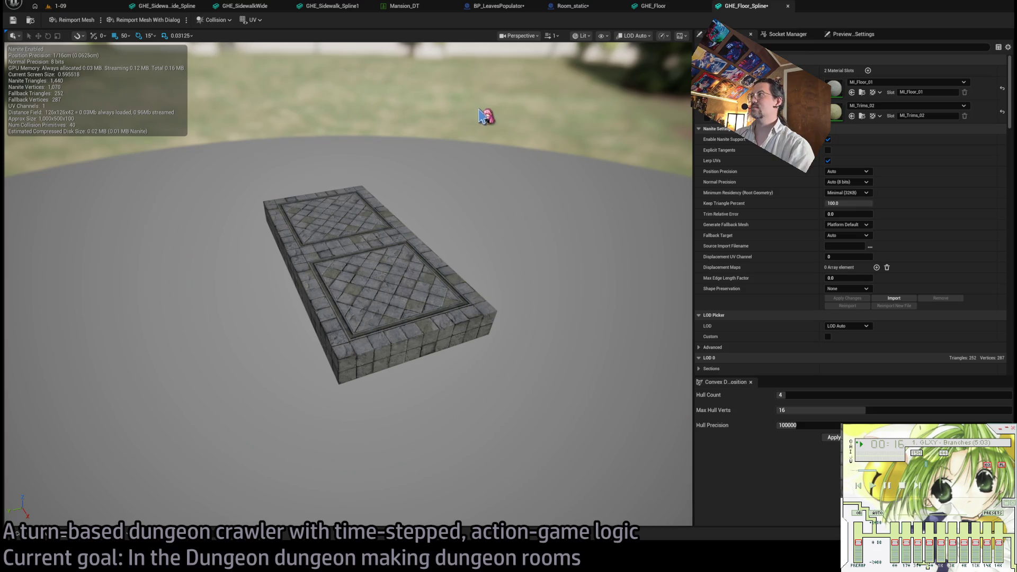
- Disable Nanite Support on GHE_Floor_Spline and apply the change
{"action": "left_click", "coordinate": [828, 139]}
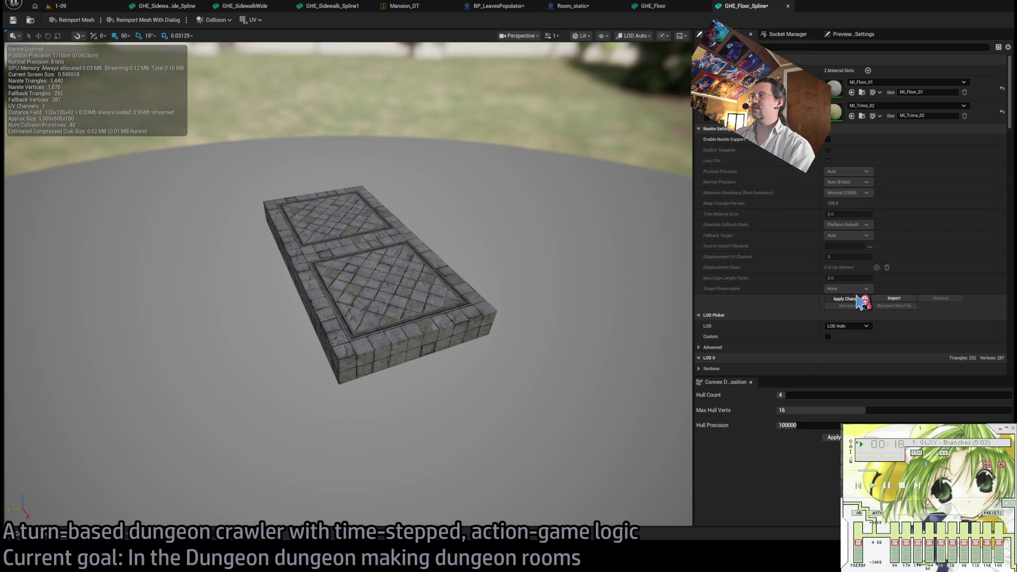
{"action": "left_click", "coordinate": [859, 299]}
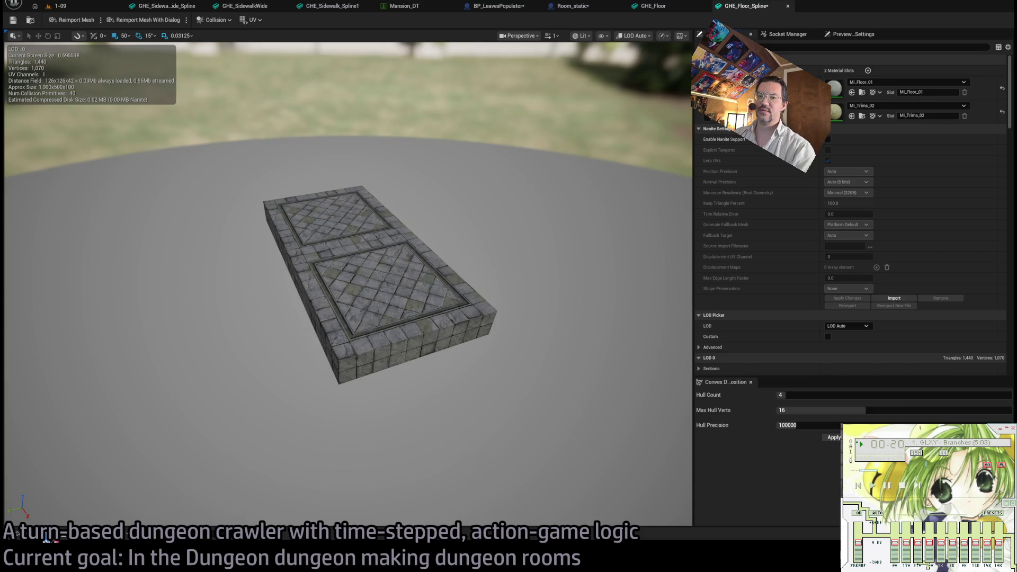
{"action": "left_click", "coordinate": [48, 538]}
- Close the sidewalk, GHE_Sidewalk_Spline1 and GHE_Floor_Spline mesh editors and return to level 1-09
{"action": "double_click", "coordinate": [170, 392]}
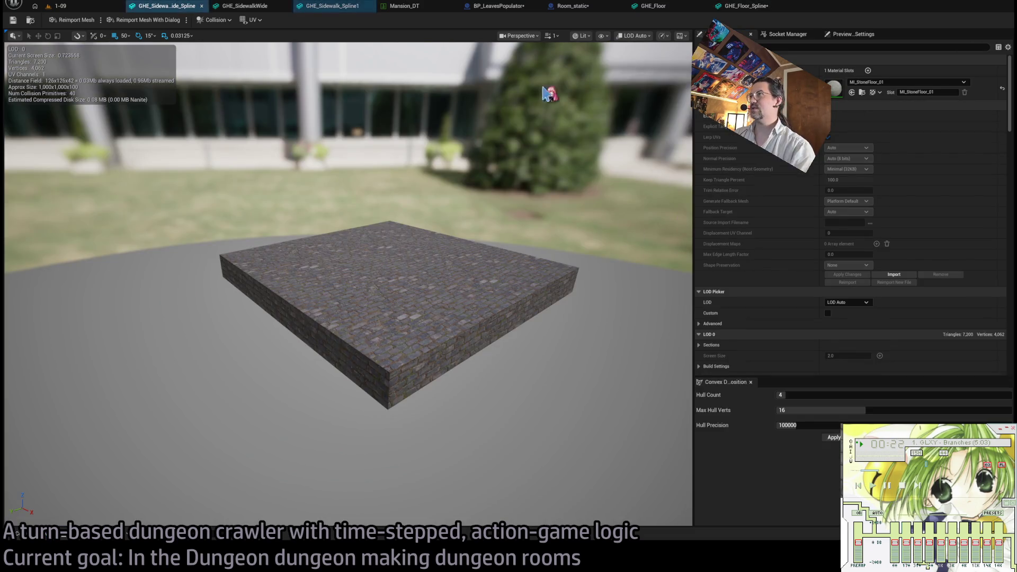
{"action": "left_click", "coordinate": [338, 7]}
{"action": "scroll", "coordinate": [760, 242], "scroll_direction": "up", "scroll_amount": 3}
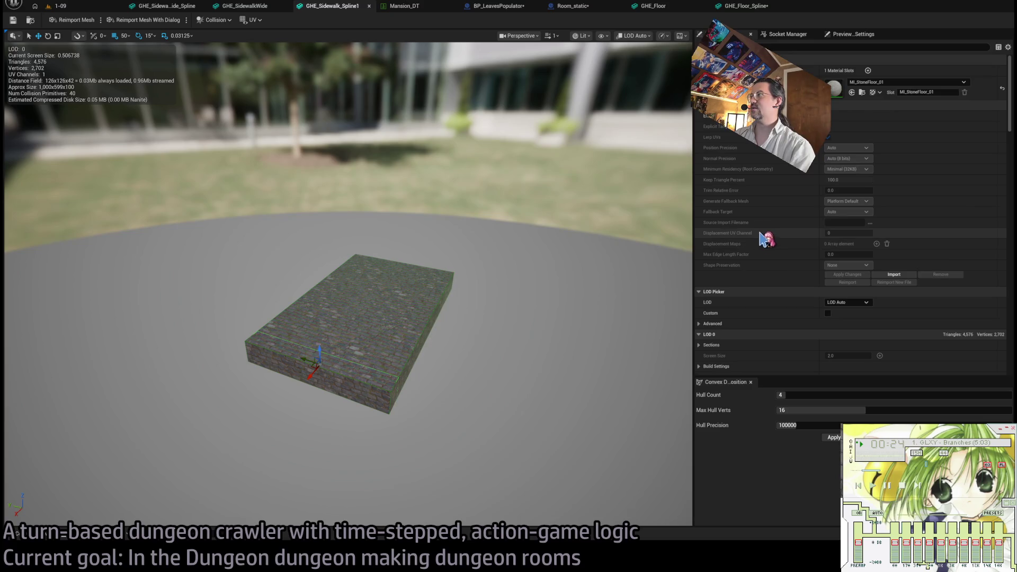
{"action": "left_click", "coordinate": [205, 6]}
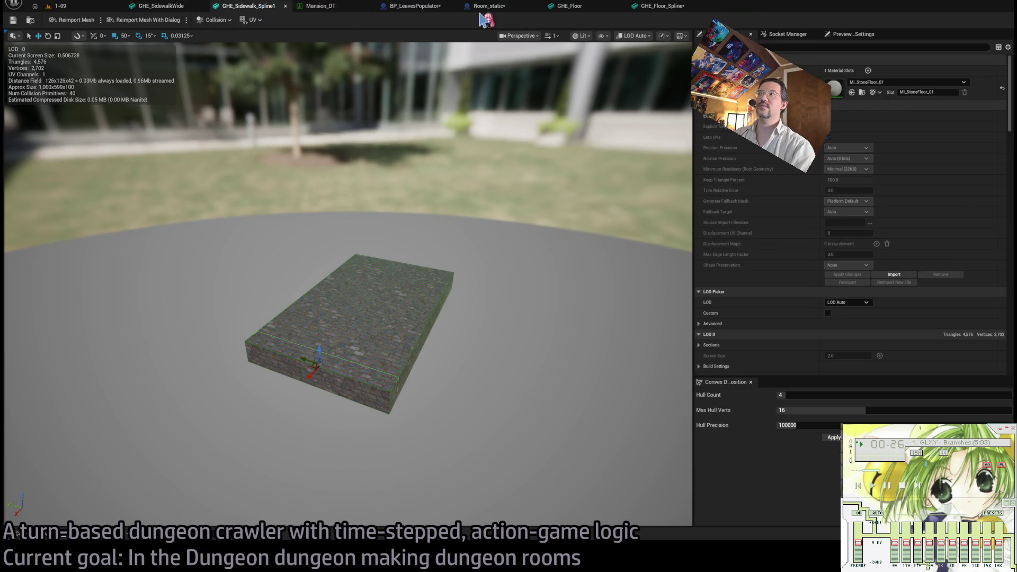
{"action": "left_click", "coordinate": [580, 8]}
{"action": "middle_click", "coordinate": [578, 4]}
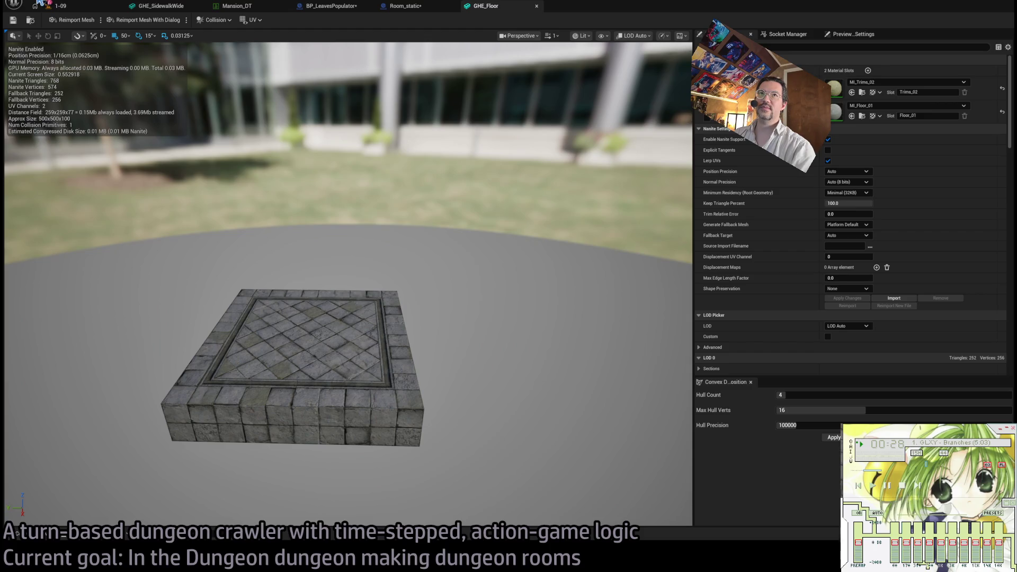
{"action": "left_click", "coordinate": [95, 7]}
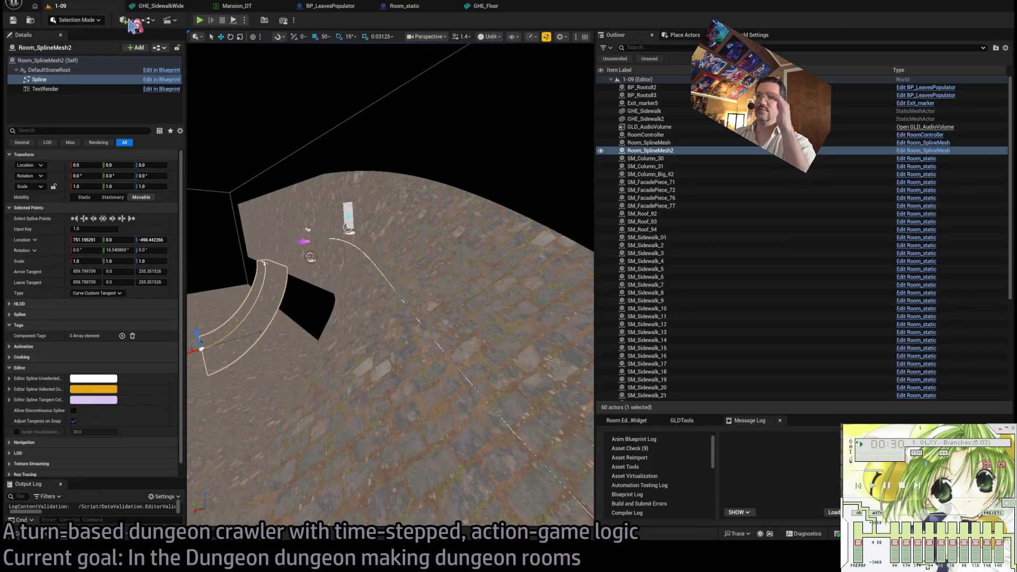
- Focus Room_SplineMesh, set its Slot 0 mesh to GHE_Floor_Spline, then focus GHE_Sidewalk
{"action": "left_click", "coordinate": [461, 255]}
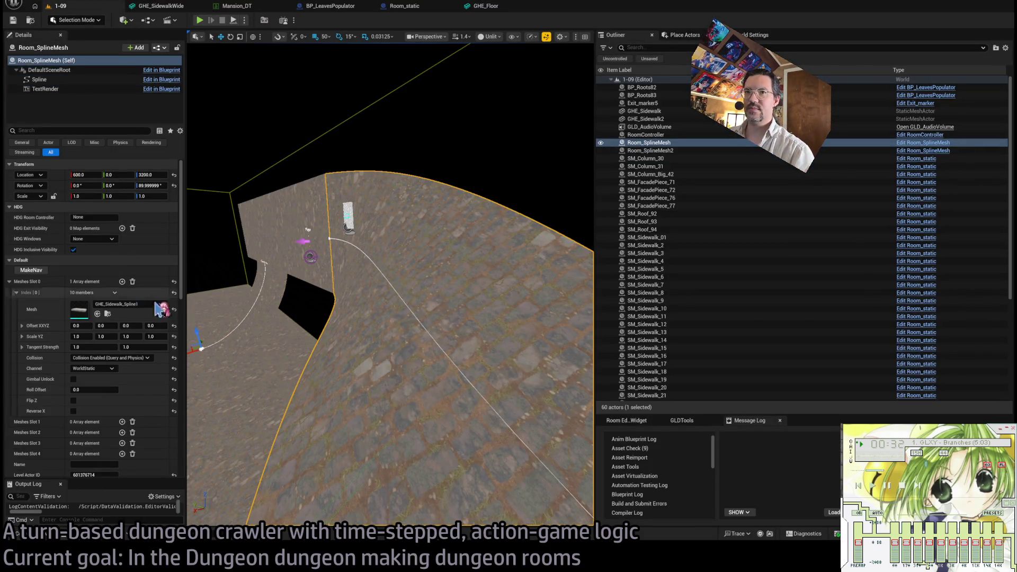
{"action": "key", "text": "f"}
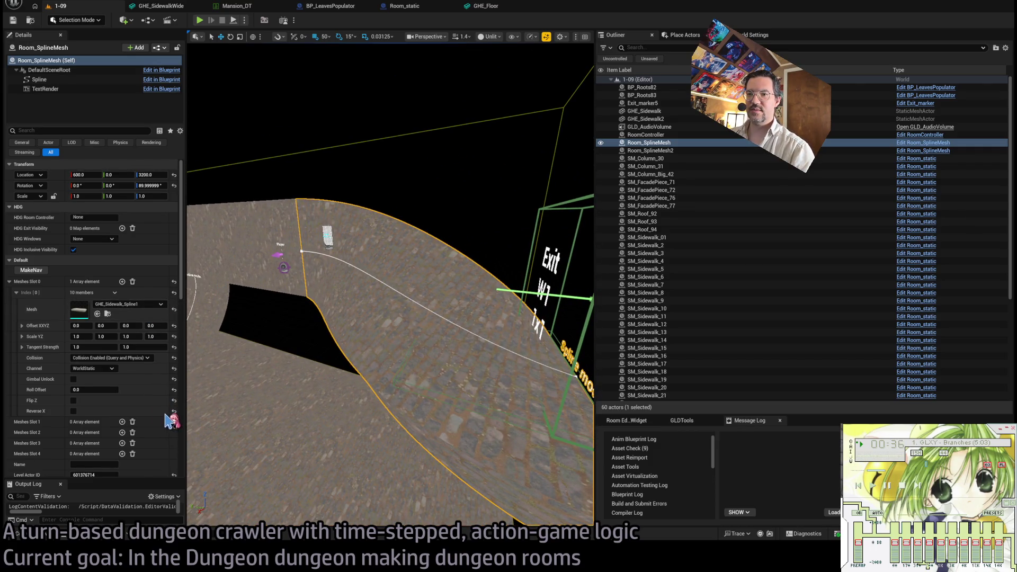
{"action": "scroll", "coordinate": [212, 381], "scroll_direction": "up", "scroll_amount": 5}
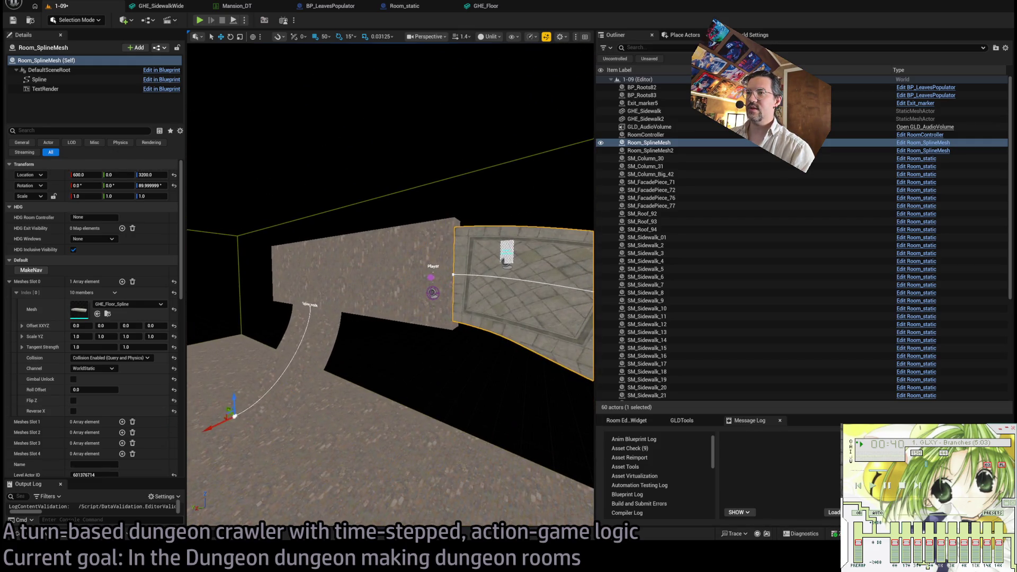
{"action": "left_click", "coordinate": [339, 270]}
{"action": "key", "text": "f"}
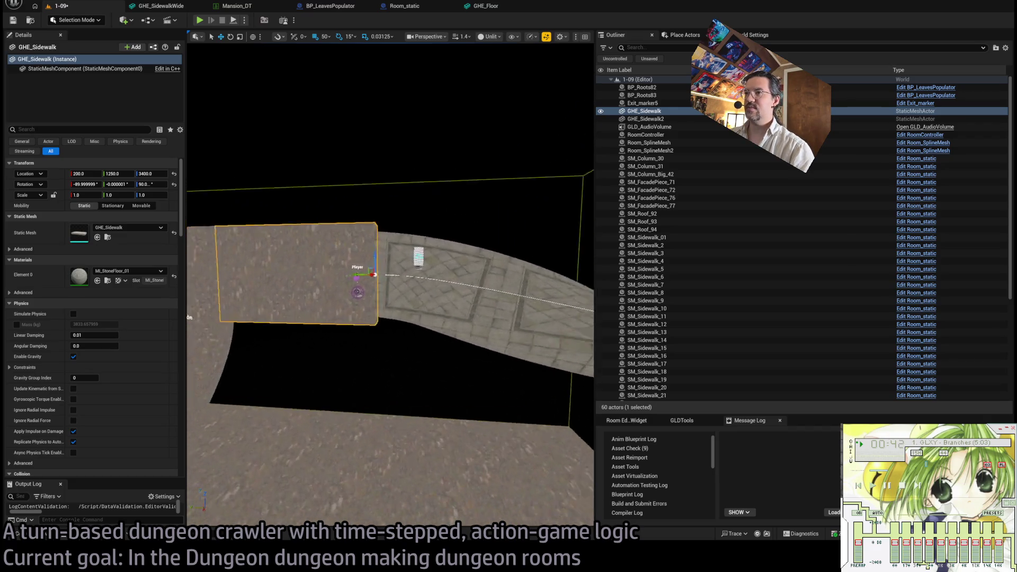